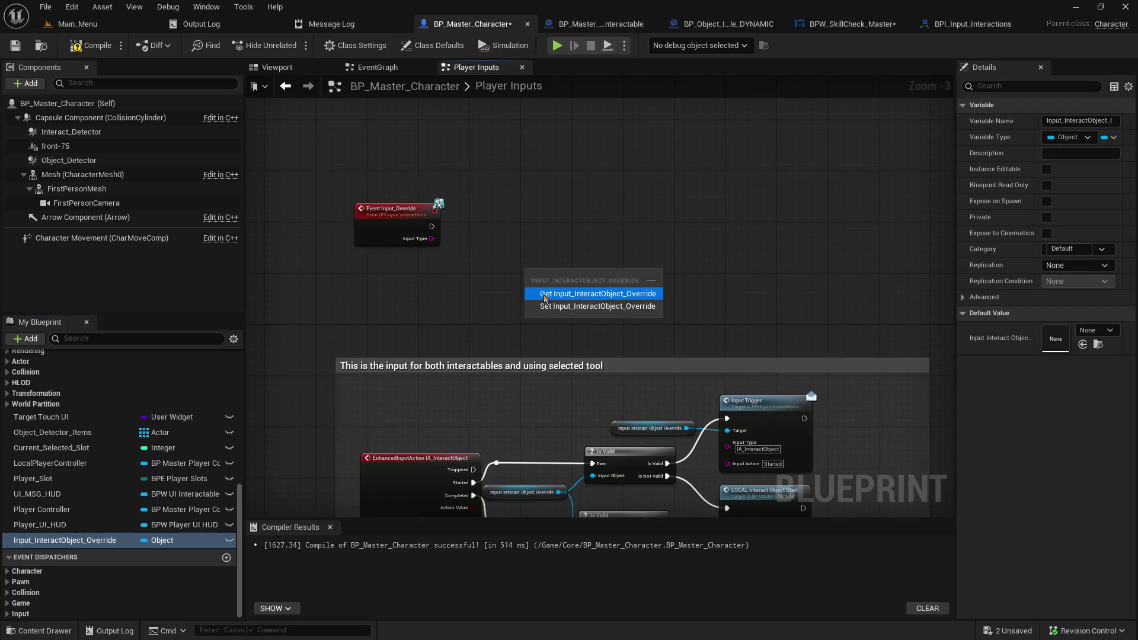
Step: Add a Switch on String node driven by Event Input_Override's Input Type pin
scroll(498, 279, "up", 3)
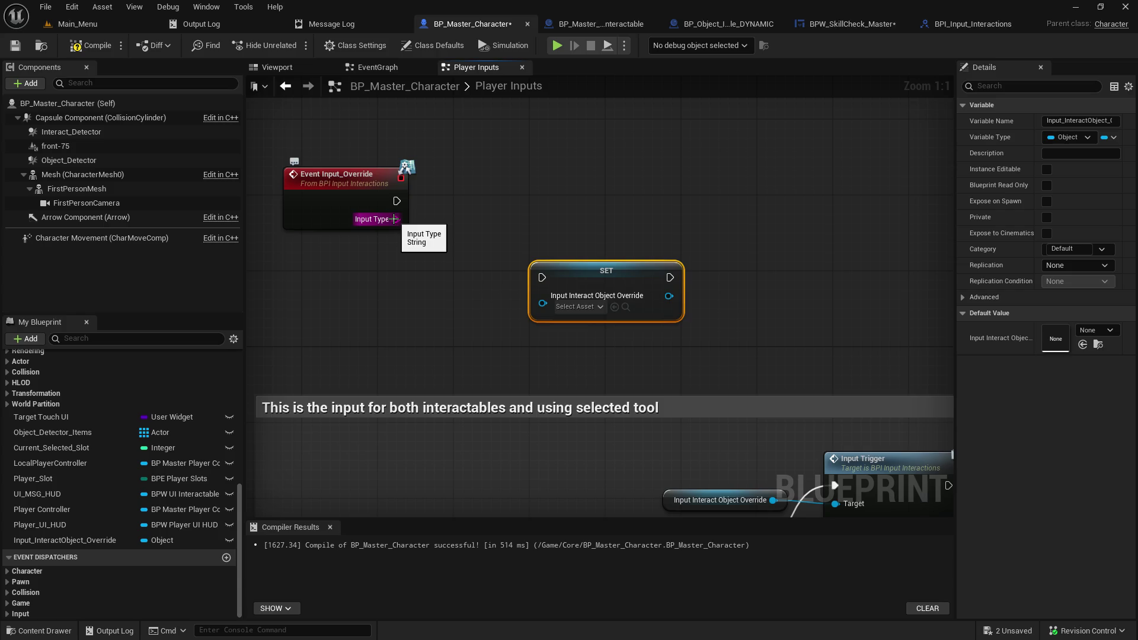
left_click_drag(393, 219, 475, 211)
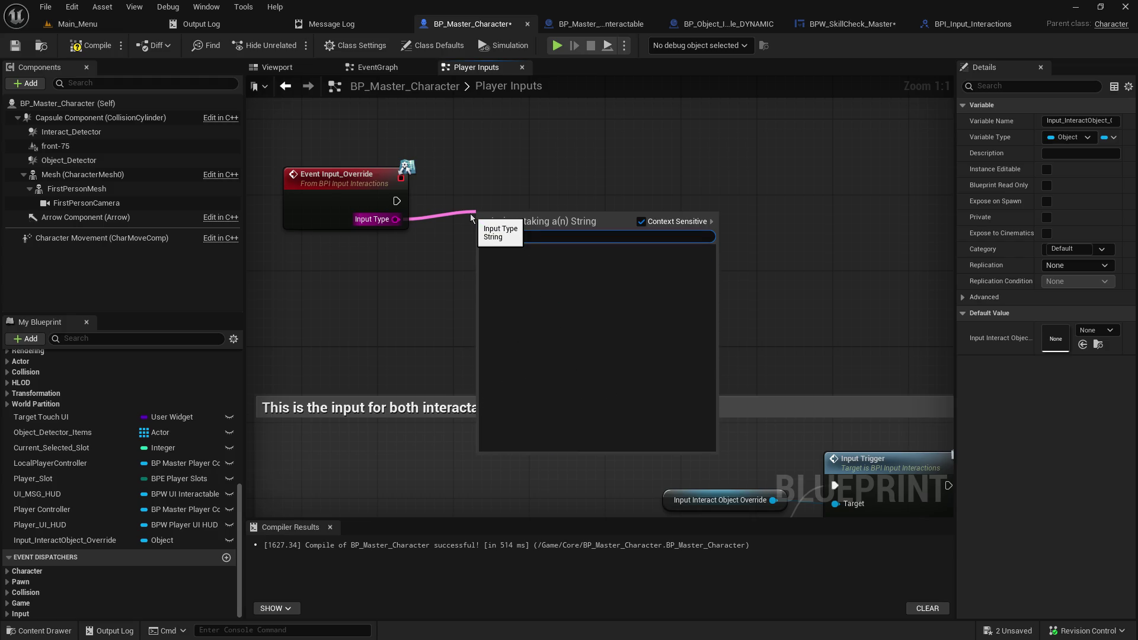
type("siwtch o")
key("BackSpace")
key("BackSpace")
key("BackSpace")
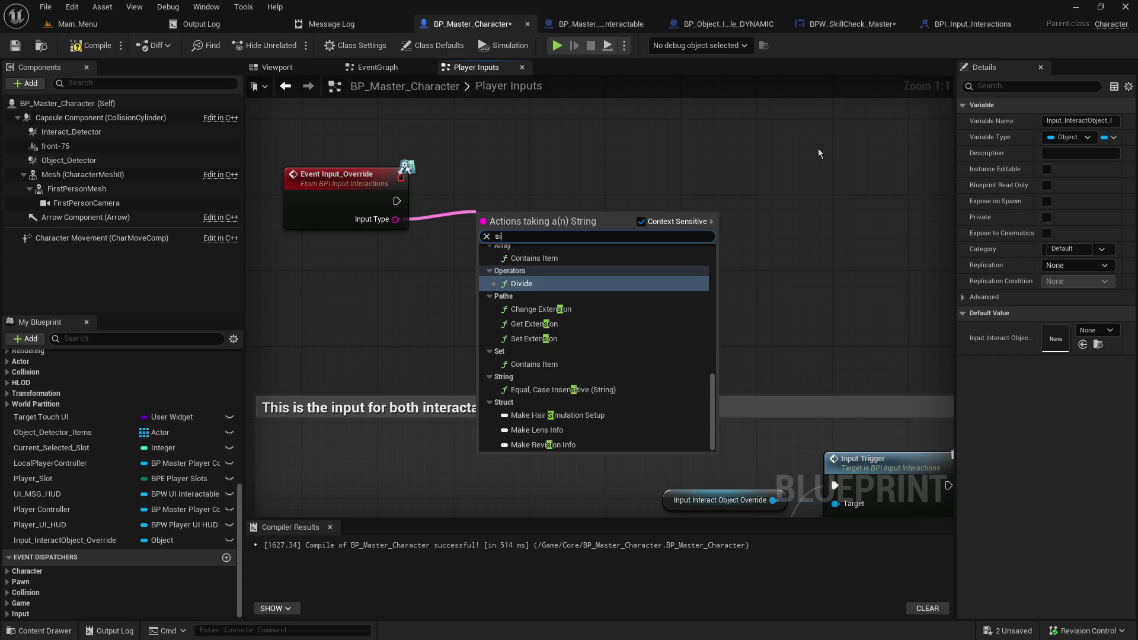
type("witc")
key("Return")
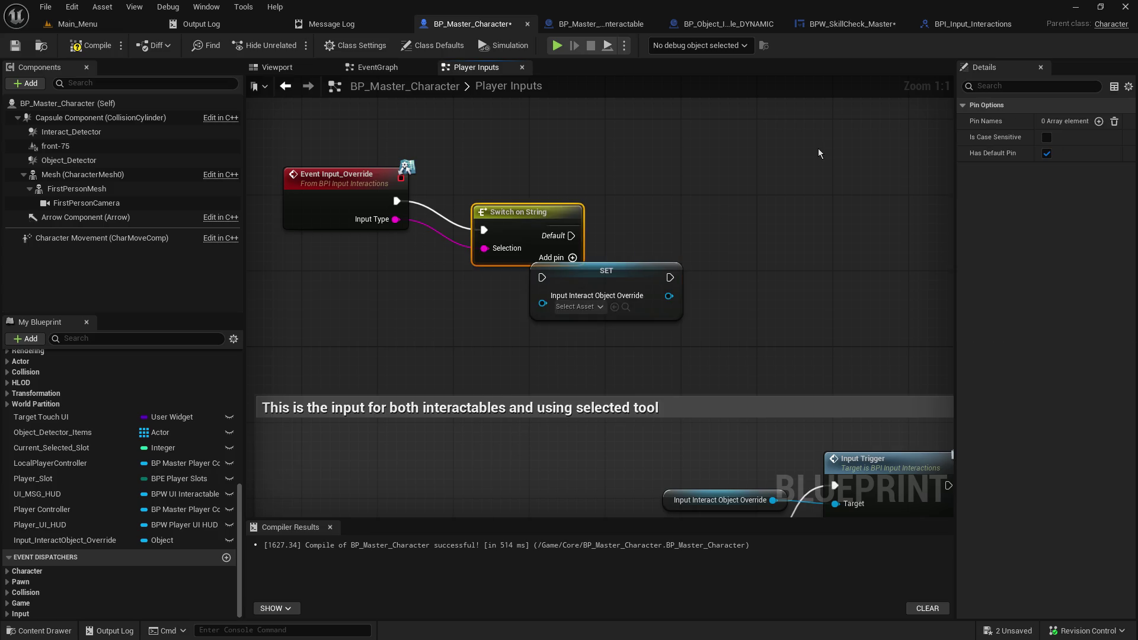
Step: Arrange the switch and SET nodes and give the switch a Case_0 output
left_click_drag(532, 221, 533, 193)
mouse_move(573, 278)
left_mouse_down()
mouse_move(757, 333)
mouse_move(764, 316)
left_mouse_up()
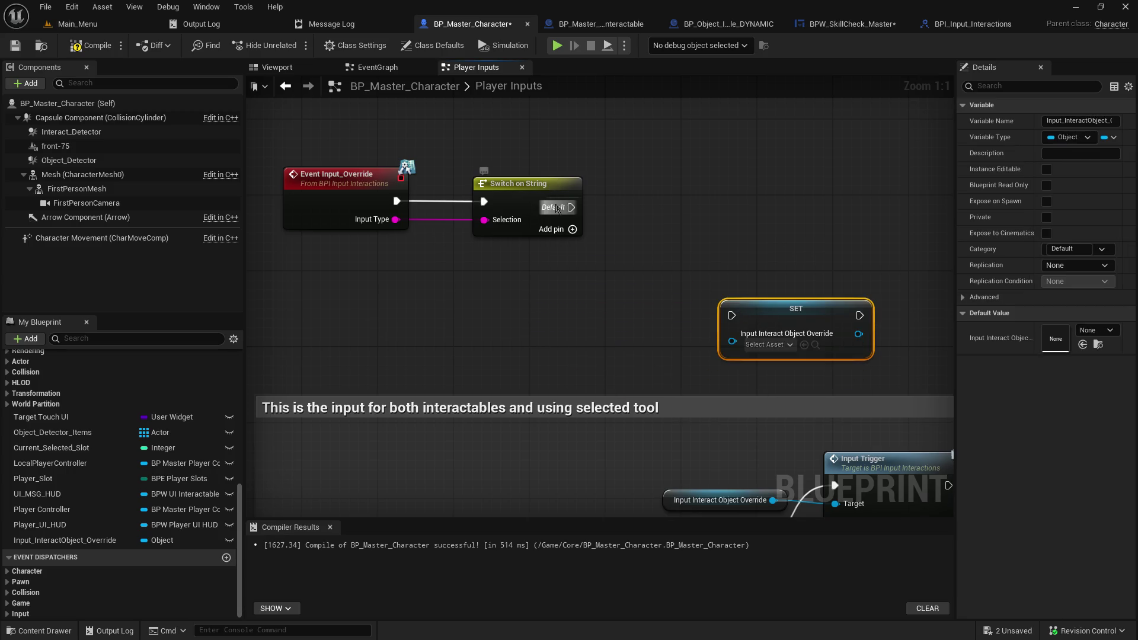
left_click(573, 230)
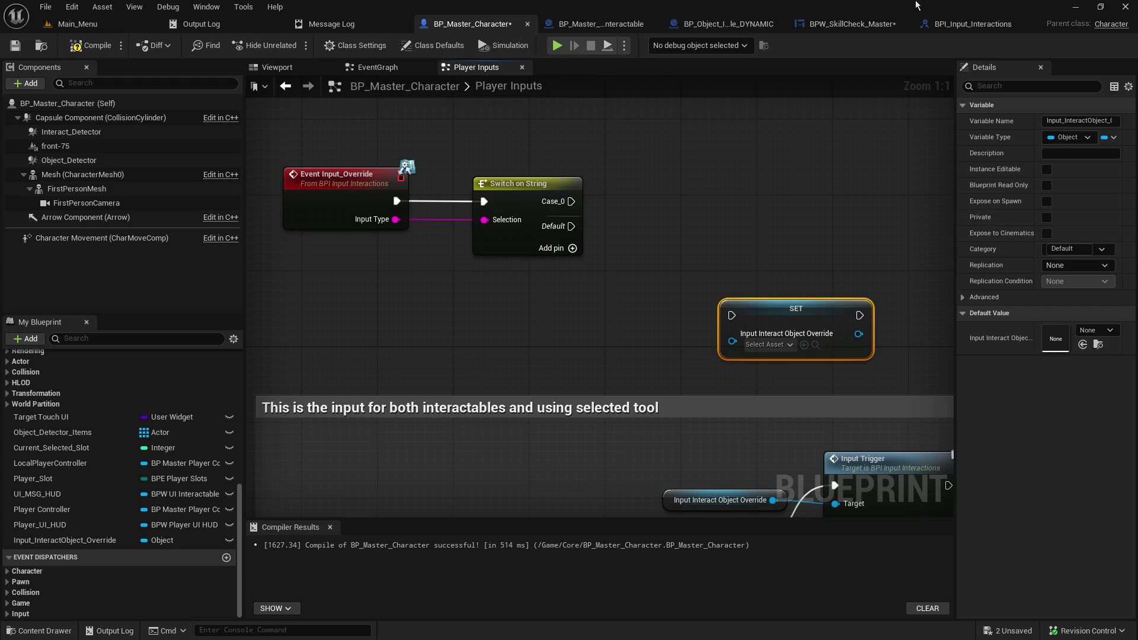
Step: Copy the IA_InteractObject input type text from the Input Trigger node
left_click(850, 24)
scroll(568, 356, "down", 5)
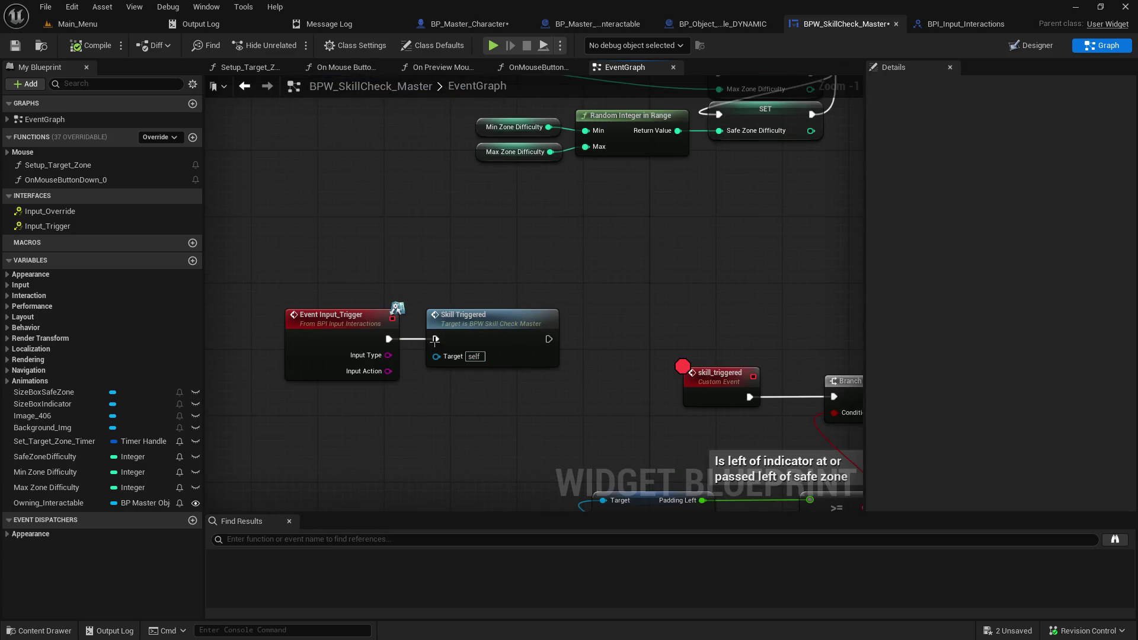
left_click_drag(617, 105, 629, 215)
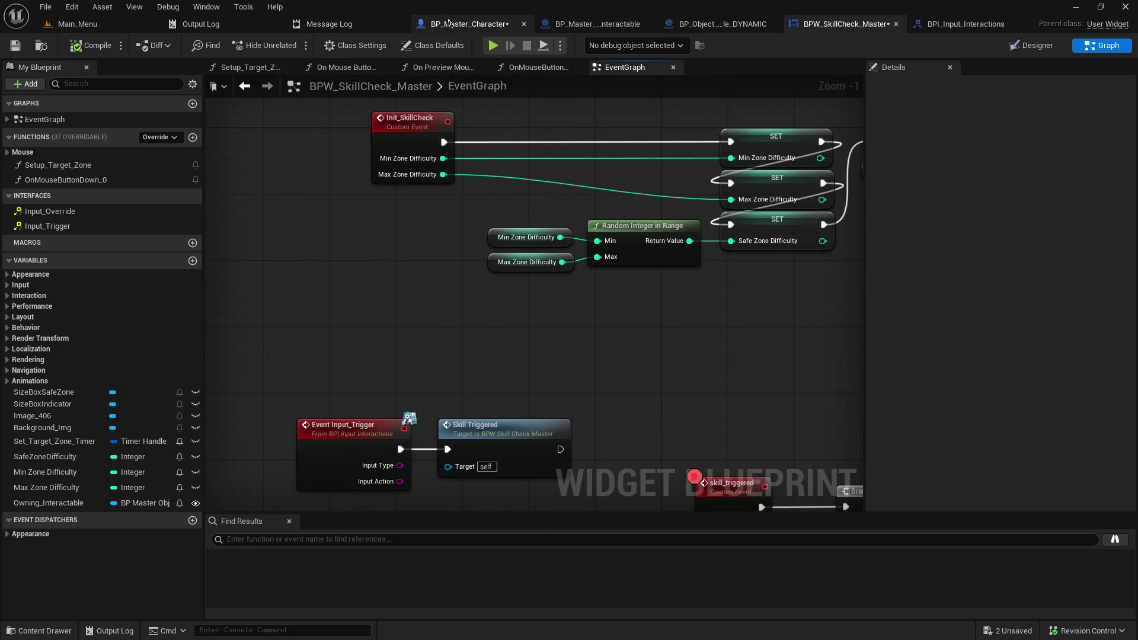
left_click(468, 23)
left_click_drag(369, 168, 360, 159)
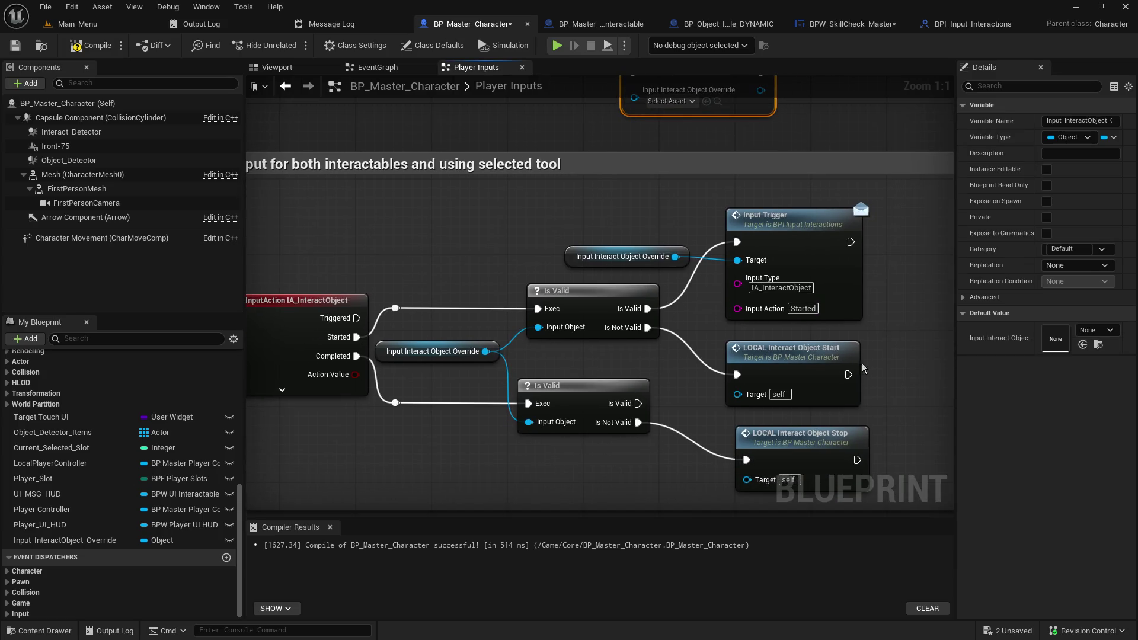
right_click(801, 288)
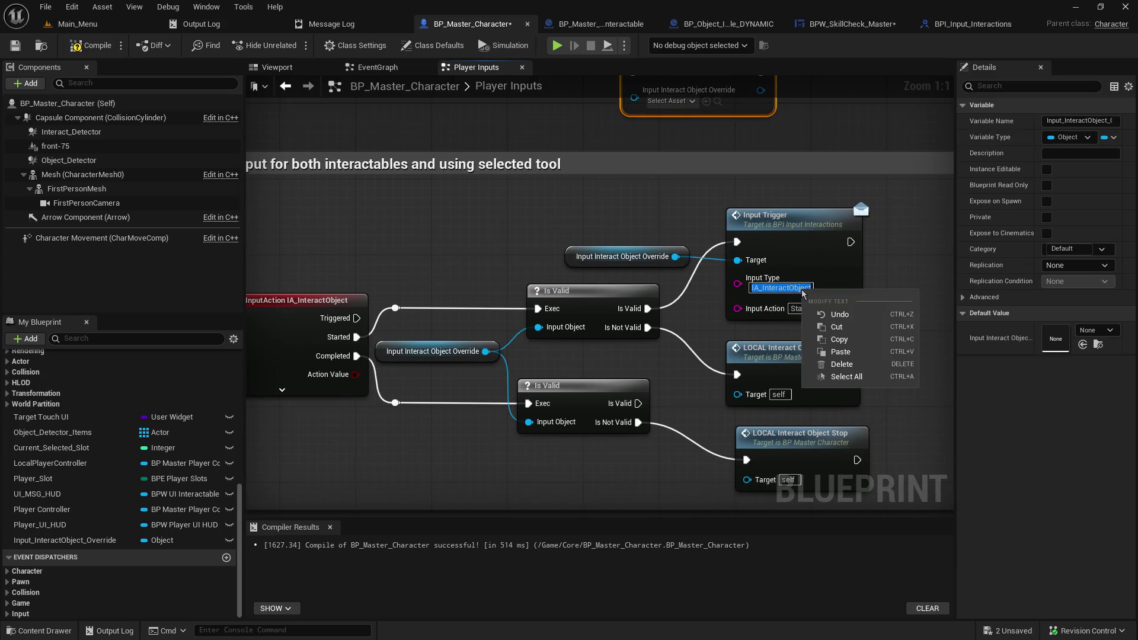
left_click(830, 342)
Step: Rename the switch's Case_0 pin to IA_InteractObject
left_click(528, 138)
left_click_drag(528, 138, 658, 462)
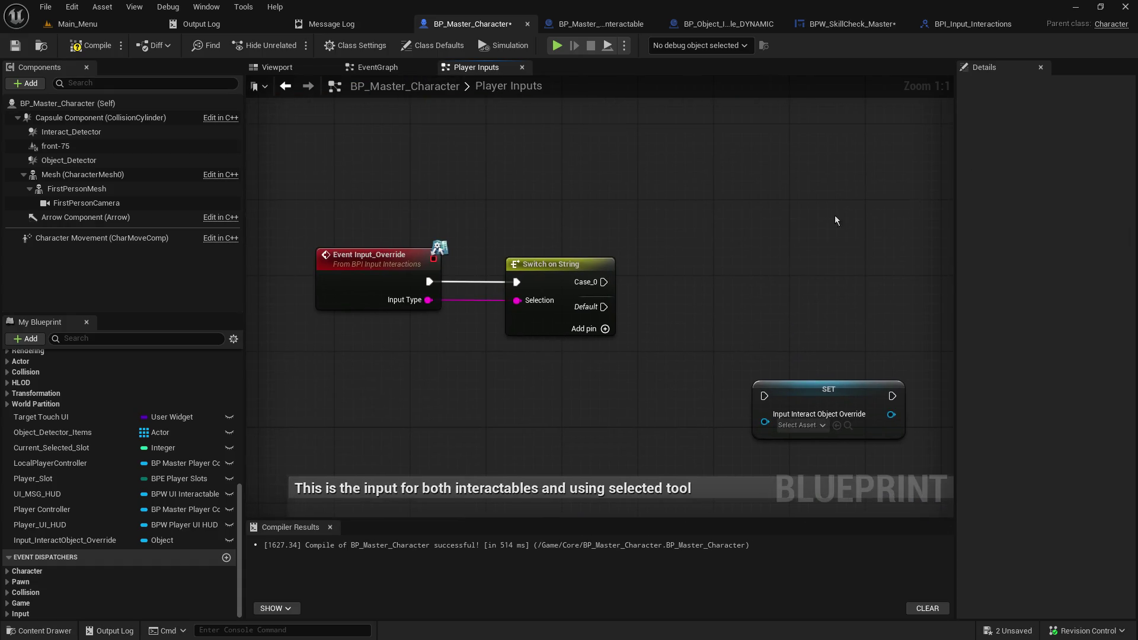
left_click(560, 278)
left_click(1067, 137)
key("ctrl+v")
key("Return")
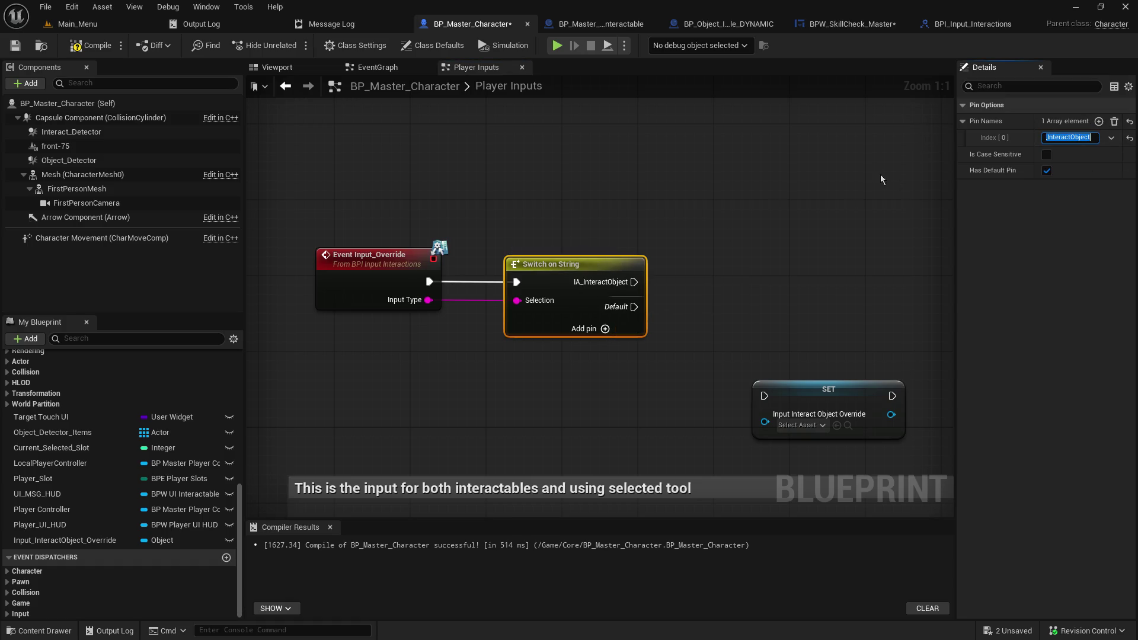
Step: Wire the IA_InteractObject case into the SET node, then save and compile BP_Master_Character
left_click_drag(790, 396, 774, 284)
mouse_move(634, 282)
left_mouse_down()
mouse_move(732, 297)
mouse_move(745, 284)
left_mouse_up()
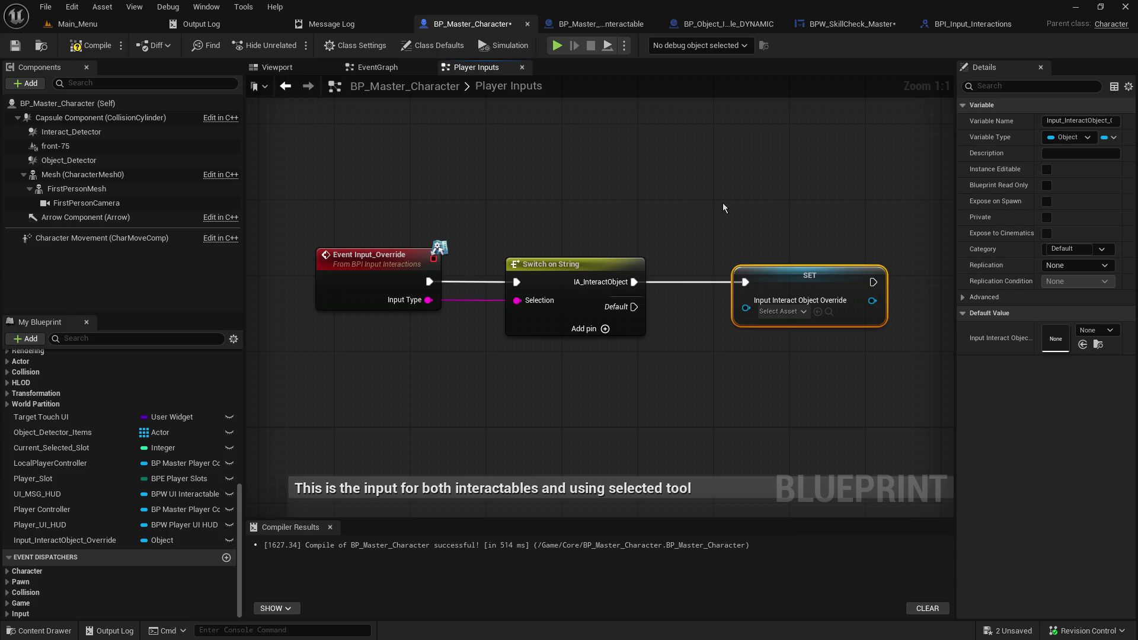
left_click(14, 45)
left_click(94, 47)
left_click(952, 25)
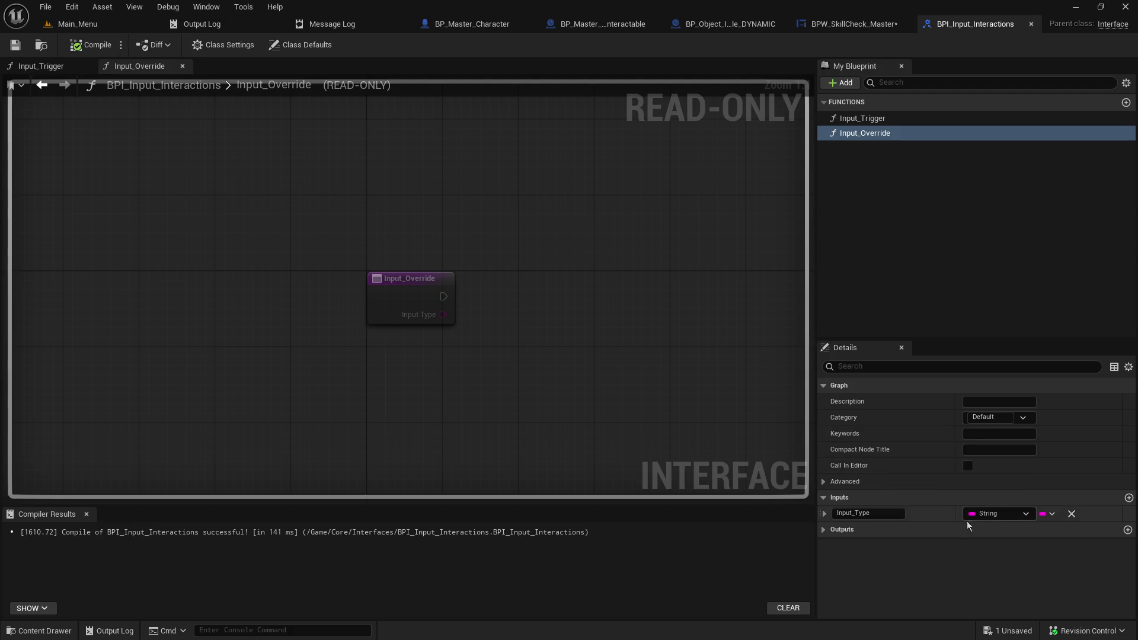
Step: Add a new Object reference input to the Input_Override function
left_click(1129, 497)
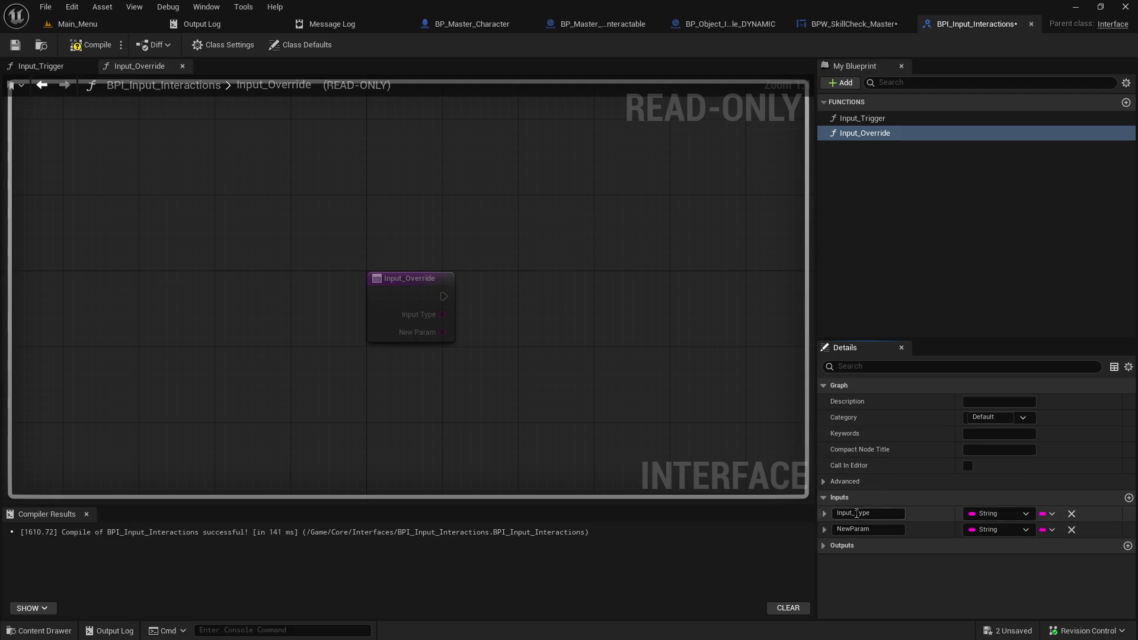
left_click(986, 532)
type("object")
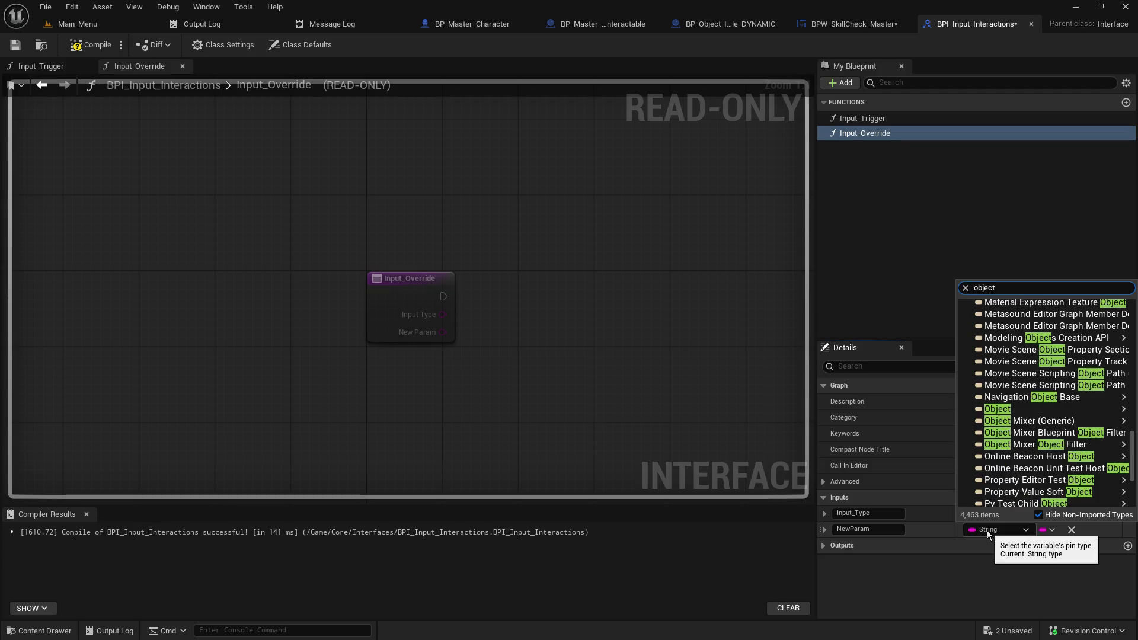
mouse_move(991, 411)
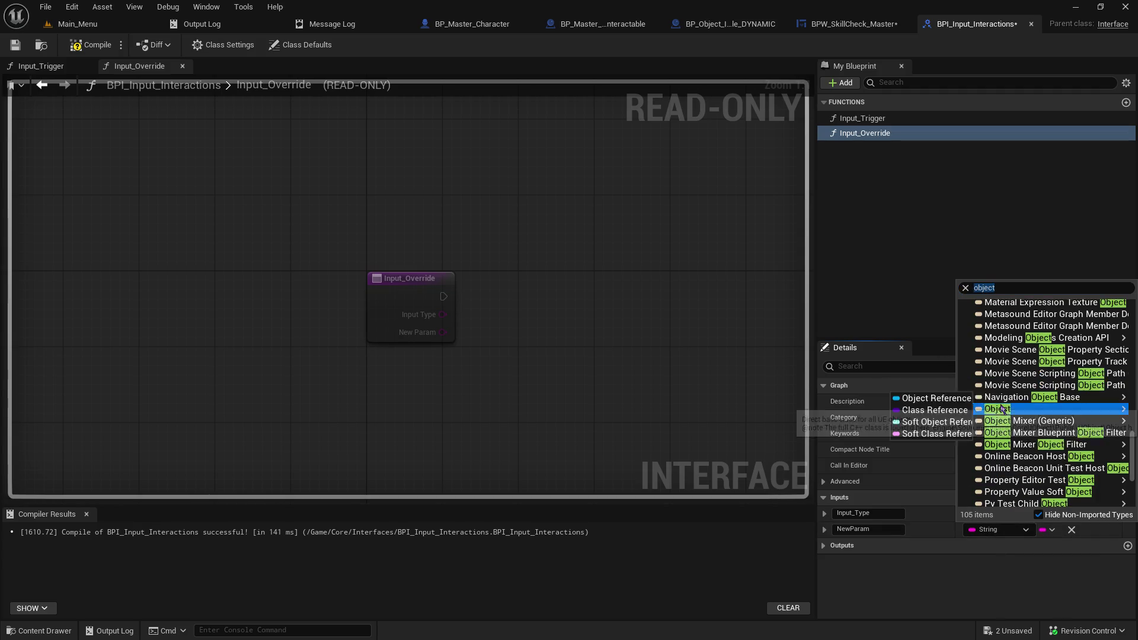
left_click(918, 411)
Step: Name the new input Override_Destination and compile the interface
left_click(833, 526)
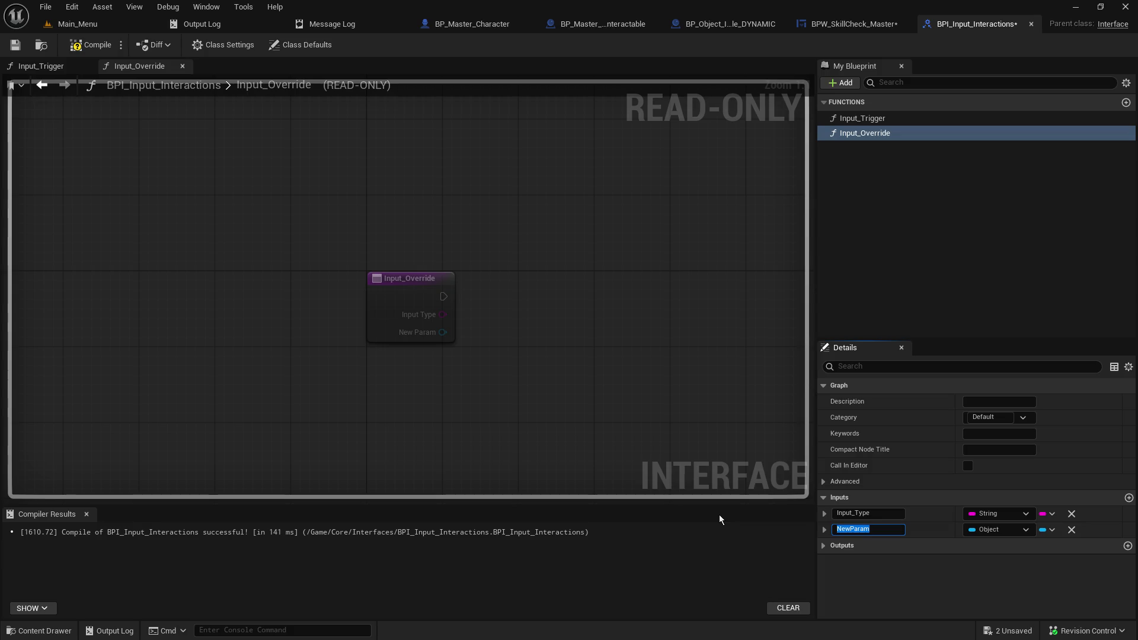
type("Override_De")
type("stination")
key("Return")
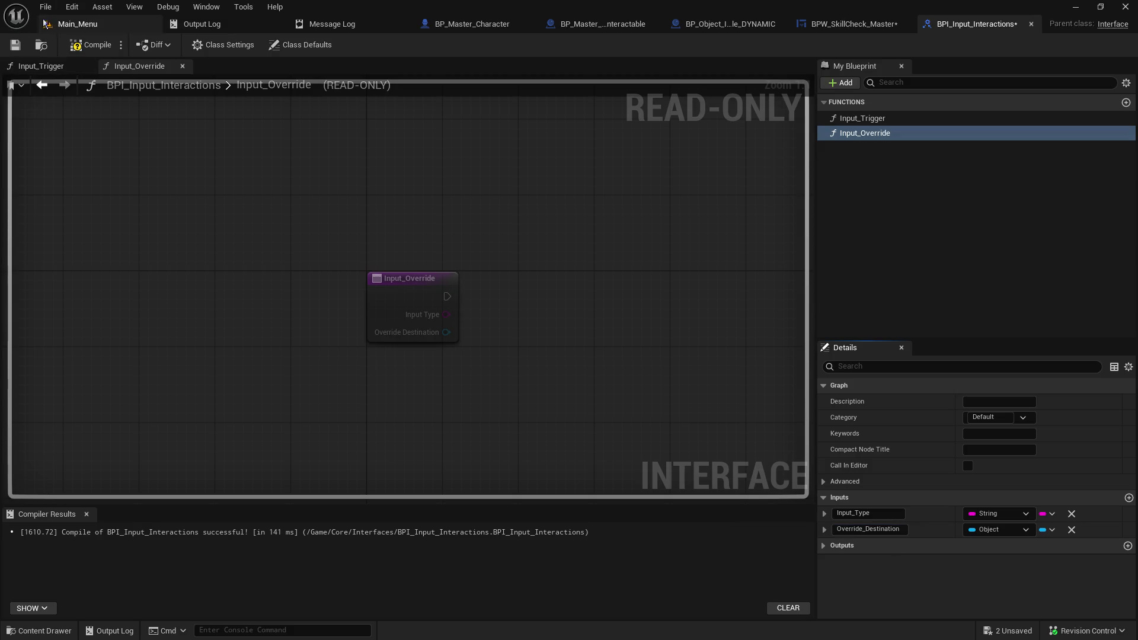
left_click(92, 47)
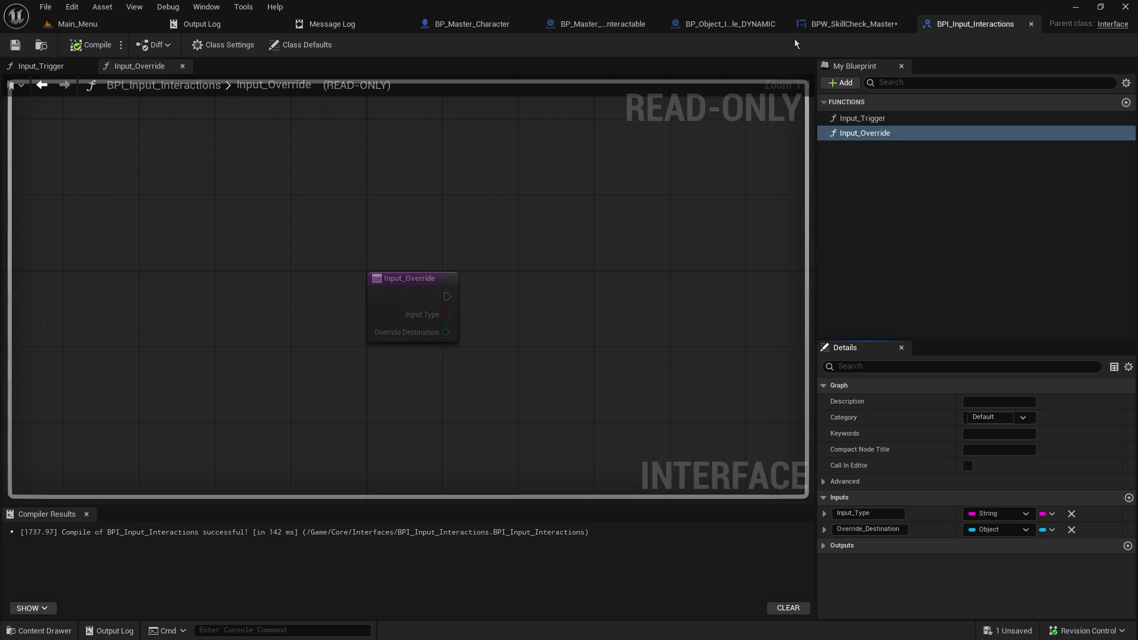
left_click(472, 23)
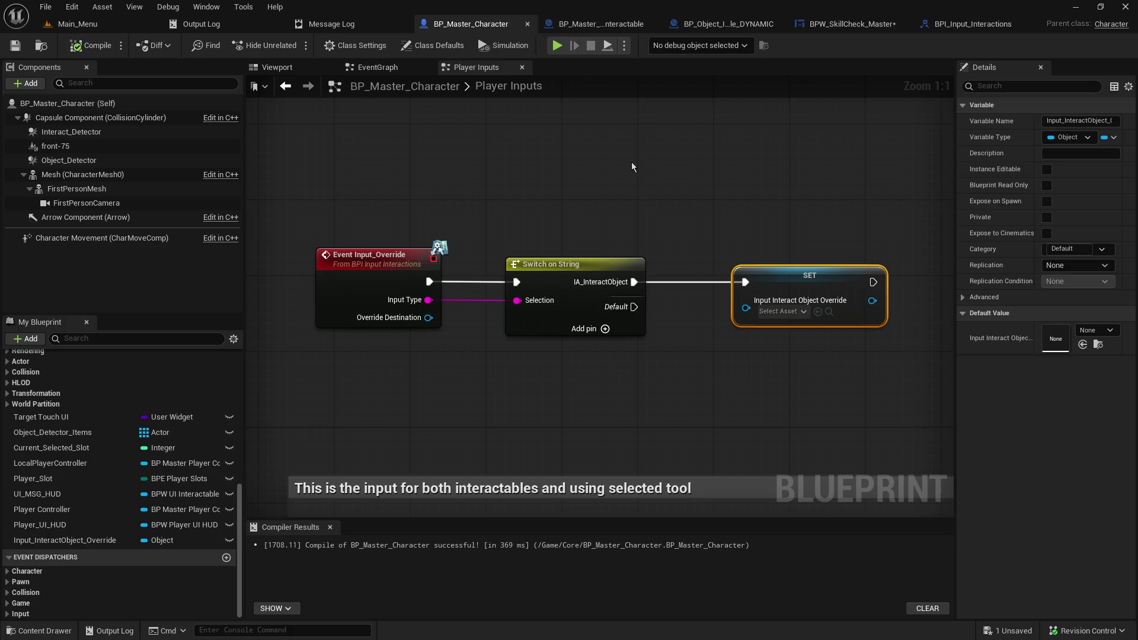
Step: Connect Override Destination to the SET value, move the switch up, and save the character
mouse_move(401, 288)
left_mouse_down()
mouse_move(560, 343)
mouse_move(724, 286)
left_mouse_up()
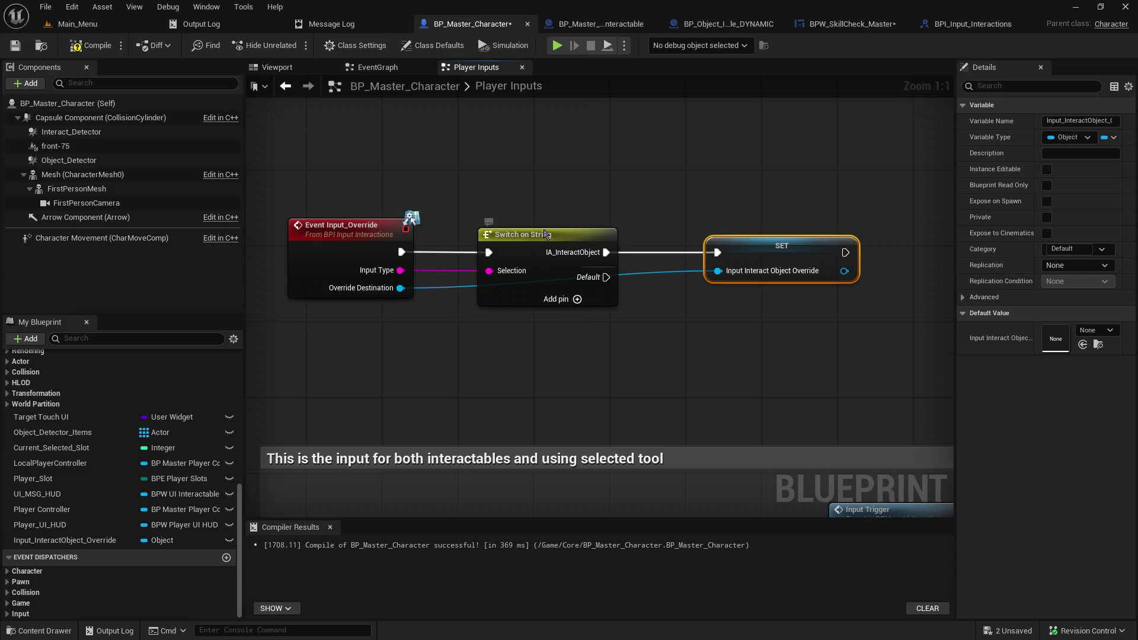
left_click_drag(542, 240, 542, 183)
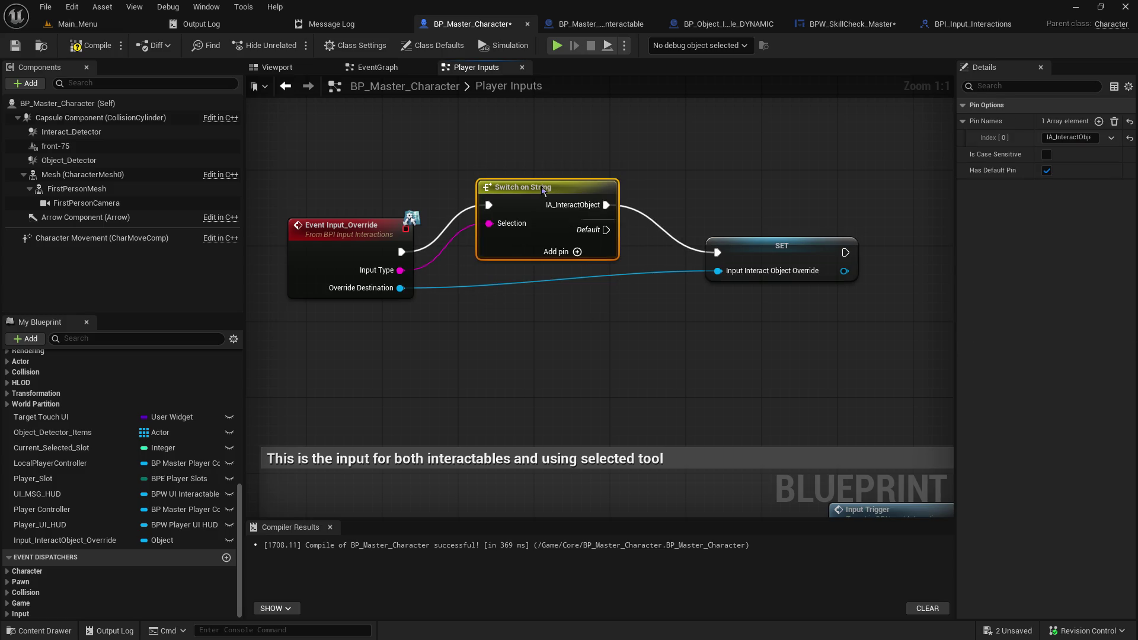
left_click(780, 371)
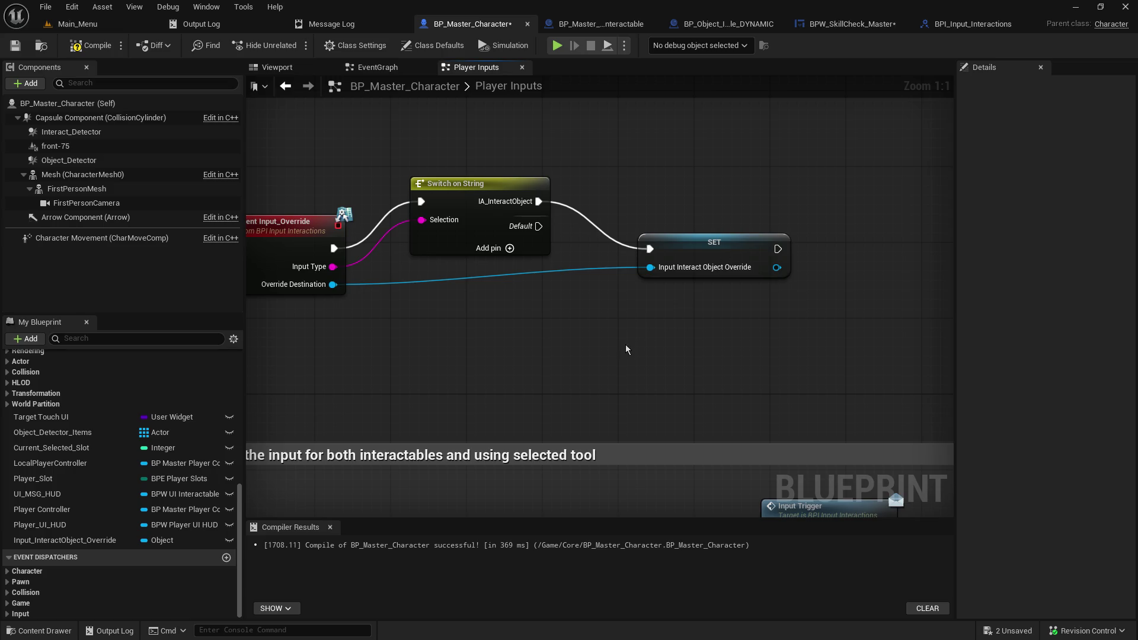
mouse_move(613, 366)
left_mouse_down()
mouse_move(698, 186)
mouse_move(648, 108)
mouse_move(838, 208)
left_mouse_up()
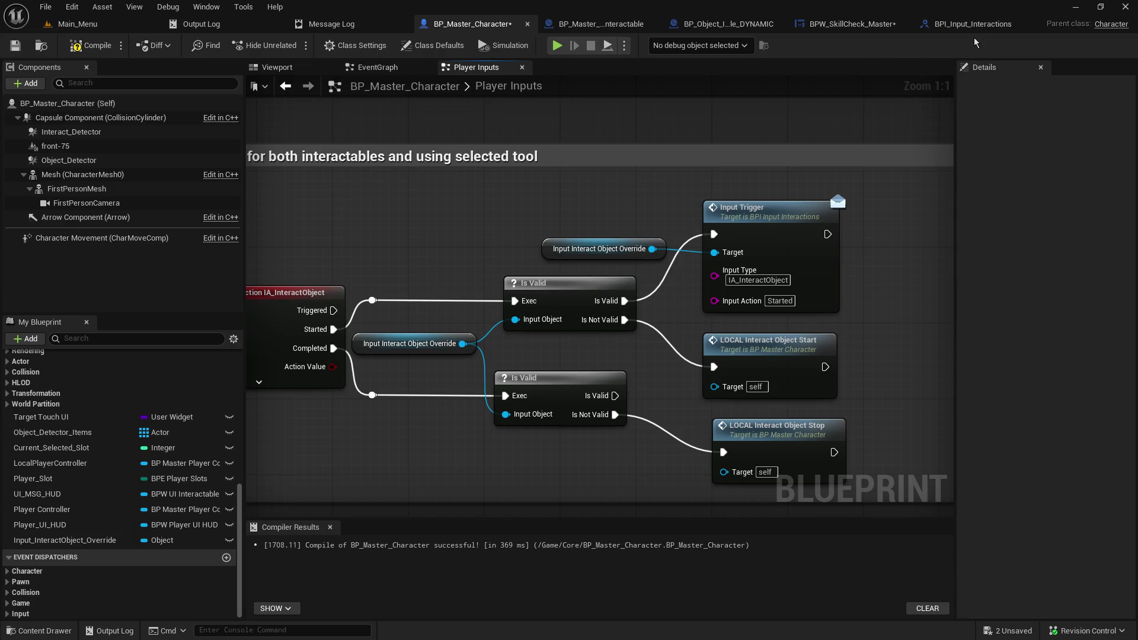
left_click(15, 46)
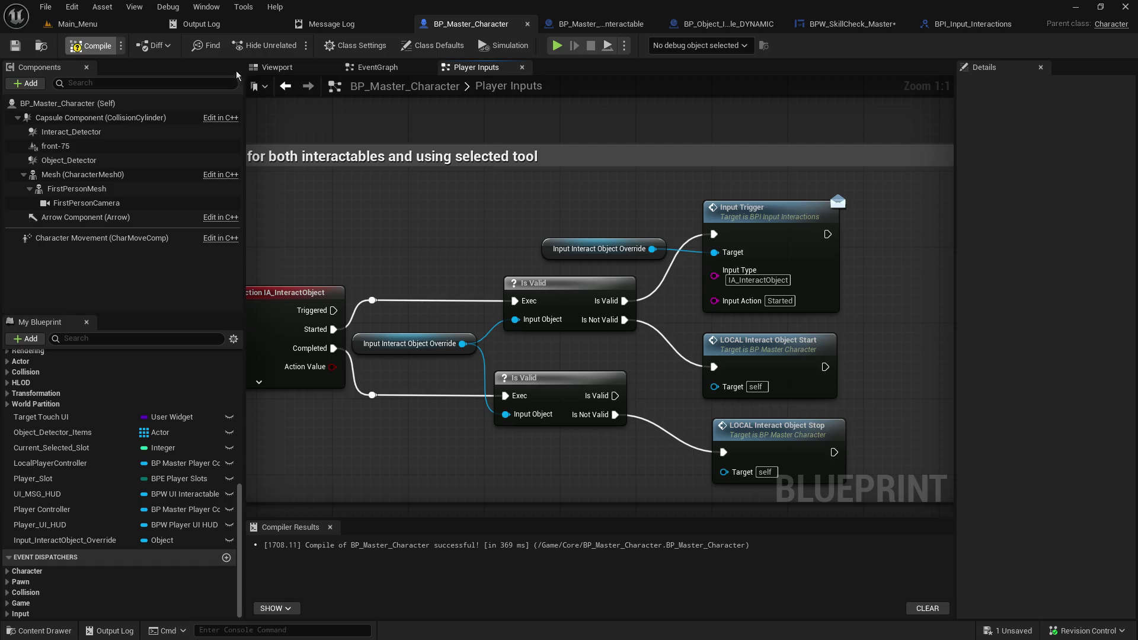
Step: In BPW_SkillCheck_Master, paste a Get Local Player Controller From ID copy above Init_SkillCheck
left_click(847, 24)
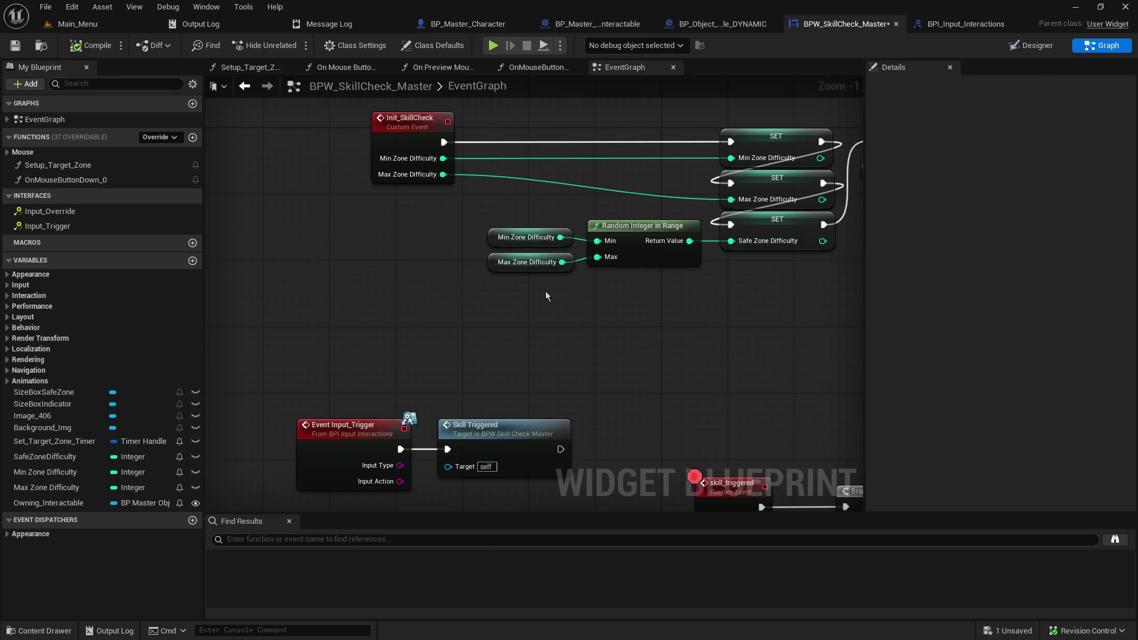
mouse_move(545, 291)
left_mouse_down()
mouse_move(460, 257)
mouse_move(427, 191)
left_mouse_up()
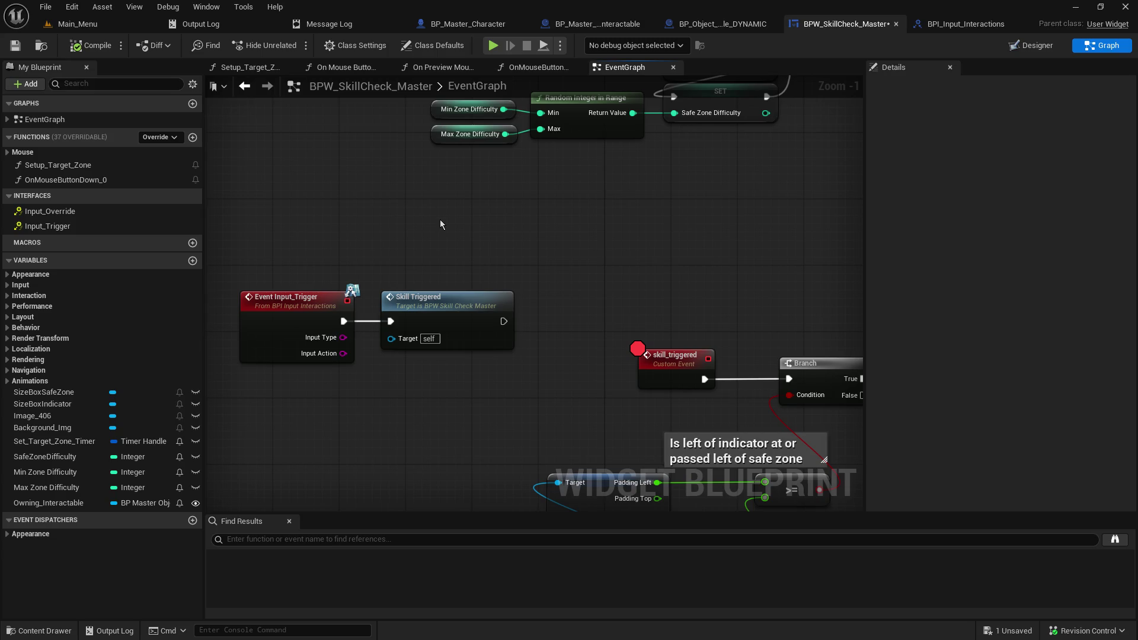
mouse_move(460, 230)
left_mouse_down()
mouse_move(475, 200)
mouse_move(541, 216)
left_mouse_up()
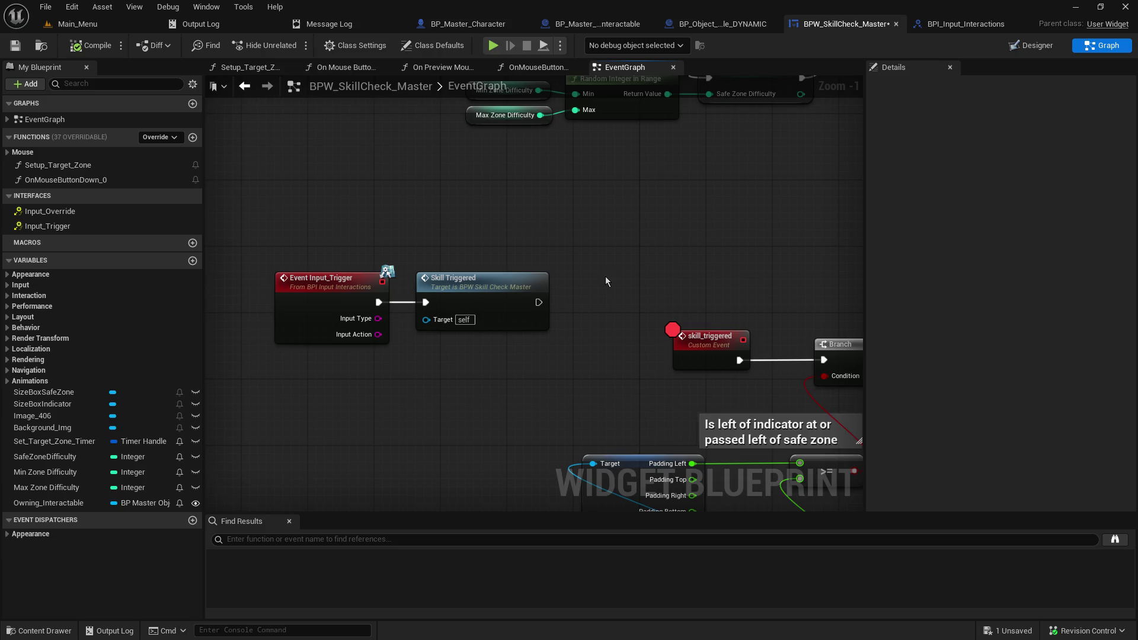
mouse_move(480, 348)
left_mouse_down()
mouse_move(536, 360)
mouse_move(536, 435)
mouse_move(506, 462)
mouse_move(584, 582)
left_mouse_up()
left_click_drag(486, 391, 463, 368)
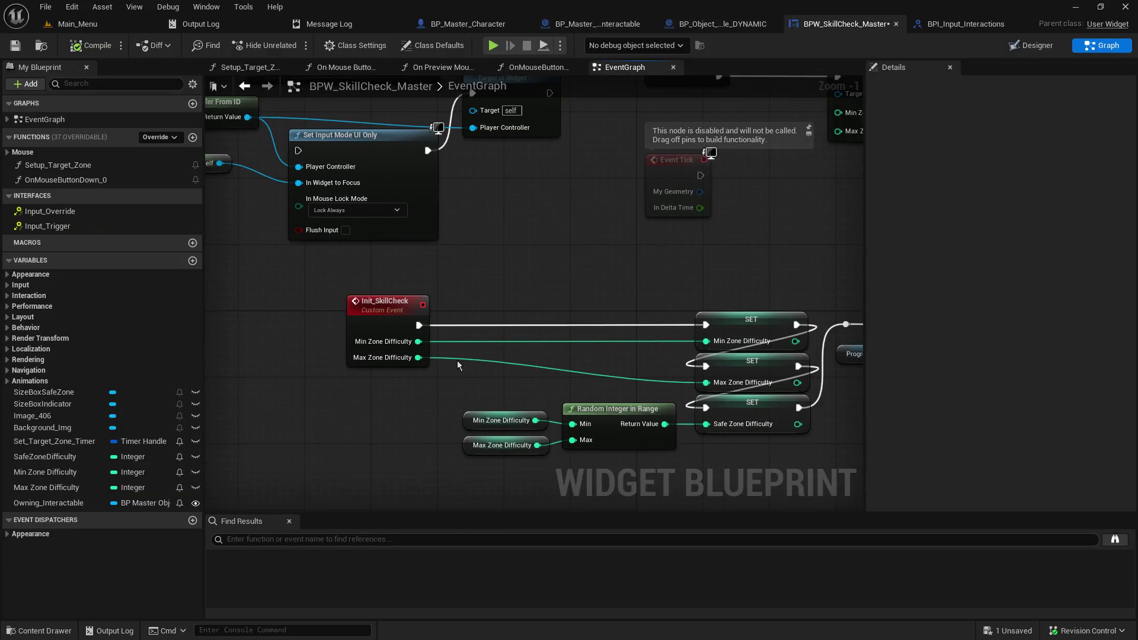
left_click_drag(452, 289, 442, 283)
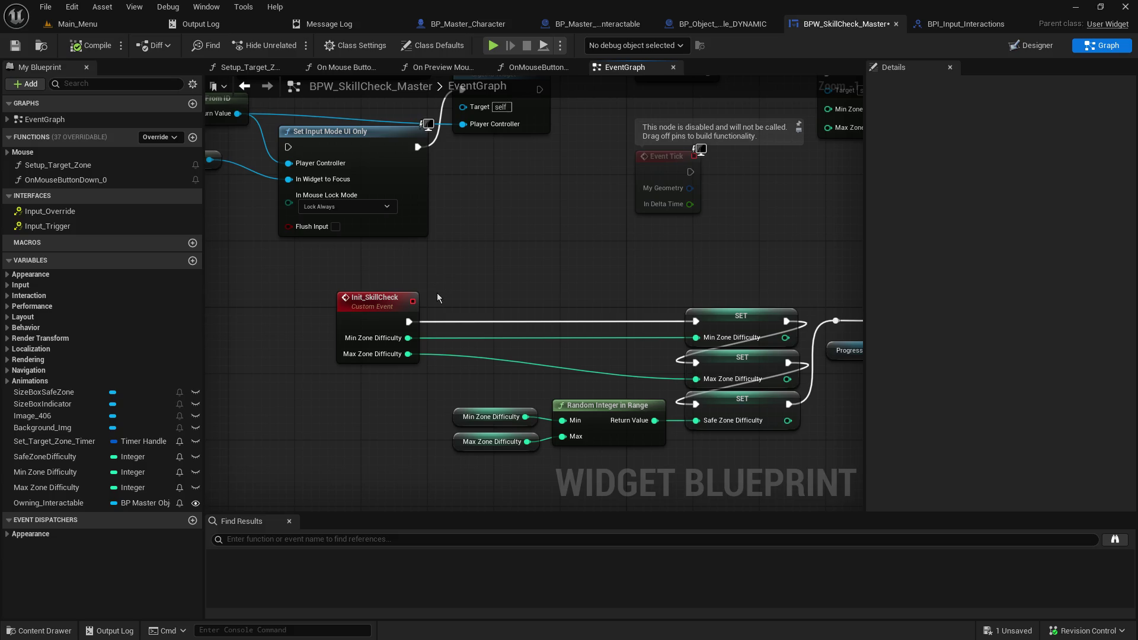
left_click_drag(436, 293, 549, 341)
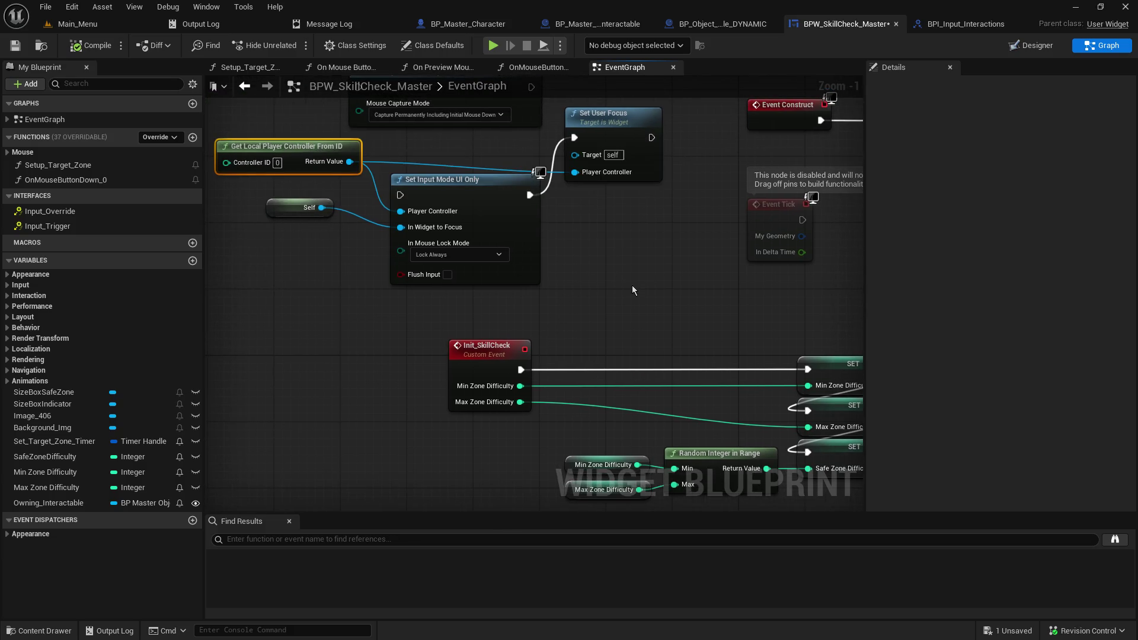
left_click(614, 315)
key("ctrl+v")
left_click_drag(566, 311, 515, 311)
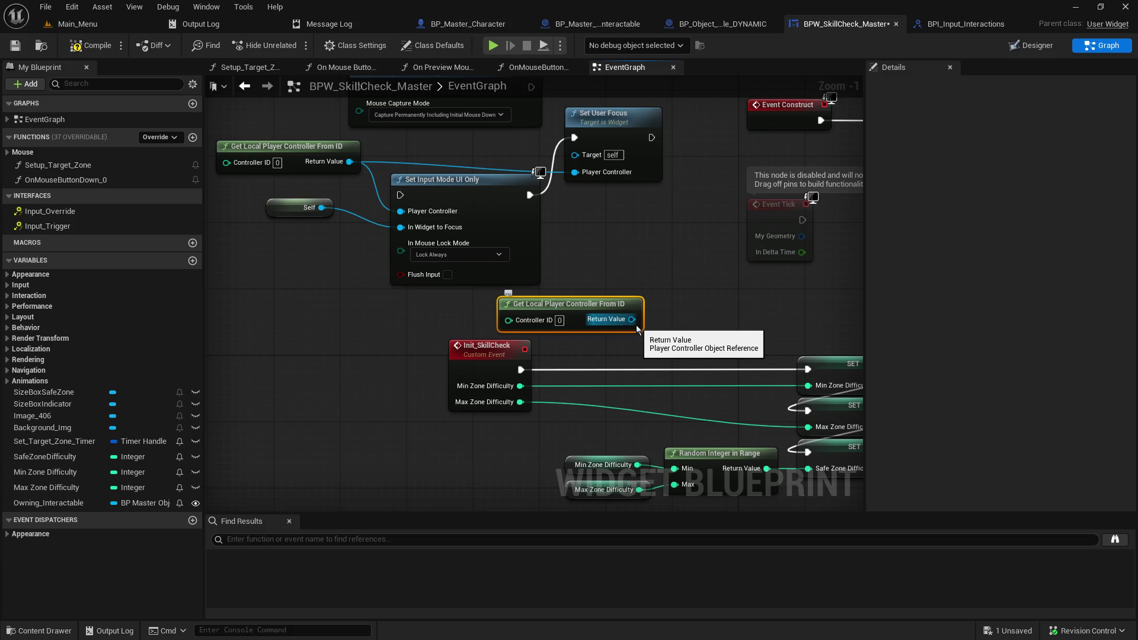
left_click_drag(582, 271, 734, 194)
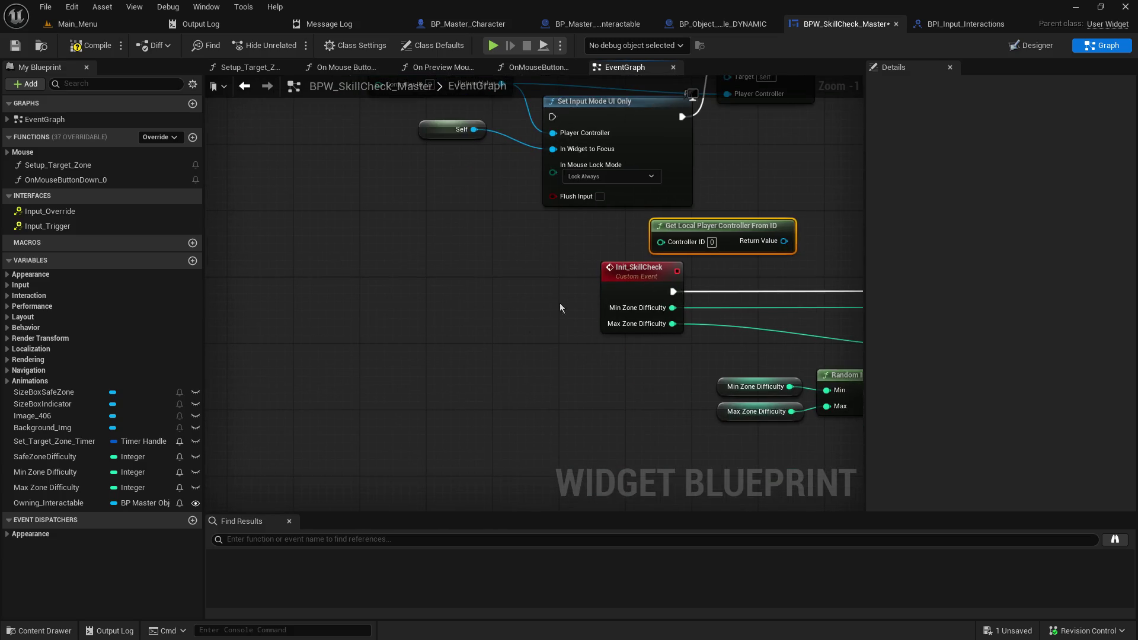
Step: Add a Get Player Character node and delete the pasted controller node
right_click(462, 378)
type("get c")
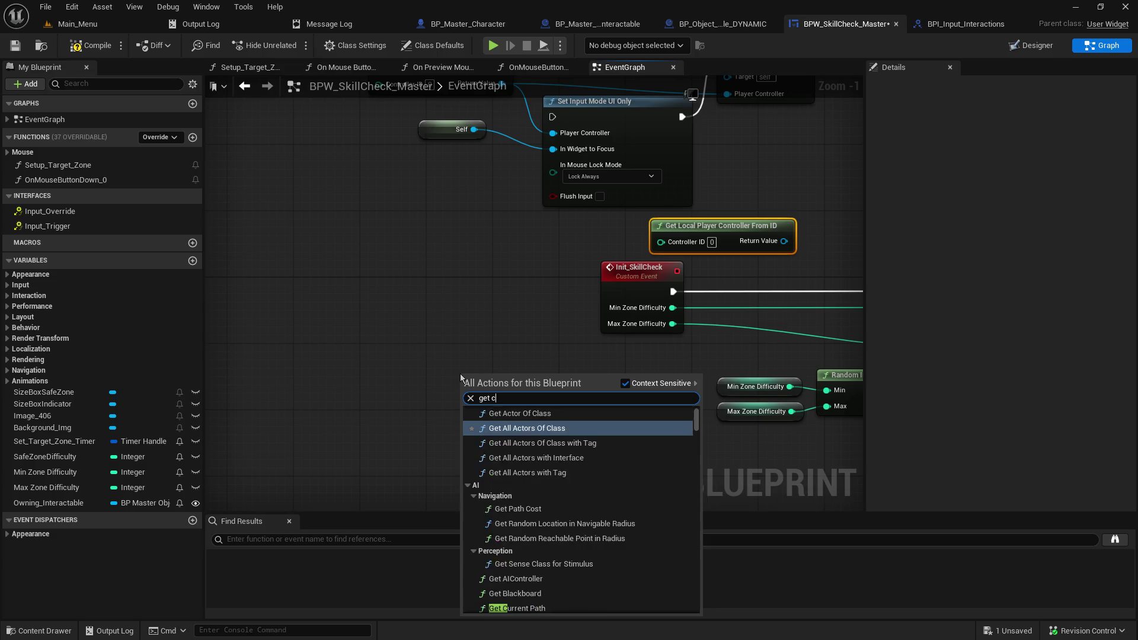
type("haracter")
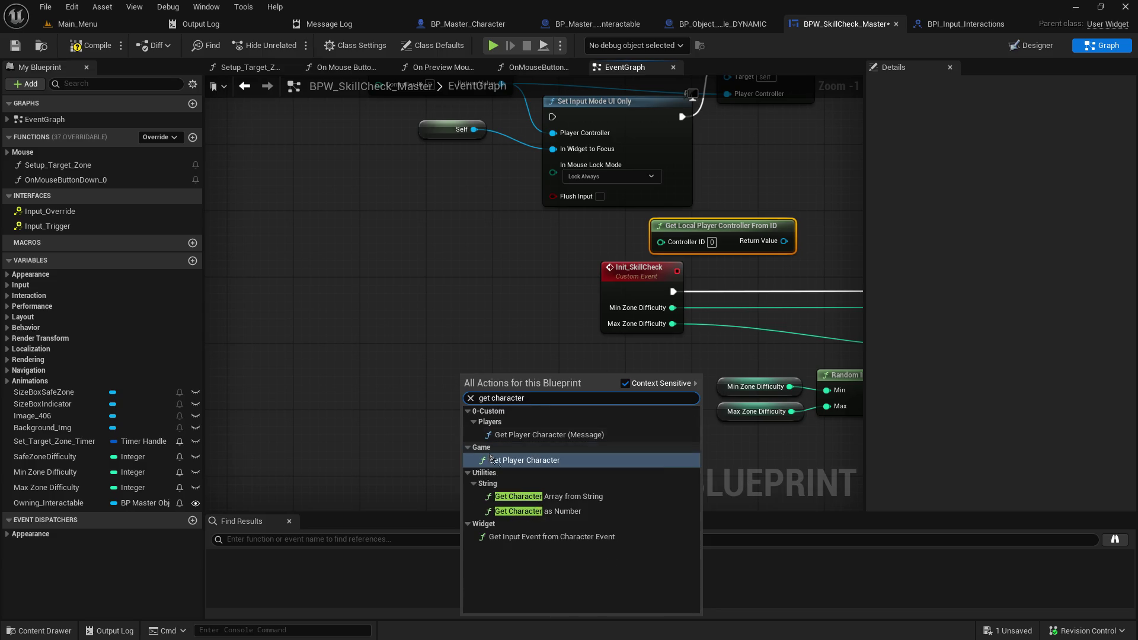
left_click(552, 463)
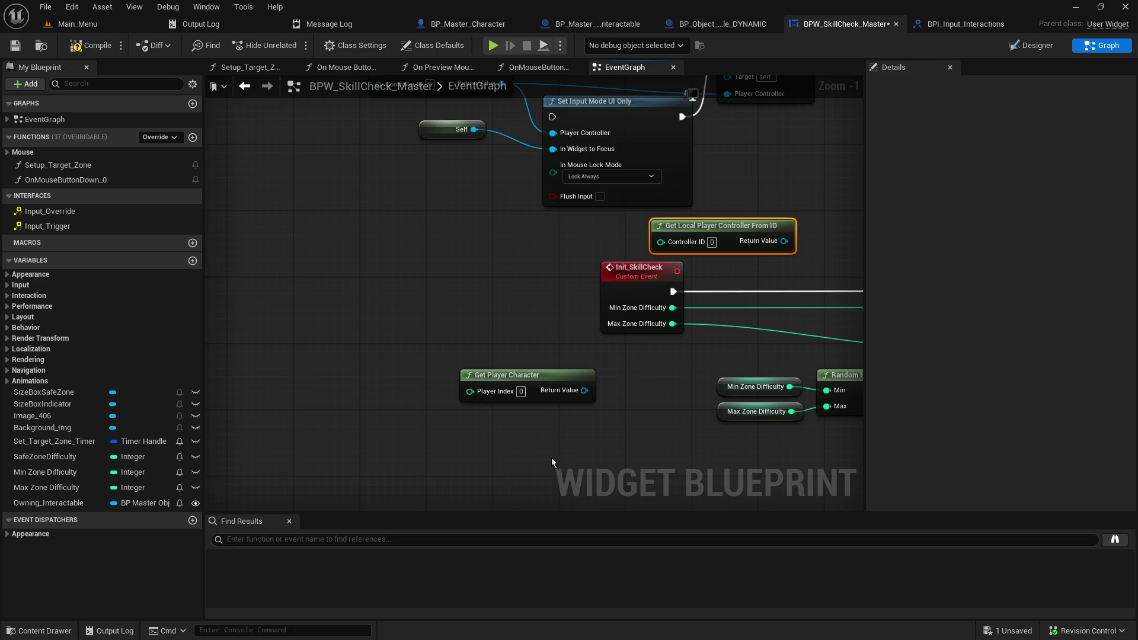
mouse_move(581, 394)
left_mouse_down()
mouse_move(428, 372)
mouse_move(665, 186)
mouse_move(617, 203)
left_mouse_up()
key("Delete")
left_click_drag(677, 229, 614, 249)
key("Escape")
Step: Add an Input Override call pulled from Get Player Character's output
left_click(963, 23)
left_click(843, 24)
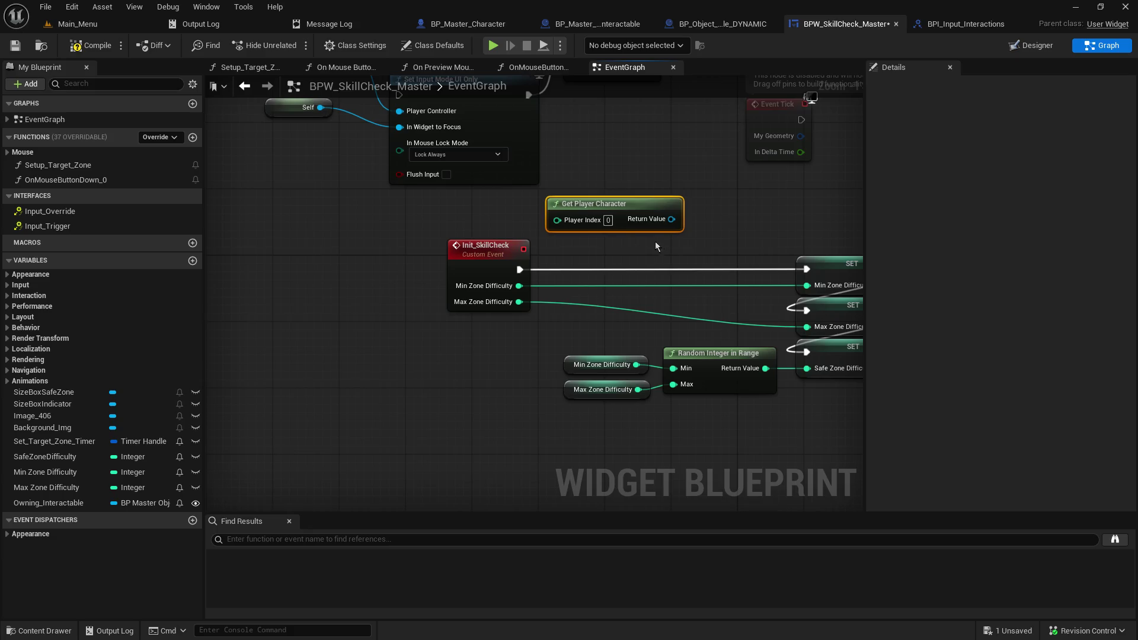
left_click_drag(671, 218, 624, 254)
type("input o")
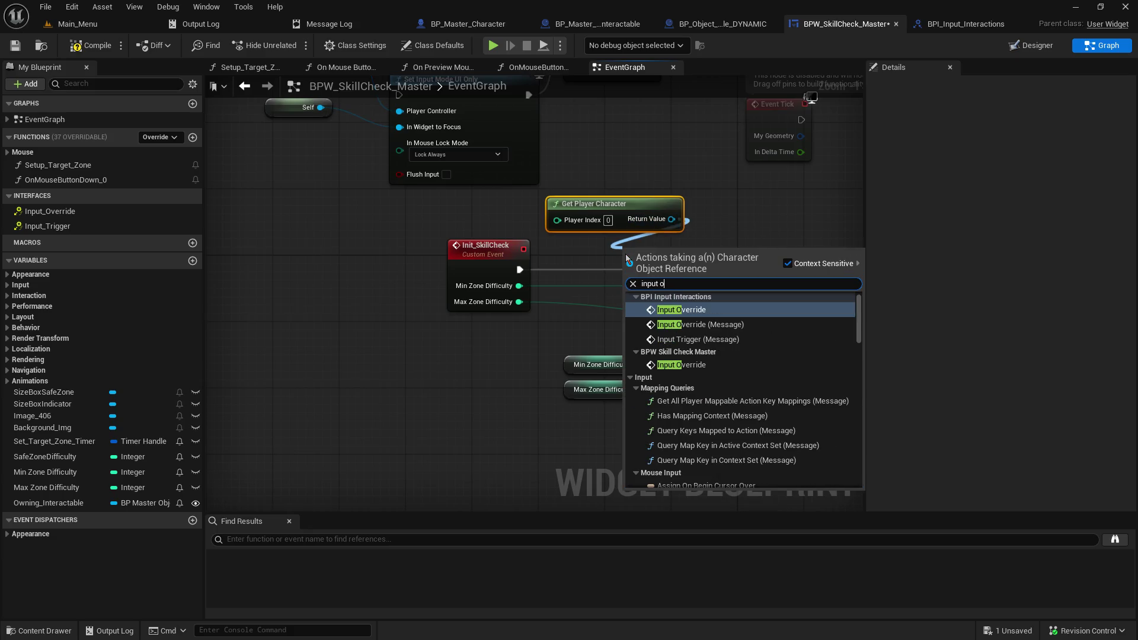
key("Return")
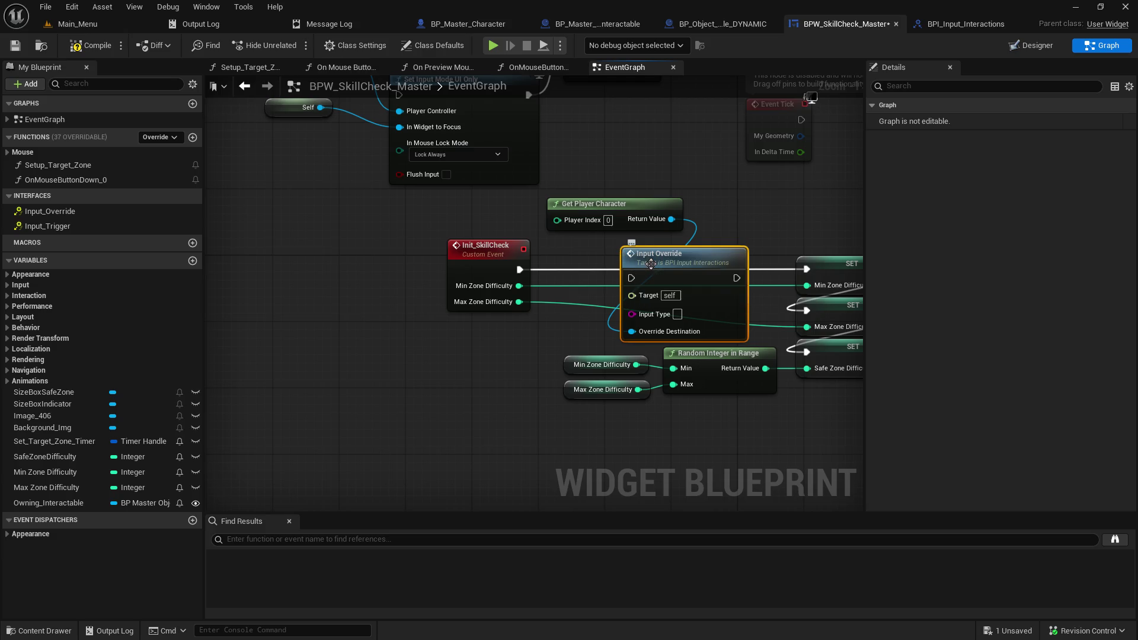
Step: Rearrange Init_SkillCheck, the new nodes, and the controller setup nodes for space
left_click_drag(492, 258, 383, 249)
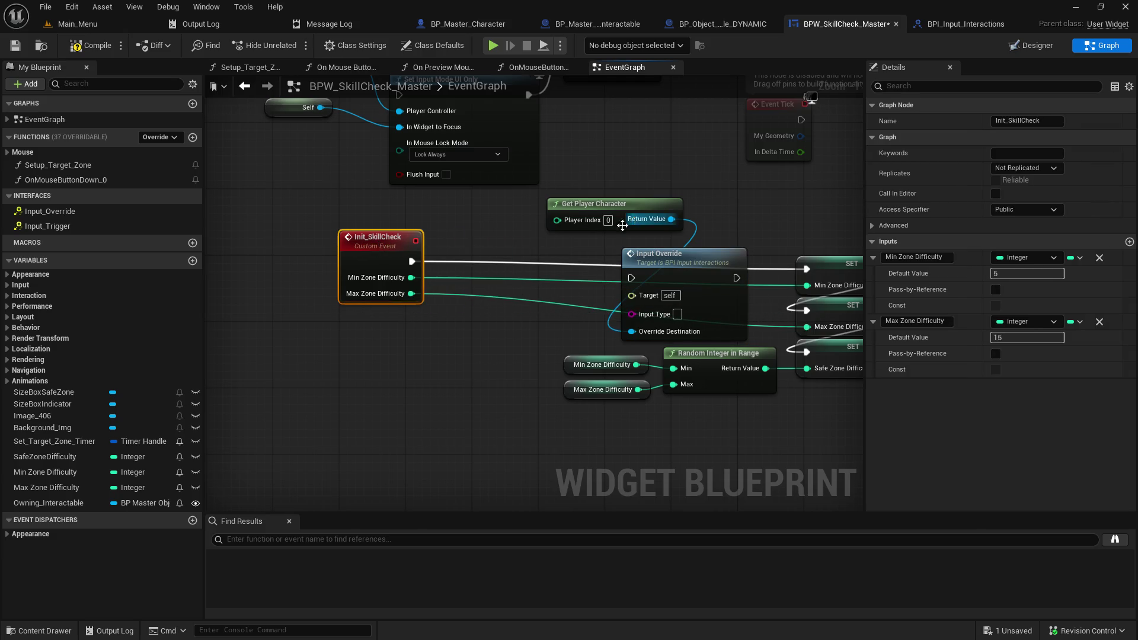
double_click(385, 237)
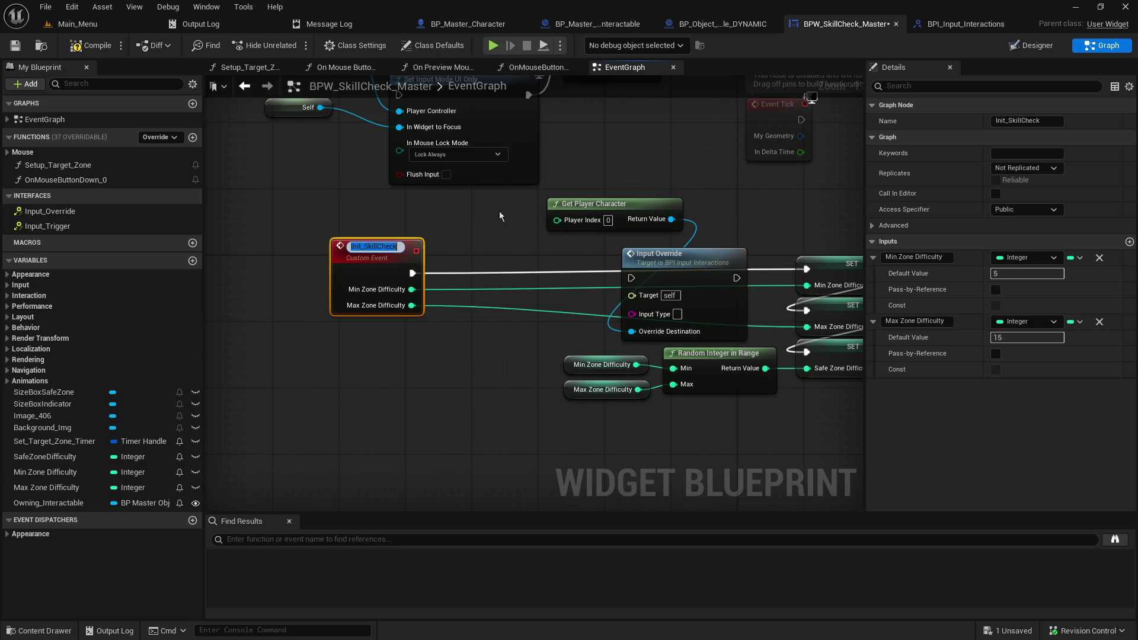
left_click(659, 254)
left_click(649, 205, "ctrl")
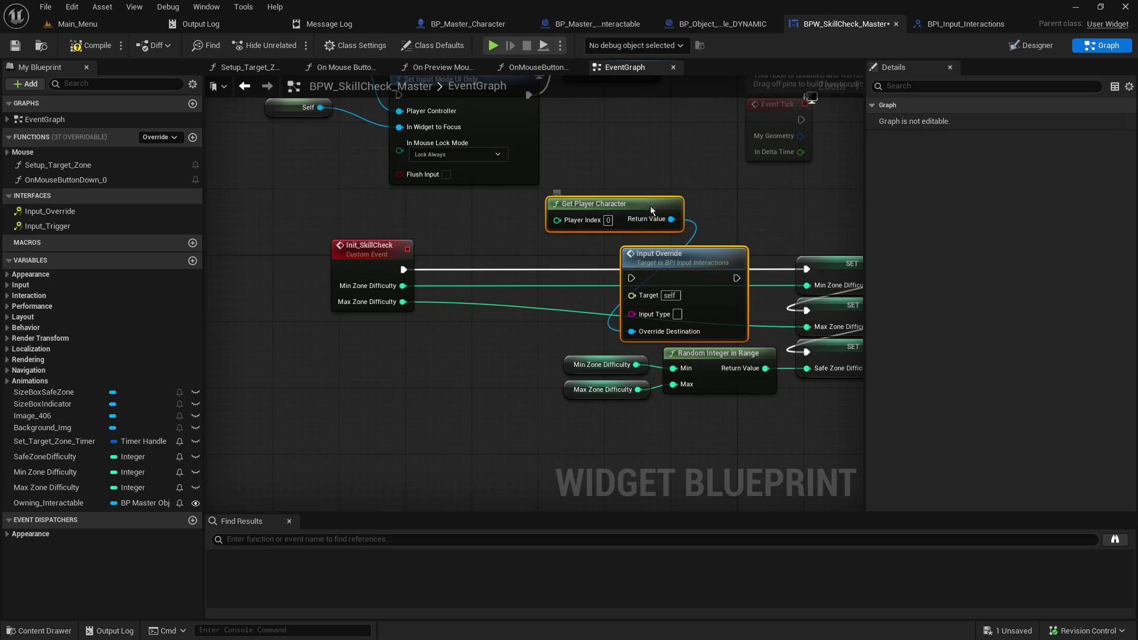
left_click_drag(649, 205, 659, 123)
scroll(336, 218, "up", 5)
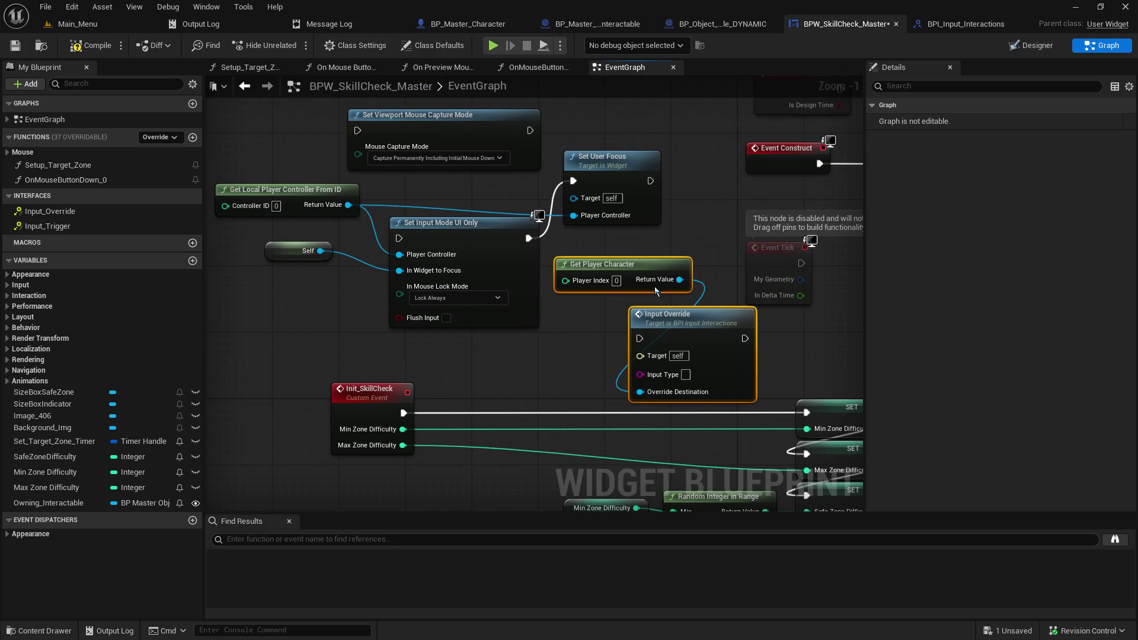
mouse_move(289, 159)
left_mouse_down()
mouse_move(625, 332)
mouse_move(735, 329)
left_mouse_up()
mouse_move(568, 317)
left_mouse_down()
mouse_move(492, 261)
mouse_move(281, 219)
left_mouse_up()
scroll(411, 261, "down", 4)
mouse_move(424, 215)
left_mouse_down()
mouse_move(638, 290)
mouse_move(482, 279)
mouse_move(489, 289)
left_mouse_up()
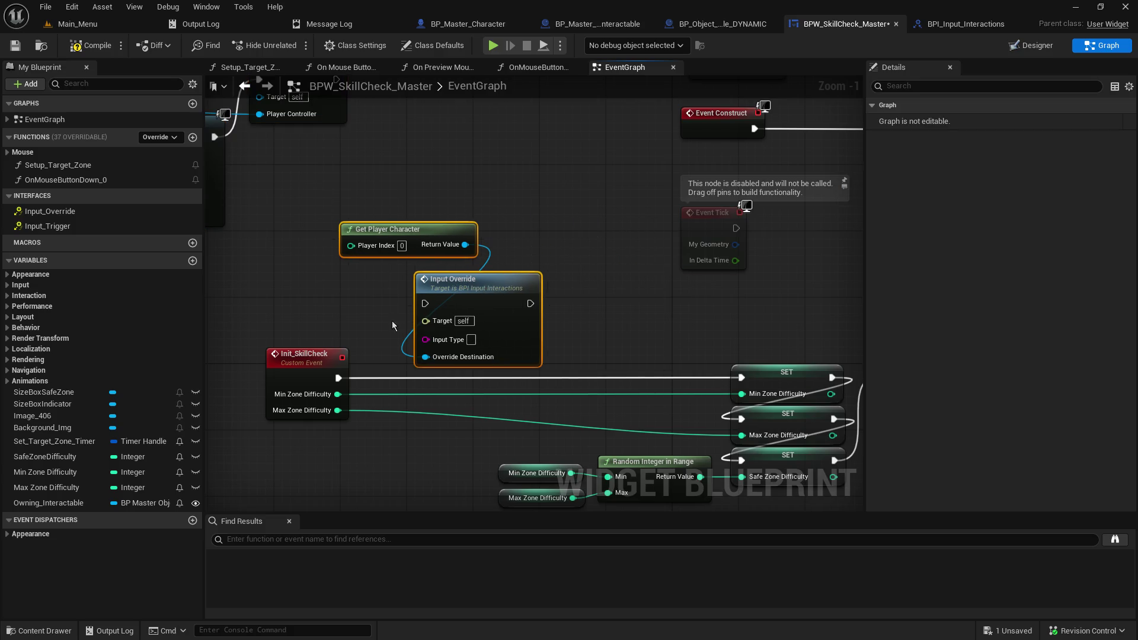
left_click(371, 351)
Step: Route Init_SkillCheck's execution through Input Override into the first SET node
mouse_move(336, 379)
left_mouse_down()
mouse_move(408, 304)
mouse_move(425, 303)
left_mouse_up()
mouse_move(529, 303)
left_mouse_down()
mouse_move(735, 379)
mouse_move(713, 377)
left_mouse_up()
left_click_drag(595, 356, 634, 321)
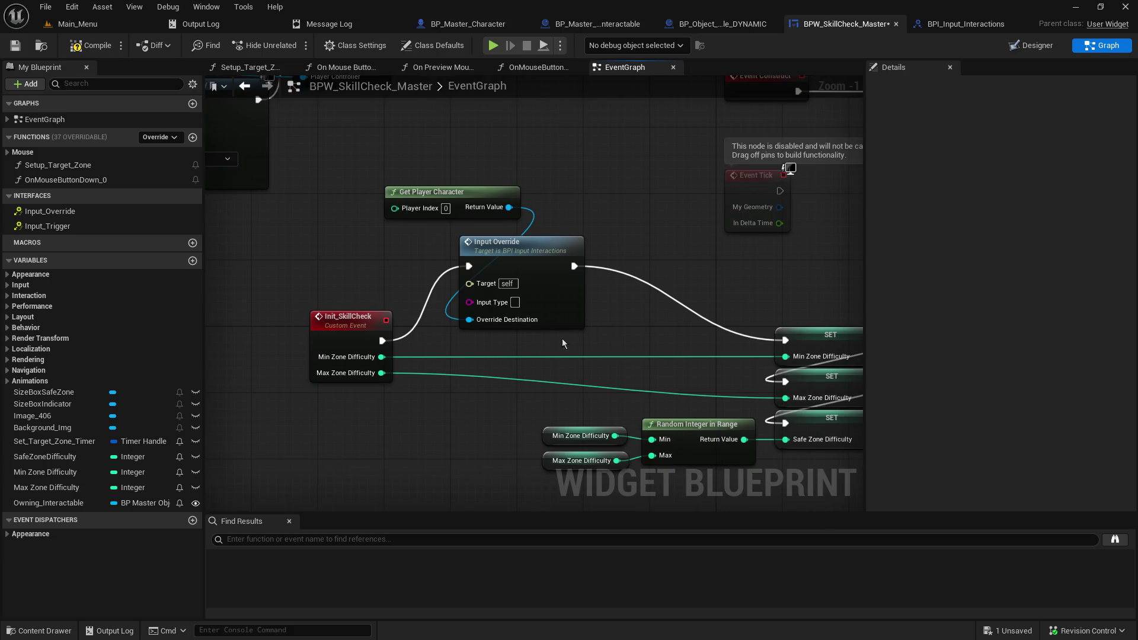
Step: Try wiring Get Player Character into Input Override's Target pin
mouse_move(510, 207)
left_mouse_down()
mouse_move(469, 320)
mouse_move(467, 284)
left_mouse_up()
left_click(435, 306)
mouse_move(508, 207)
left_mouse_down()
mouse_move(474, 249)
mouse_move(468, 285)
left_mouse_up()
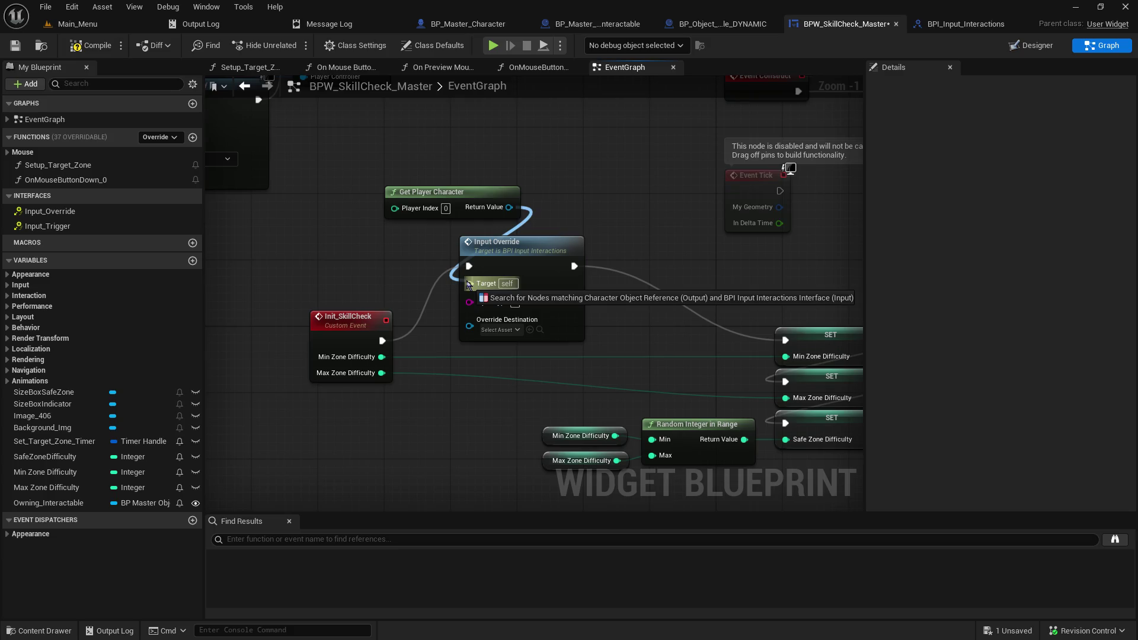
left_click_drag(468, 285, 469, 285)
left_click(566, 140)
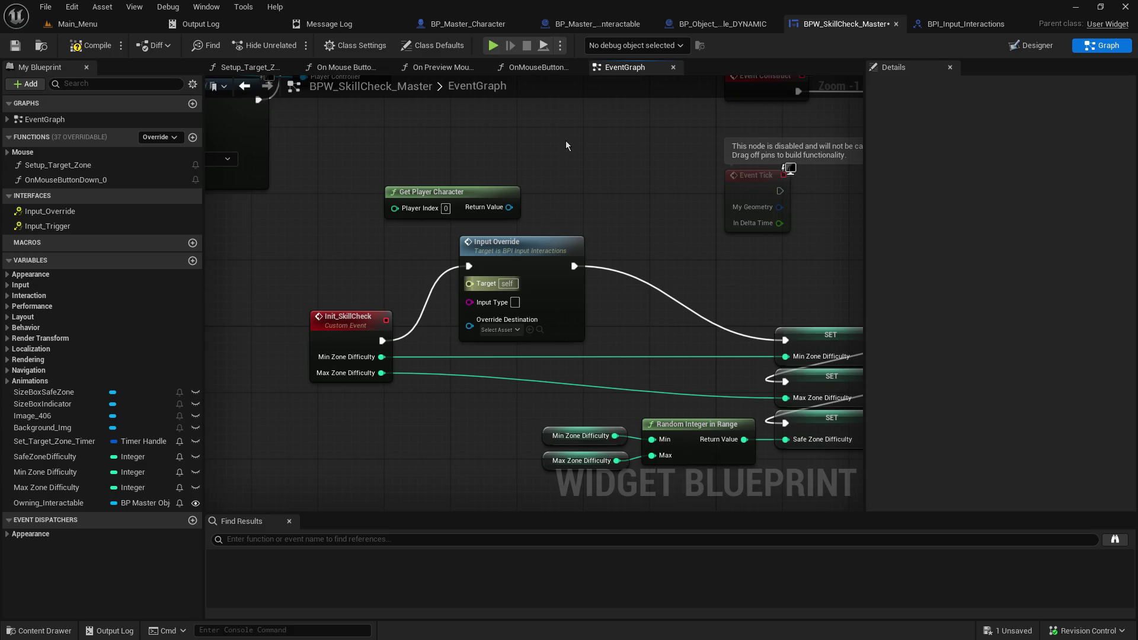
left_click(538, 237)
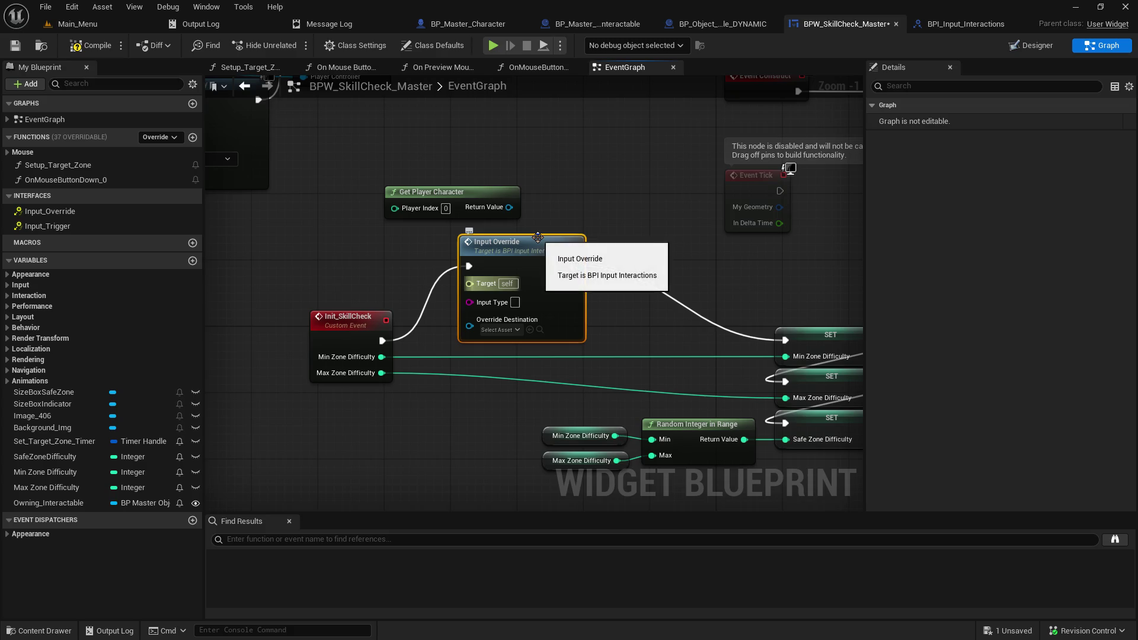
left_click(966, 23)
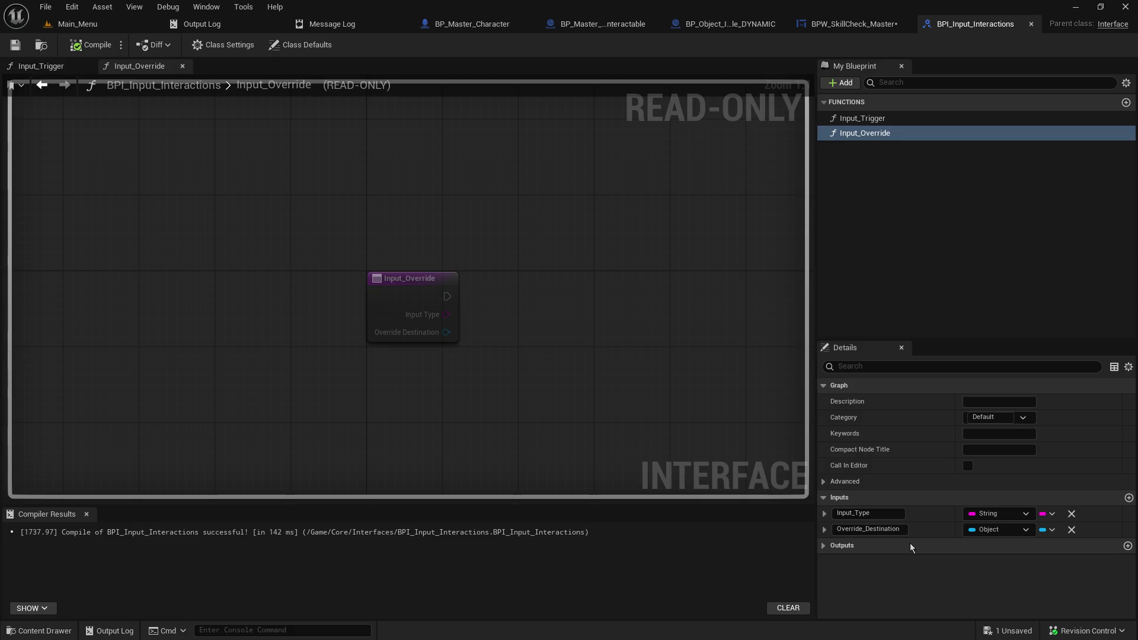
Step: Check Input_Override's Input_Type and Override_Destination inputs against the character's Player Inputs graph
left_click(893, 134)
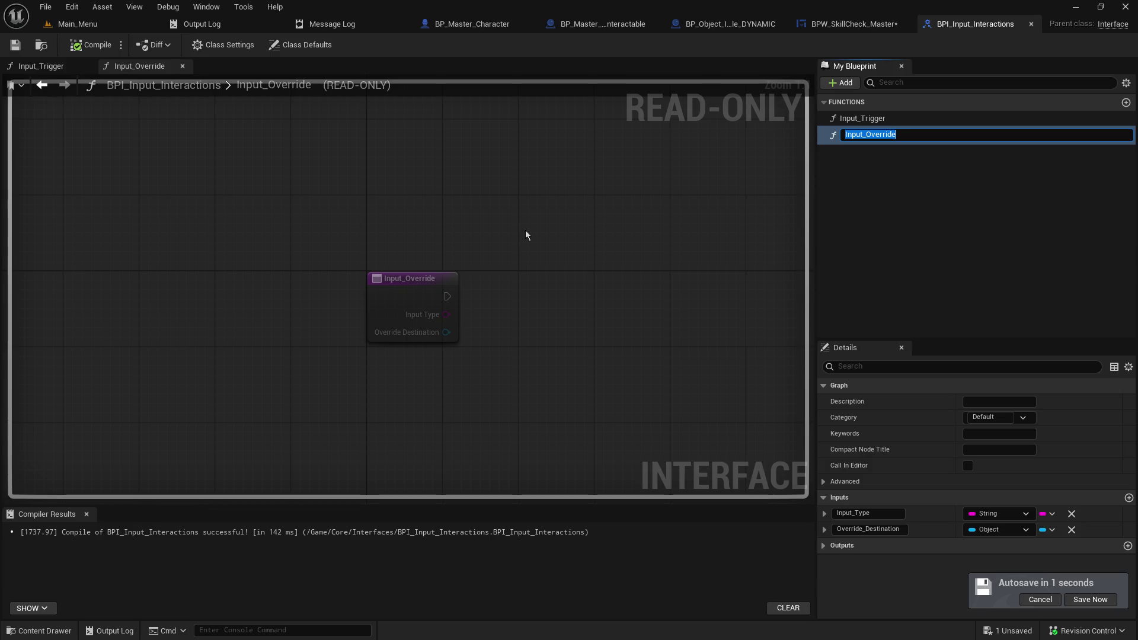
left_click(864, 25)
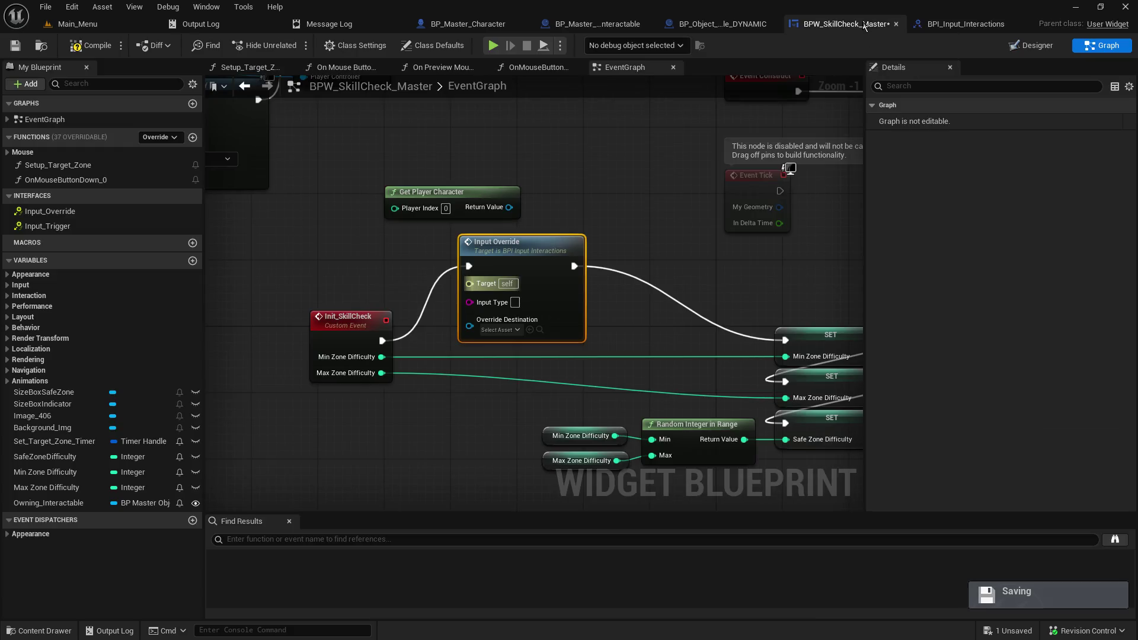
left_click(947, 26)
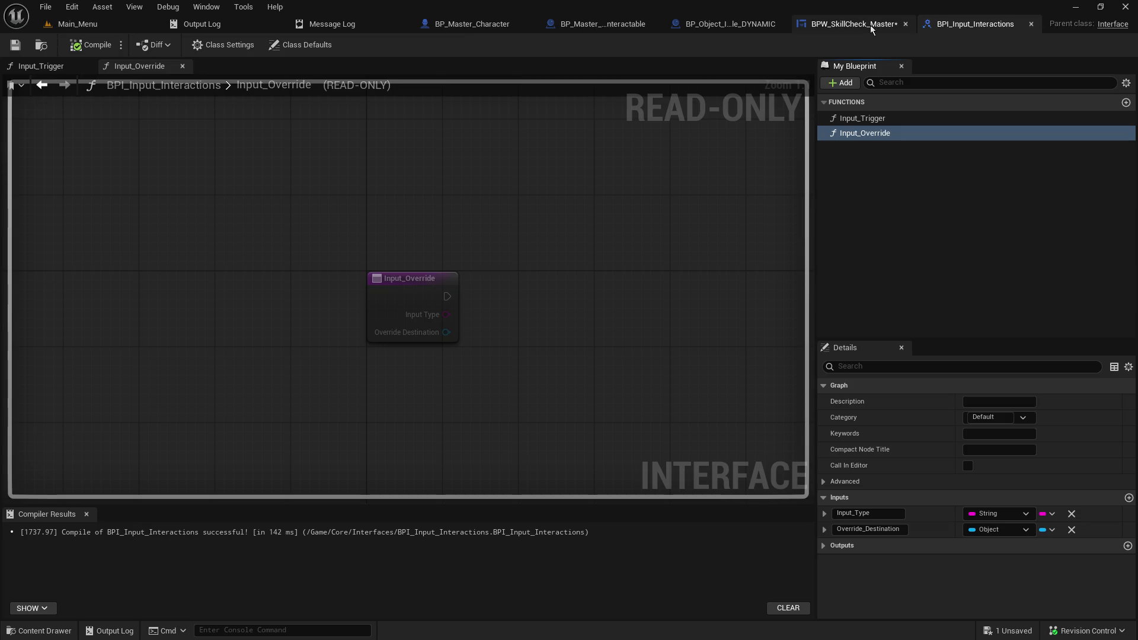
left_click(856, 26)
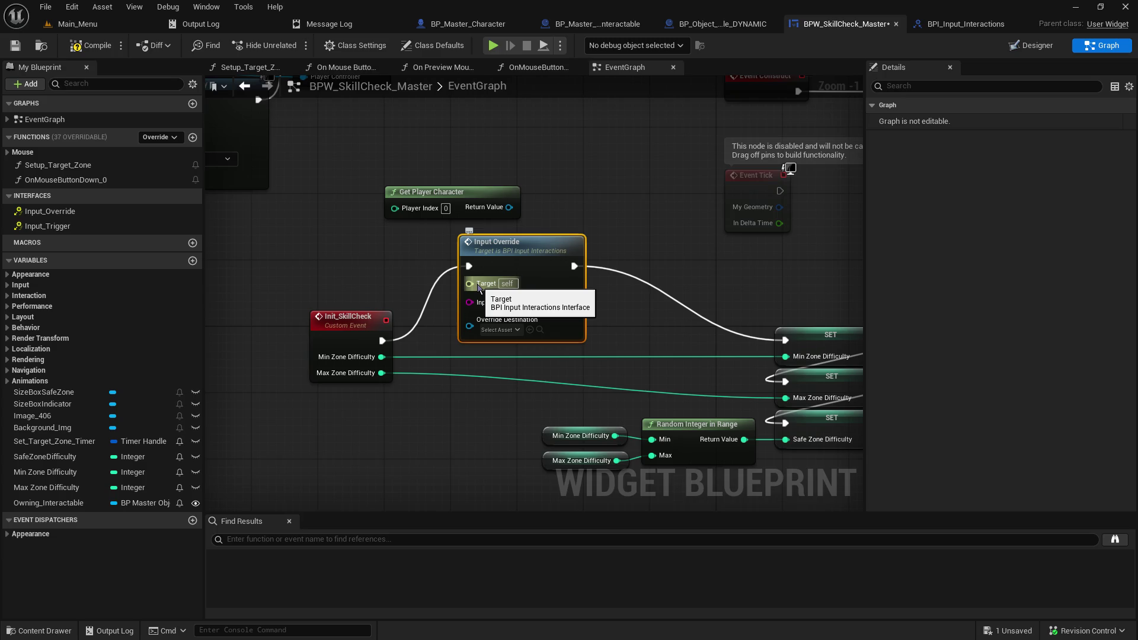
left_click(458, 23)
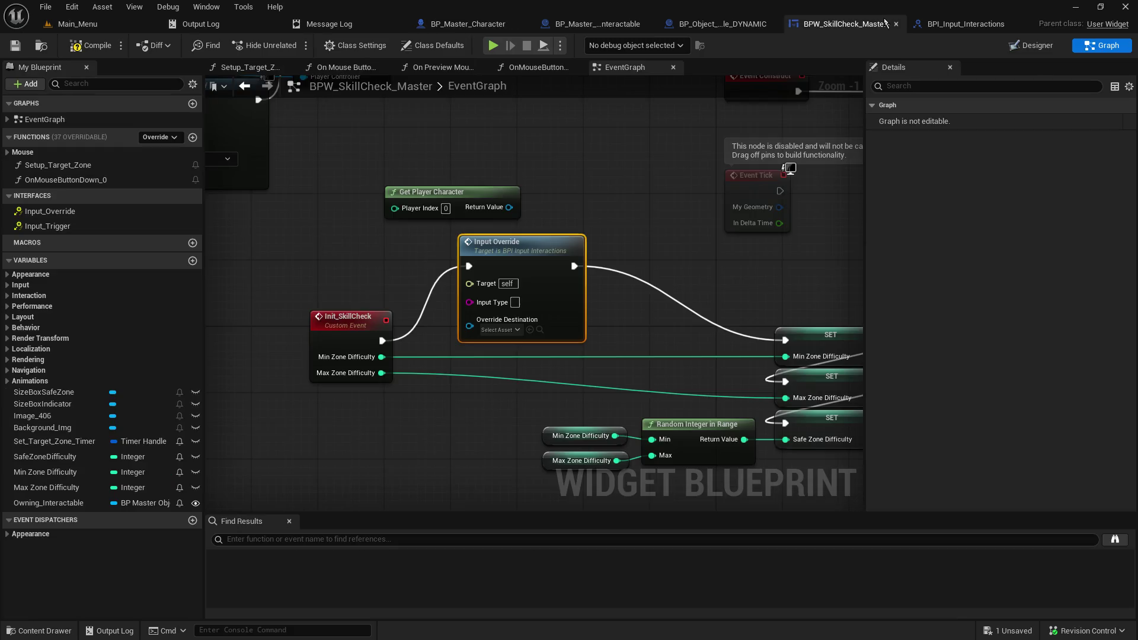
left_click(866, 23)
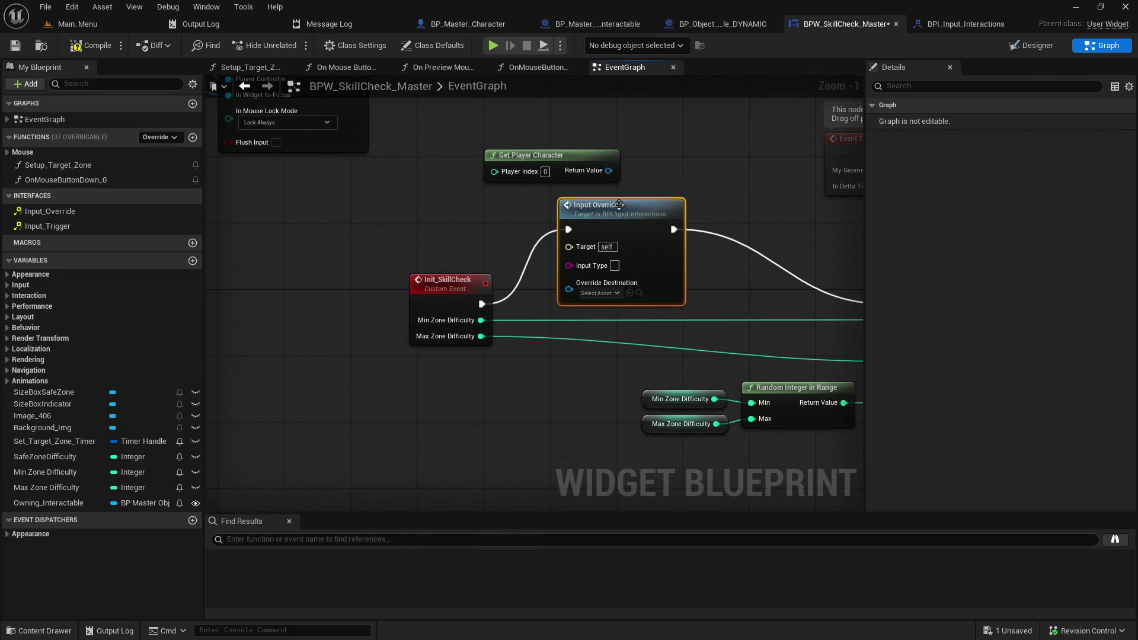
Step: Feed a Self reference into Input Override's Override Destination pin
left_click(404, 290)
left_click_drag(338, 297, 330, 296)
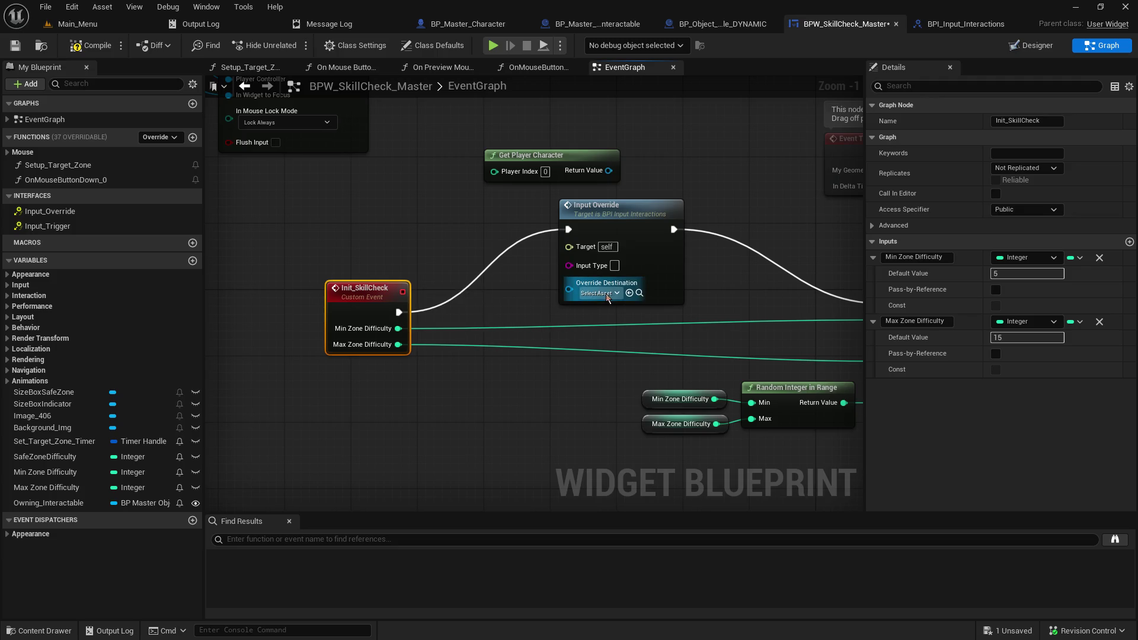
left_click_drag(569, 289, 486, 294)
type("self")
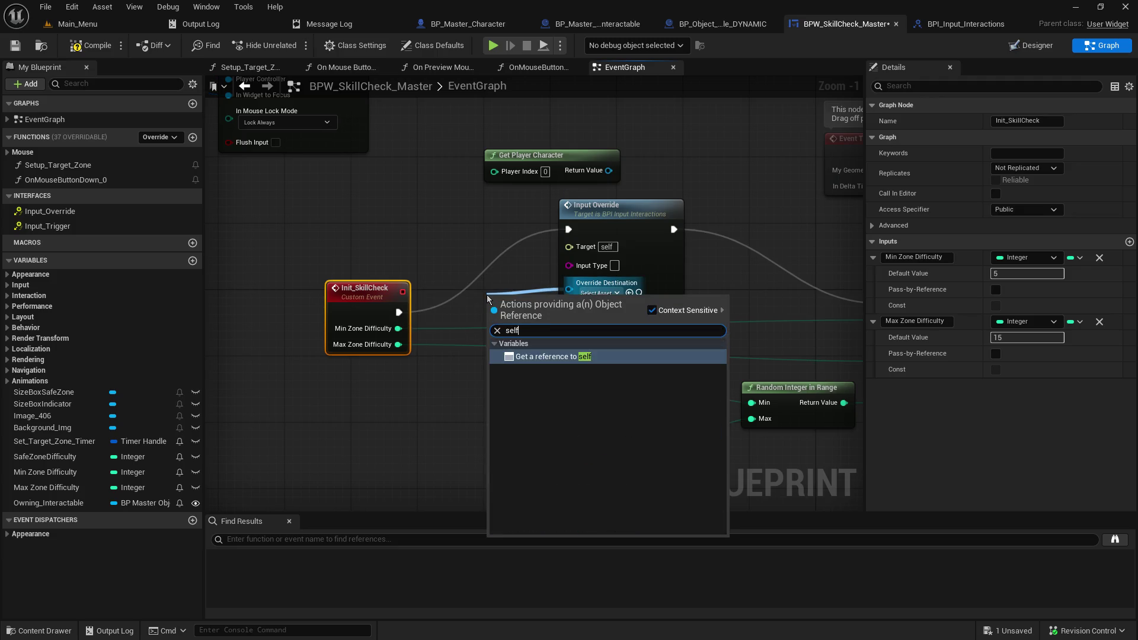
left_click(560, 357)
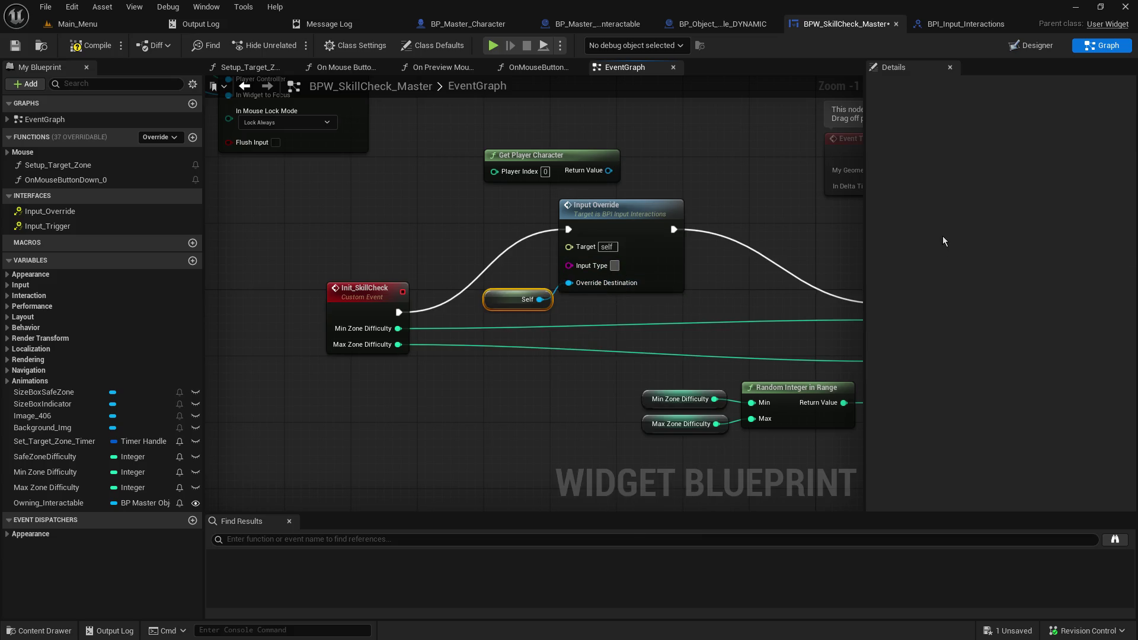
key("ctrl+v")
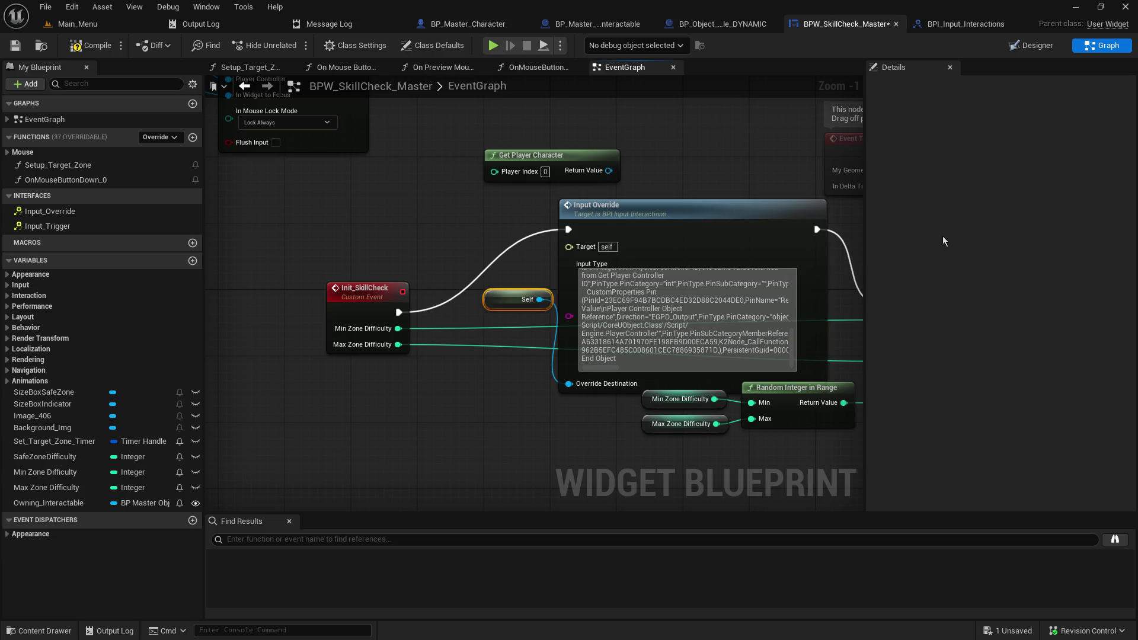
key("ctrl+z")
left_click(754, 199)
Step: Paste IA_InteractObject from the character into Input Override's Input Type, then save
left_click(468, 23)
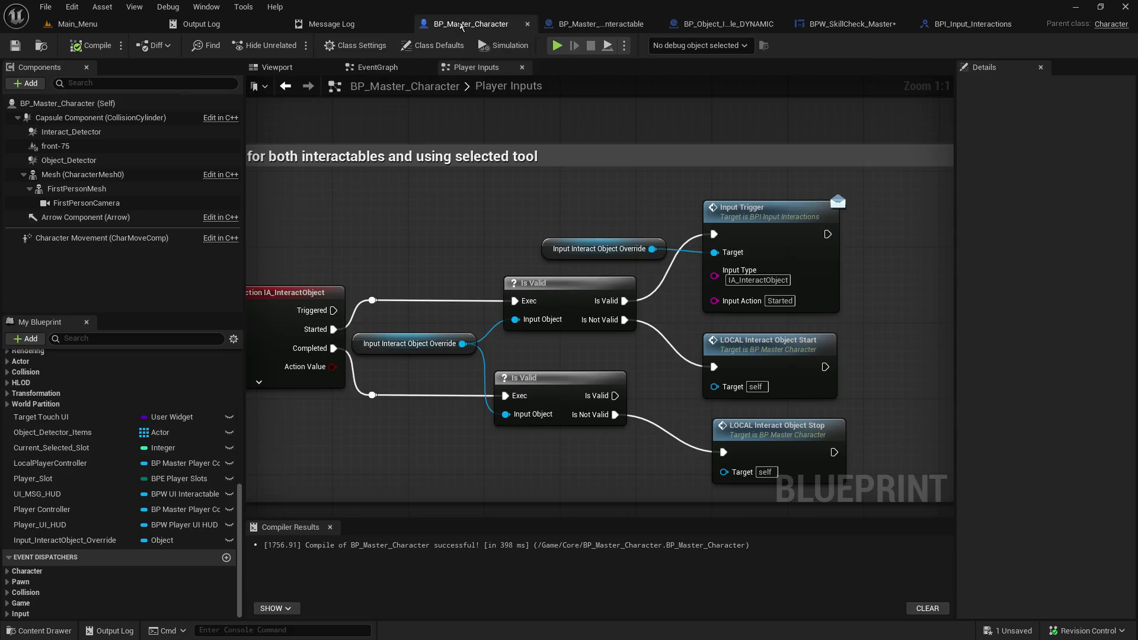
left_click(750, 280)
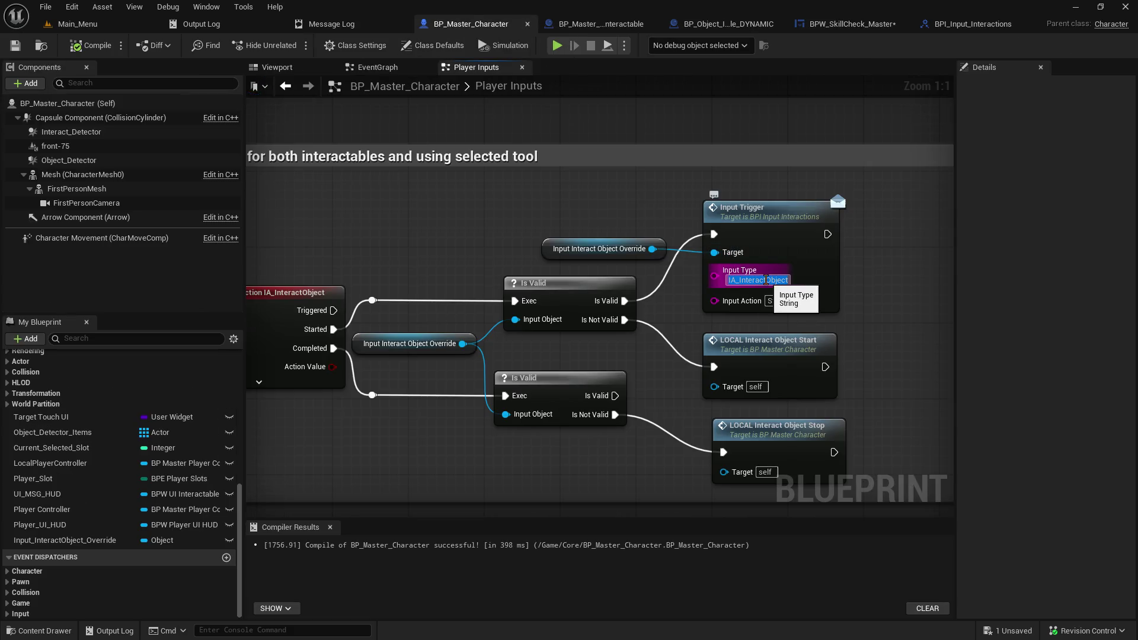
right_click(766, 286)
left_click(828, 337)
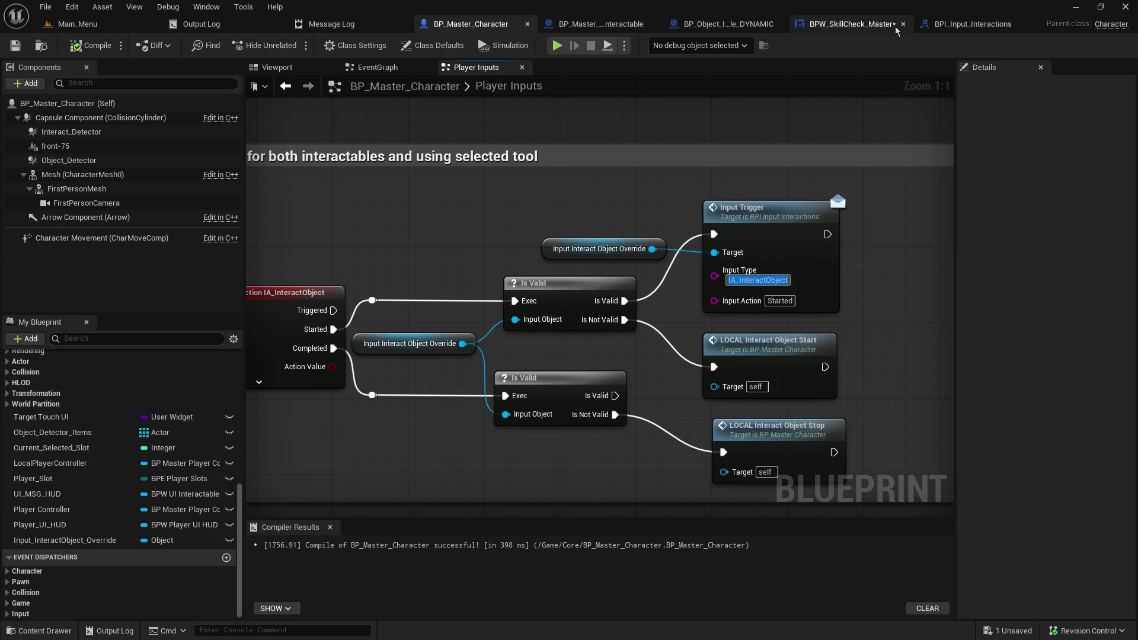
left_click(881, 27)
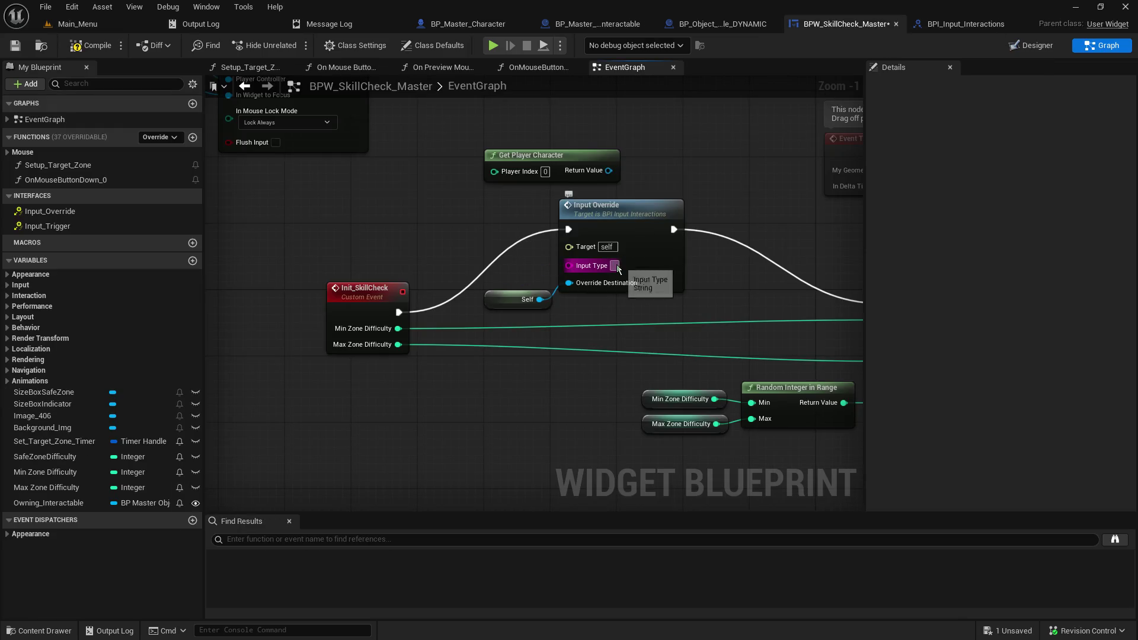
key("ctrl+v")
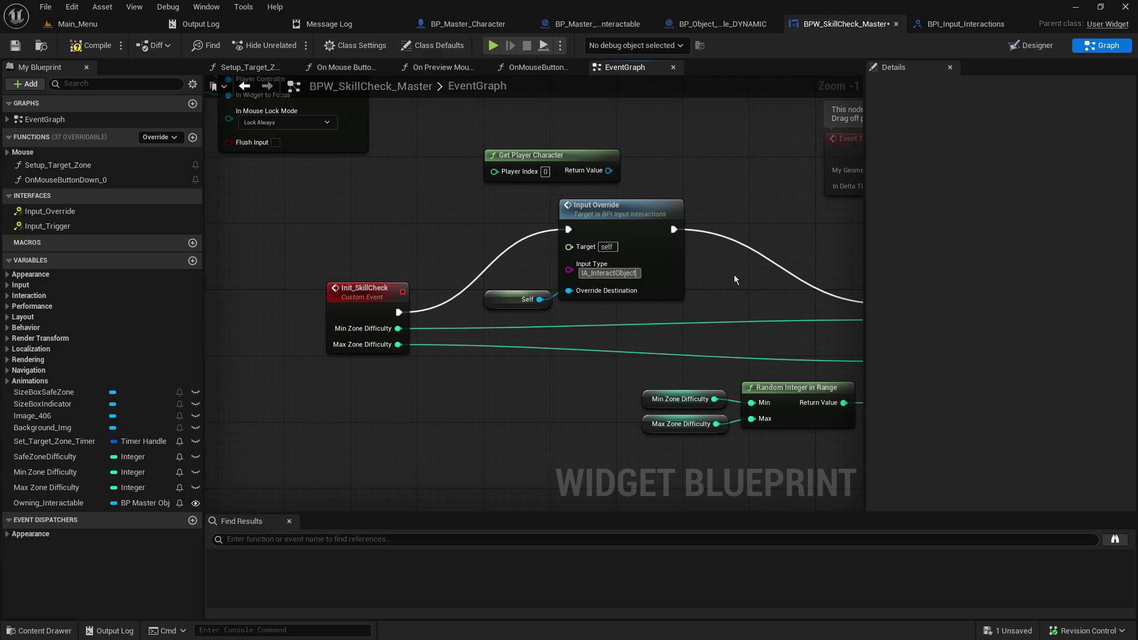
left_click(714, 171)
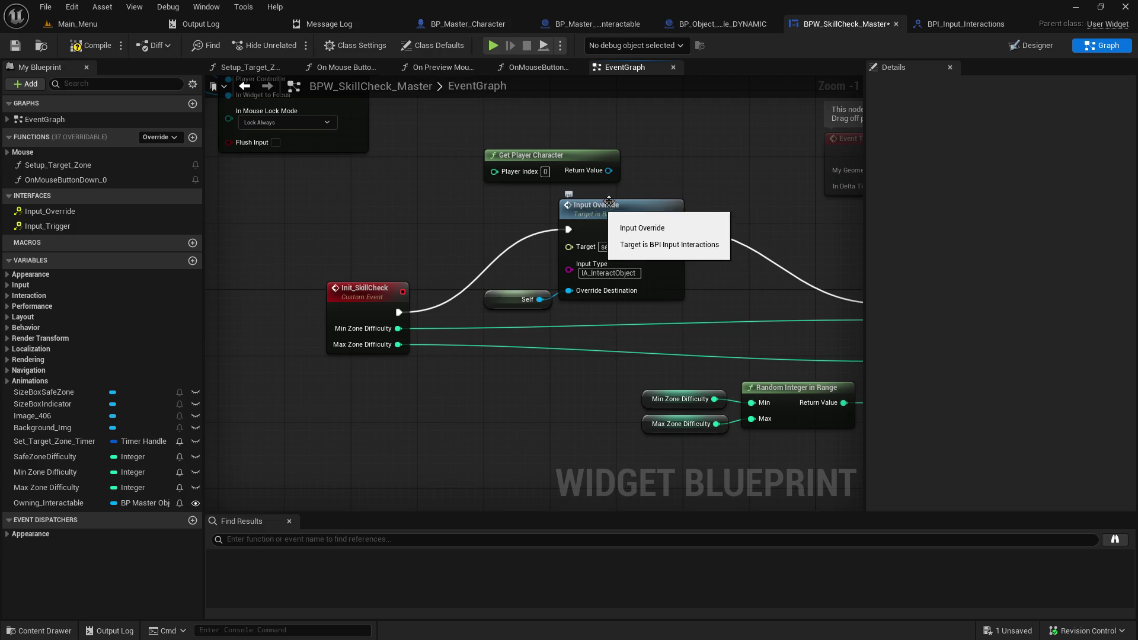
mouse_move(557, 166)
left_mouse_down()
mouse_move(397, 189)
mouse_move(398, 215)
mouse_move(576, 256)
mouse_move(514, 194)
mouse_move(510, 134)
left_mouse_up()
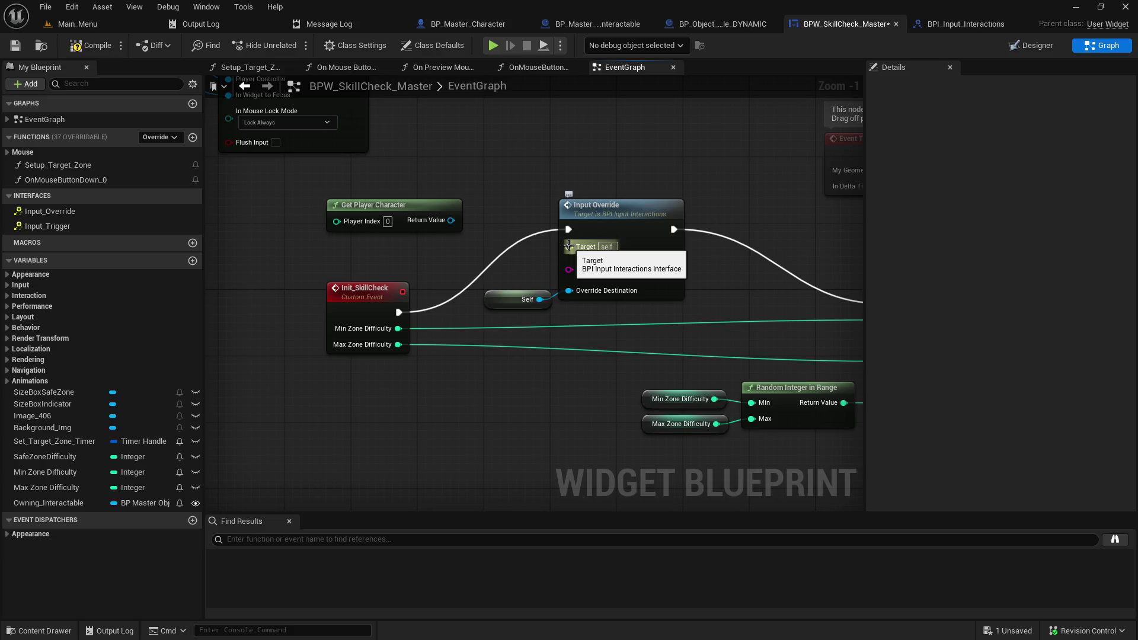
left_click(15, 45)
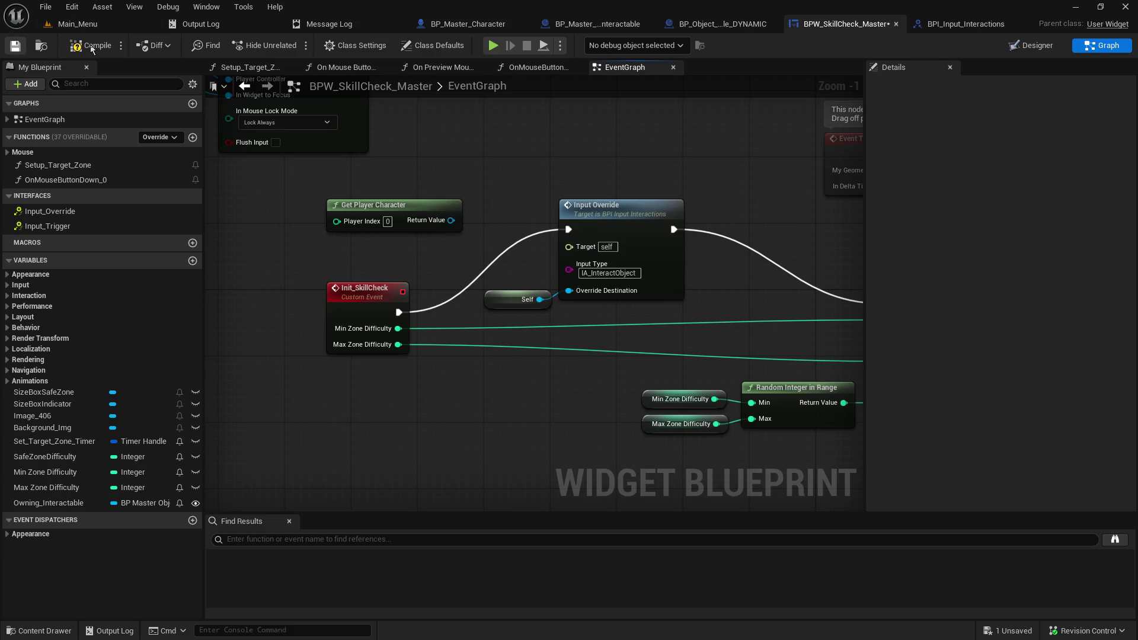
Step: Compile the BPW_SkillCheck_Master widget blueprint
left_click(92, 47)
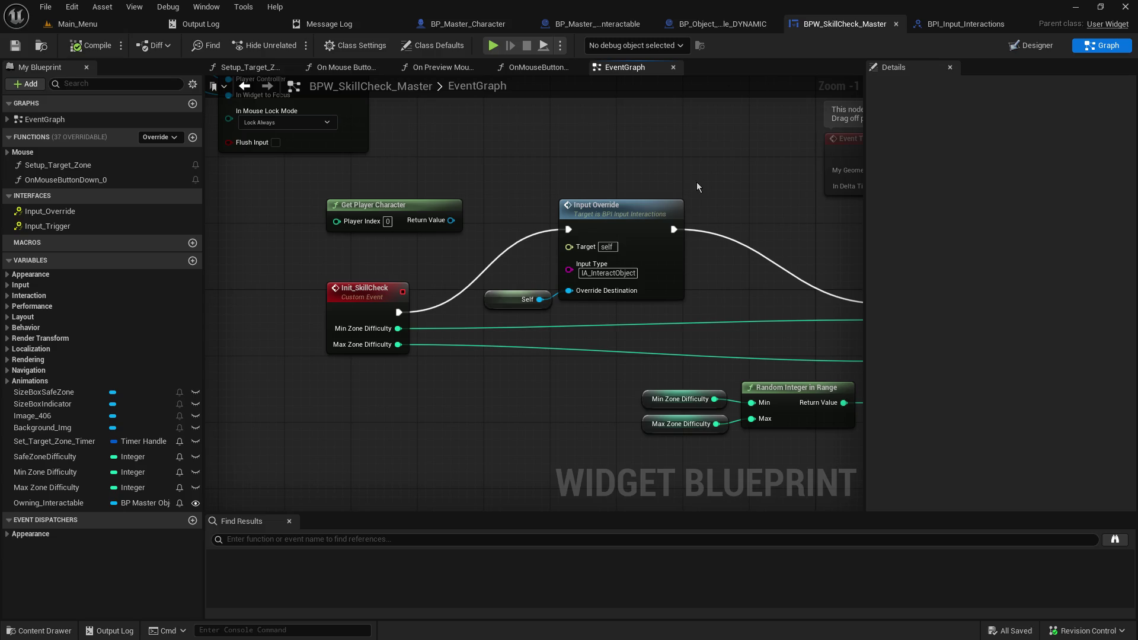
left_click_drag(455, 222, 509, 151)
Step: Replace the old call with Input Override on the player character, Self as Override Destination
type("input o")
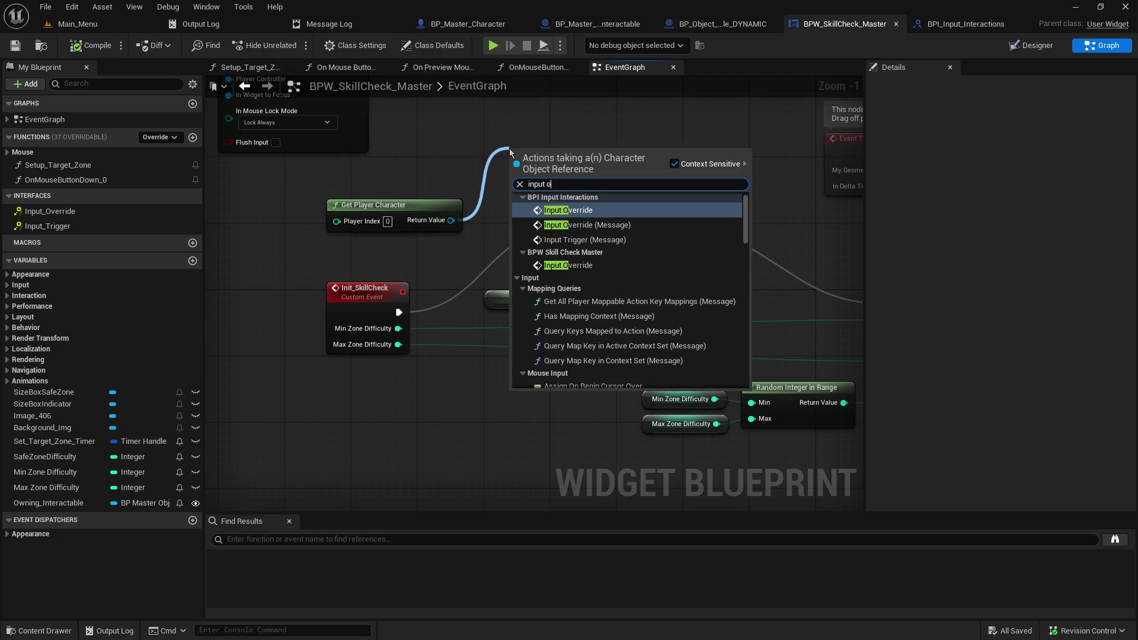
left_click(662, 223)
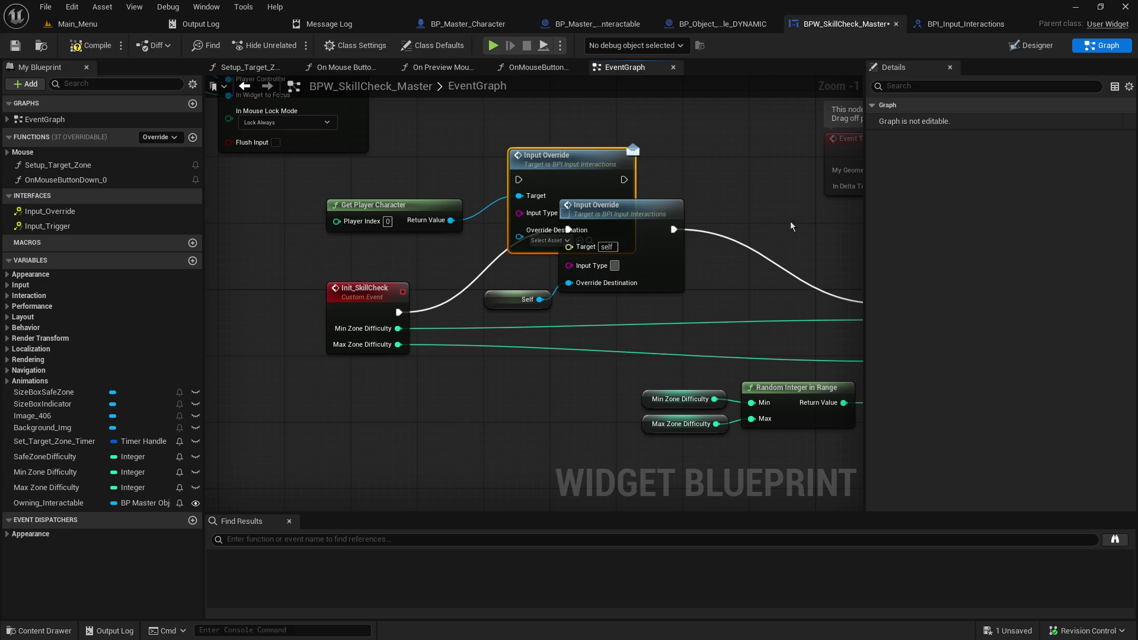
key("ctrl+z")
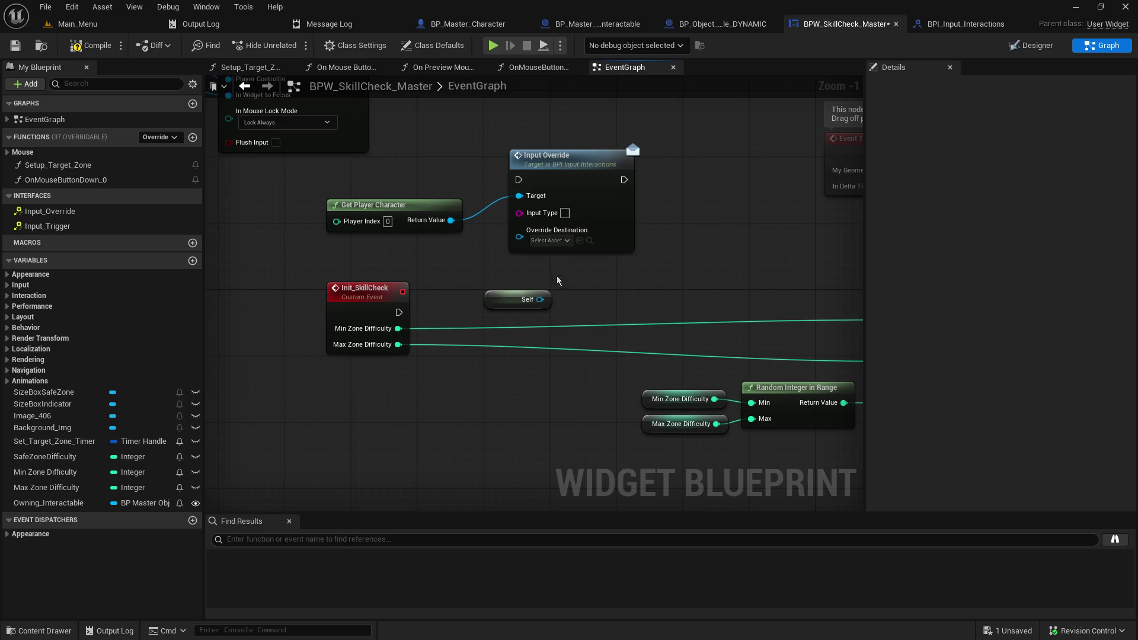
left_click_drag(540, 299, 519, 244)
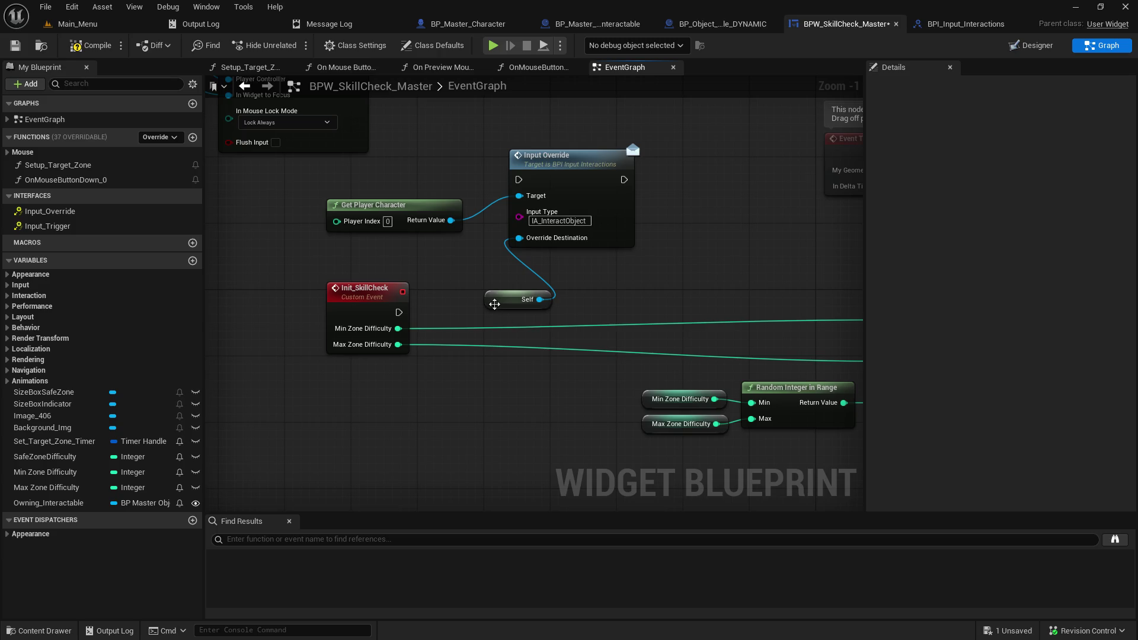
left_click_drag(494, 303, 401, 245)
left_click_drag(563, 169, 561, 244)
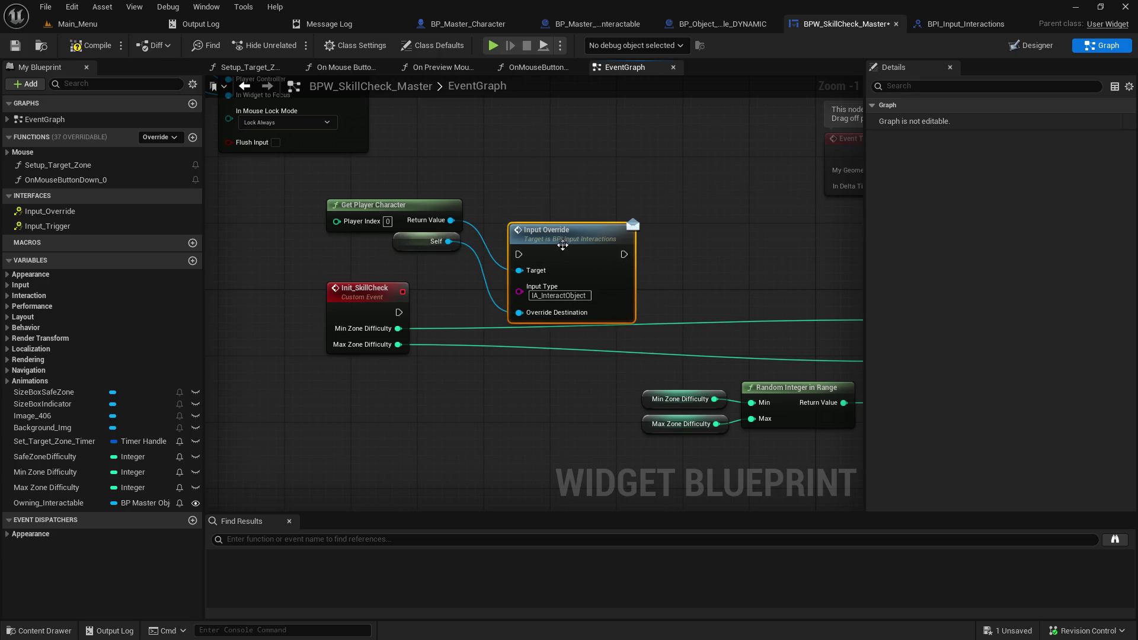
Step: Wire Init_SkillCheck through Input Override into the first SET, then save and compile
mouse_move(399, 313)
left_mouse_down()
mouse_move(522, 237)
mouse_move(519, 254)
left_mouse_up()
left_click_drag(744, 262, 455, 257)
mouse_move(335, 250)
left_mouse_down()
mouse_move(546, 310)
mouse_move(597, 299)
left_mouse_up()
left_click_drag(450, 221, 585, 226)
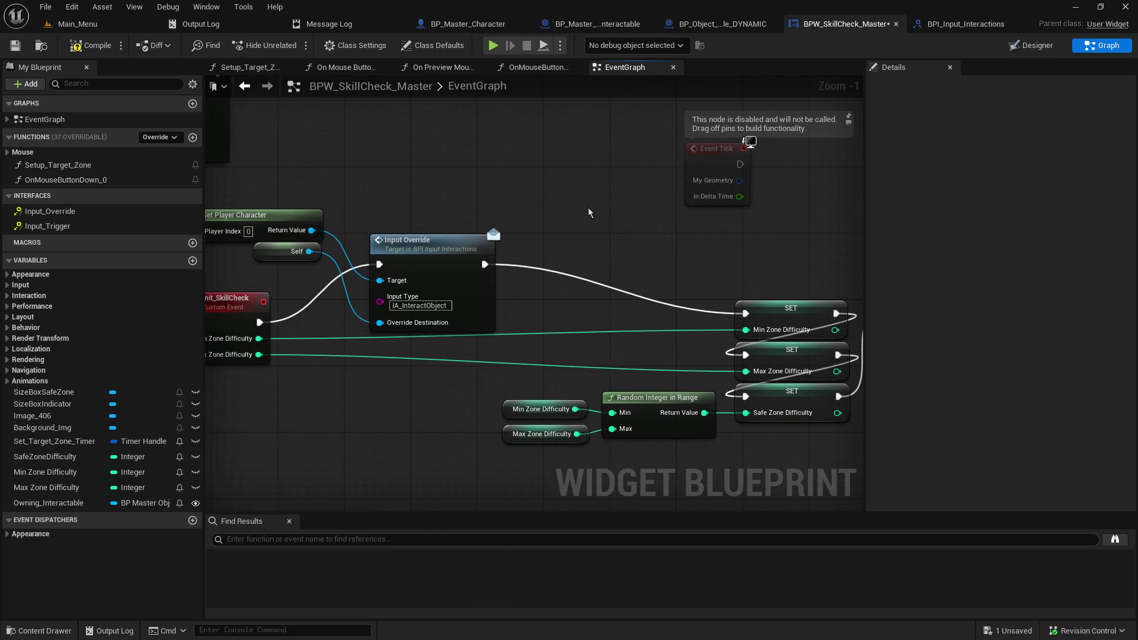
left_click(15, 45)
left_click(84, 53)
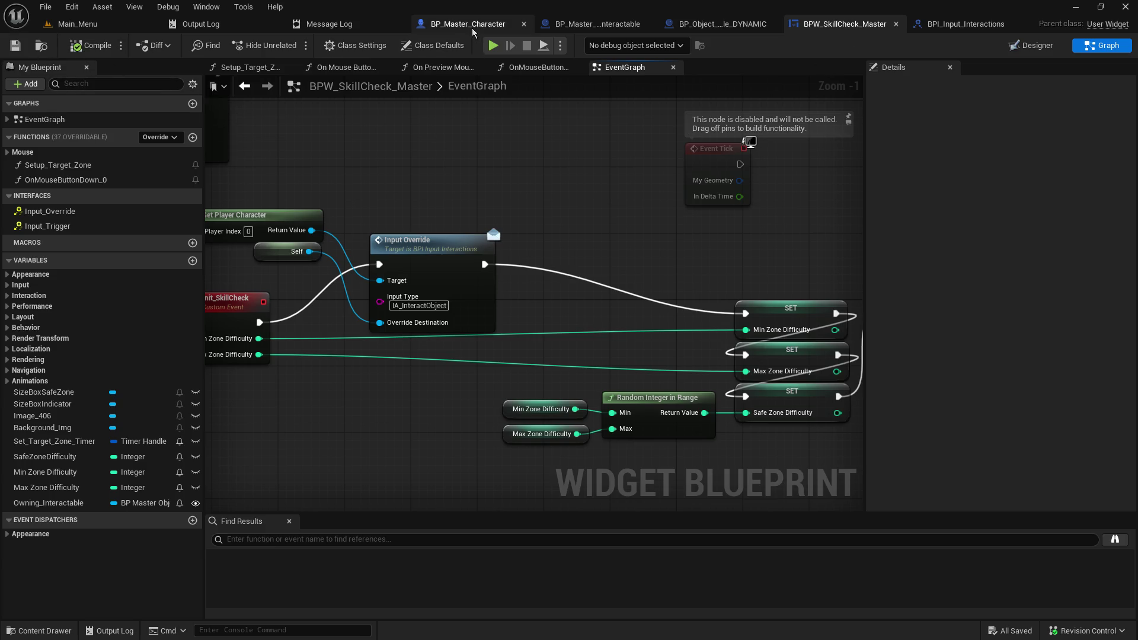
Step: Inspect Input_Override, Is Valid and Input Trigger nodes in BP_Master_Character's Player Inputs, then return to Main_Menu
left_click(472, 29)
mouse_move(533, 193)
left_mouse_down()
mouse_move(541, 314)
mouse_move(617, 430)
left_mouse_up()
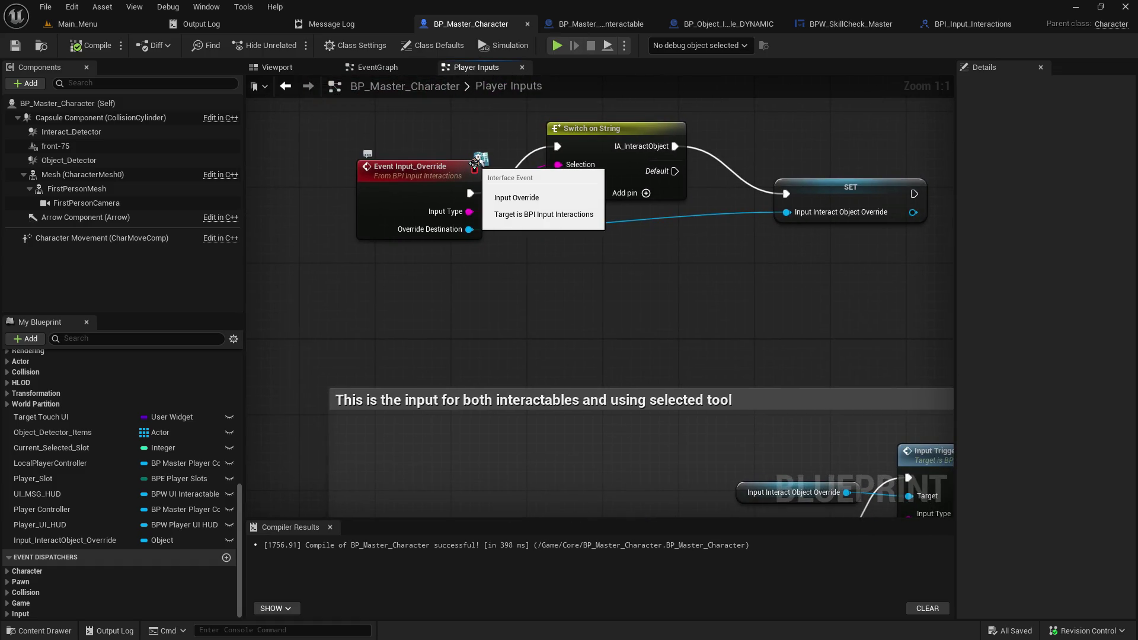
mouse_move(503, 261)
left_mouse_down()
mouse_move(457, 242)
mouse_move(409, 77)
mouse_move(472, 133)
mouse_move(447, 103)
left_mouse_up()
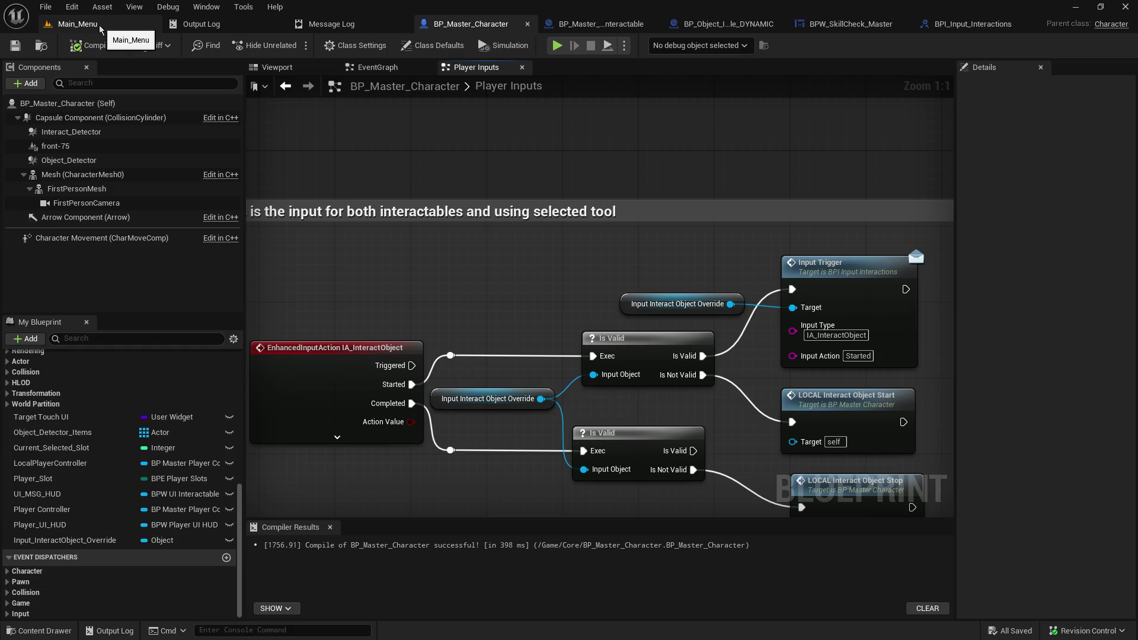
left_click(100, 27)
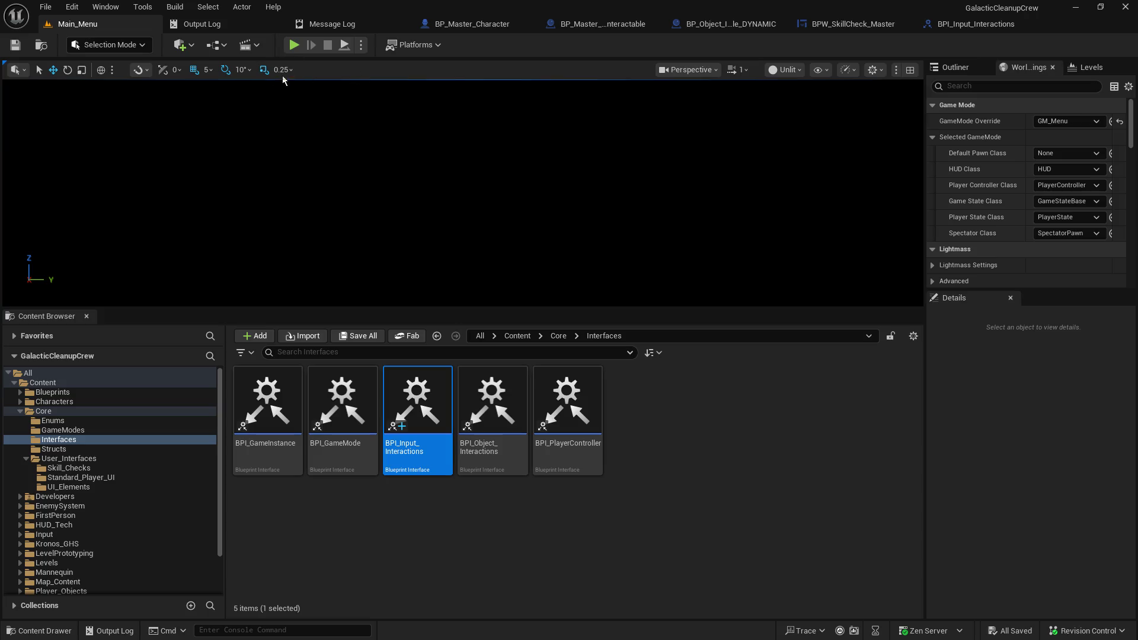
Step: Enlarge the level viewport, host a play session, and walk the character to the recycling machine
left_click_drag(381, 308, 373, 423)
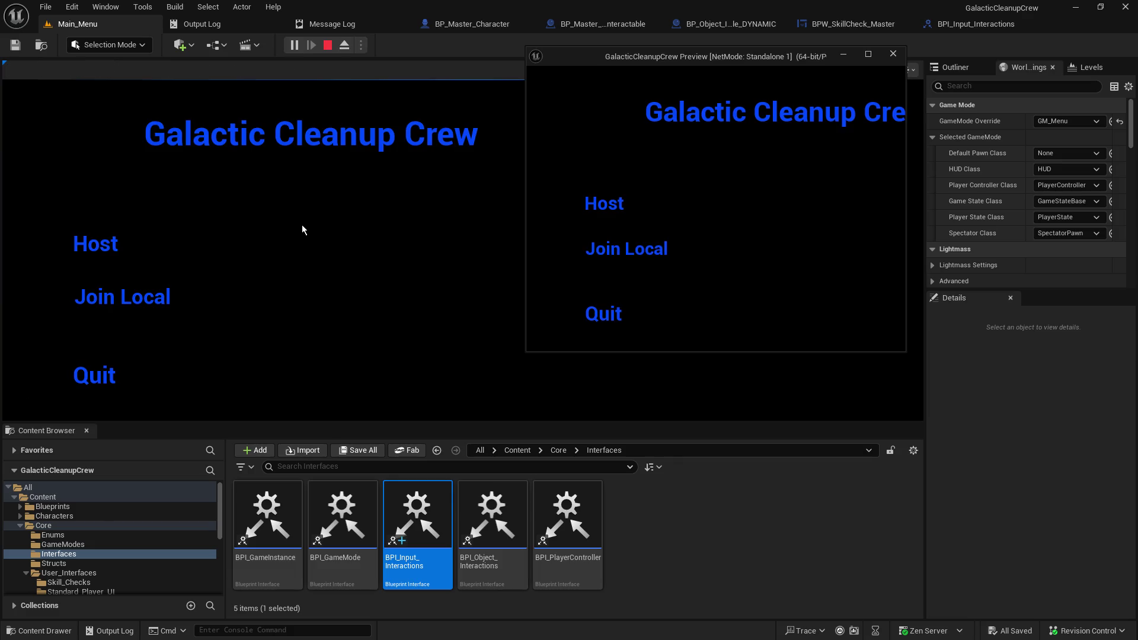
left_click(112, 243)
key("w")
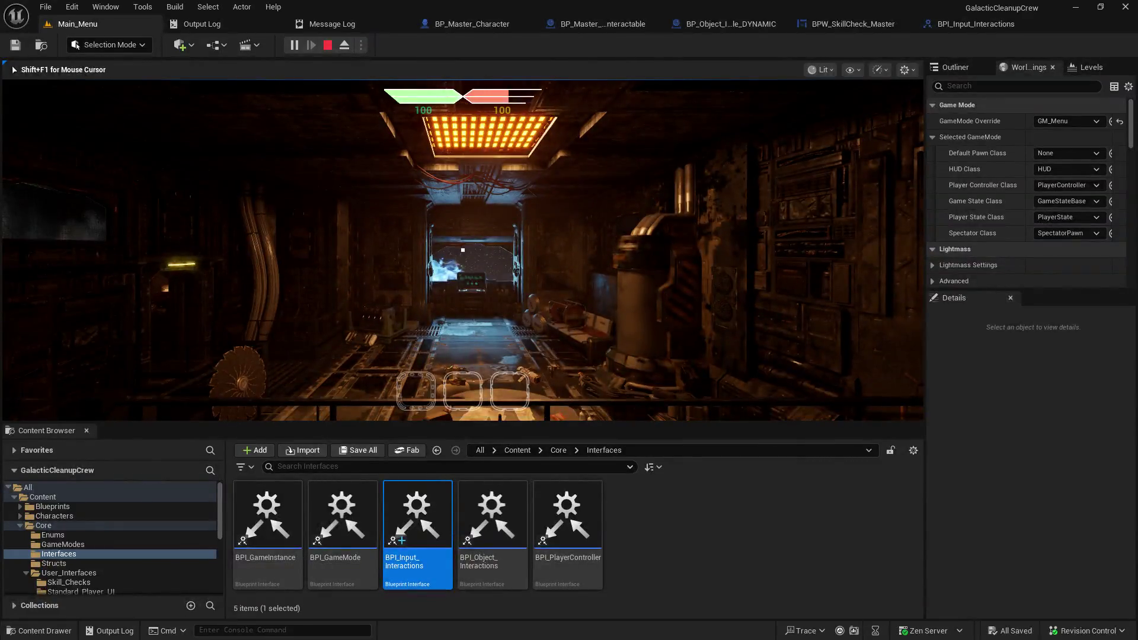
key("w")
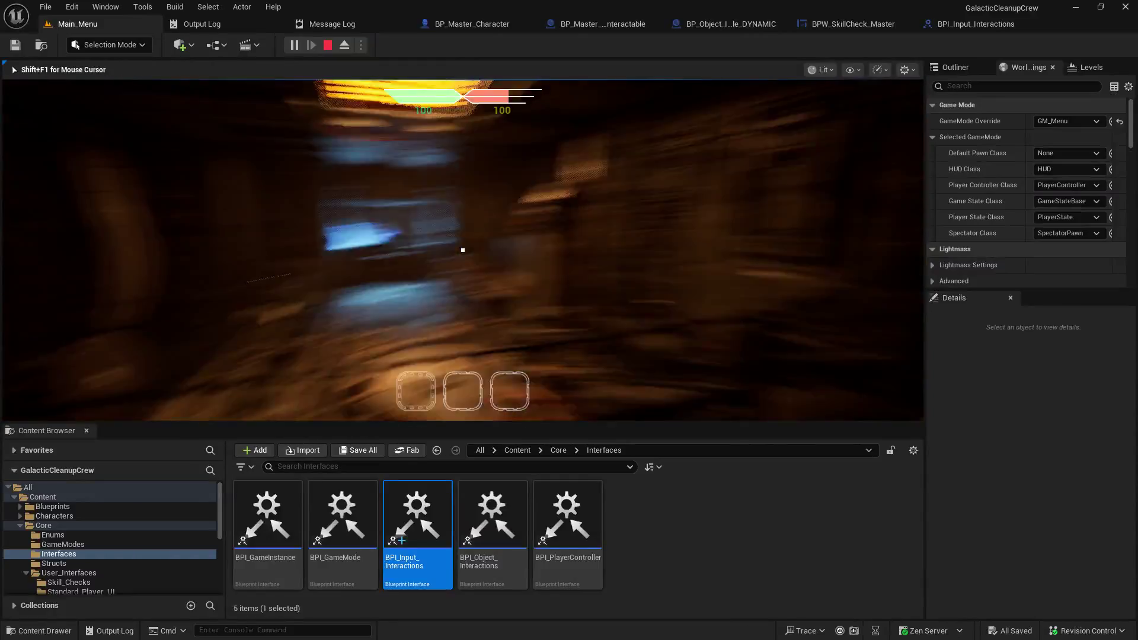
key("w")
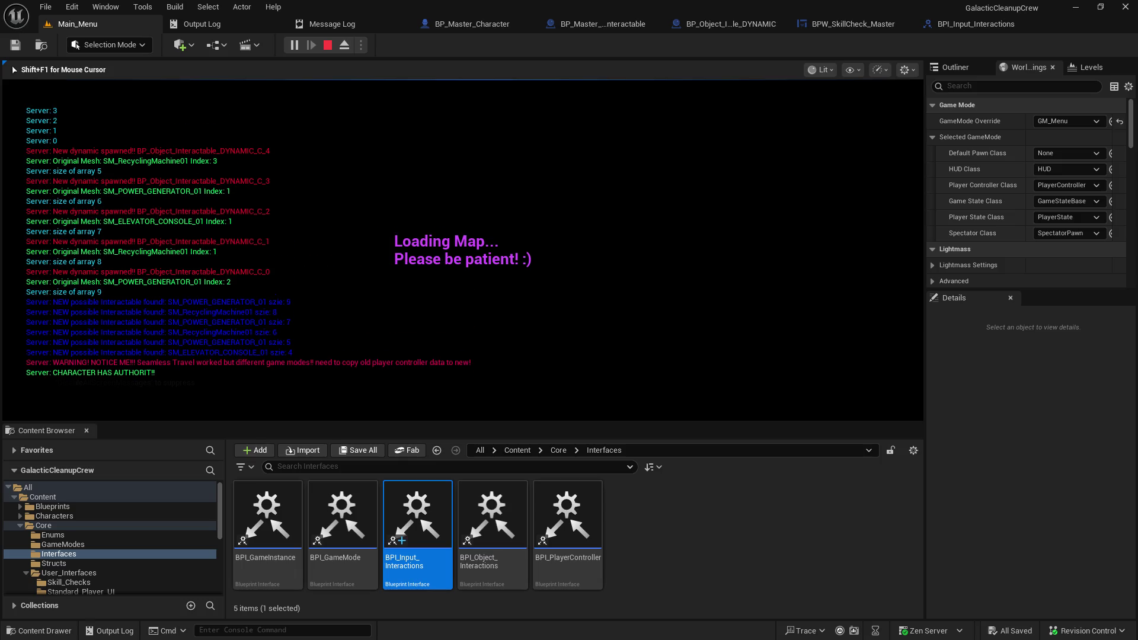
key("w")
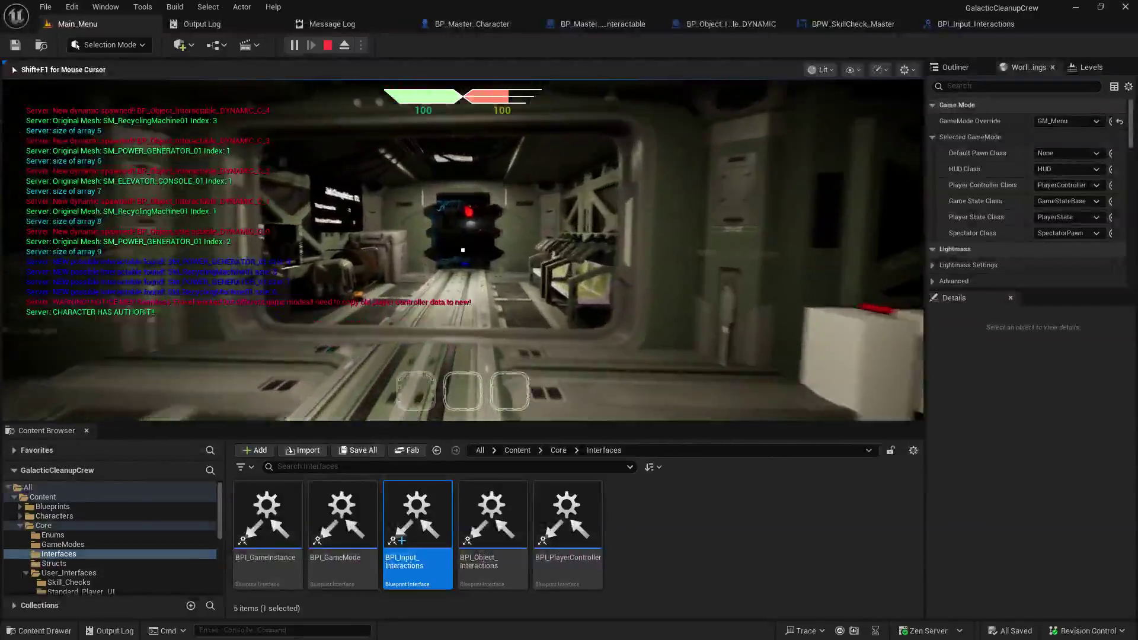
key("w")
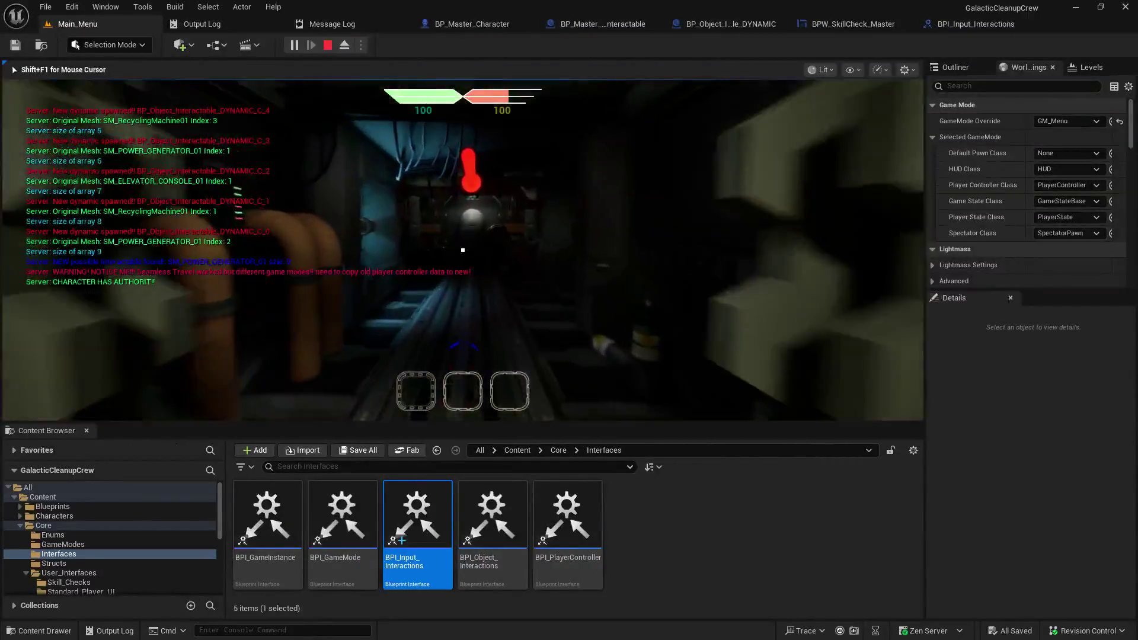
key("w")
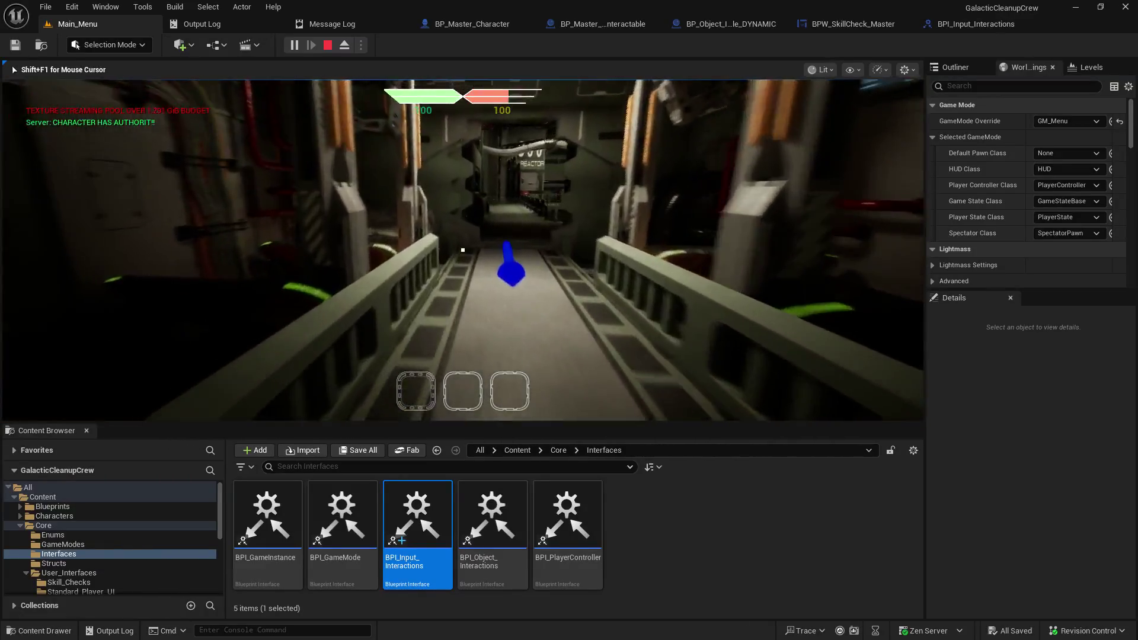
key("w")
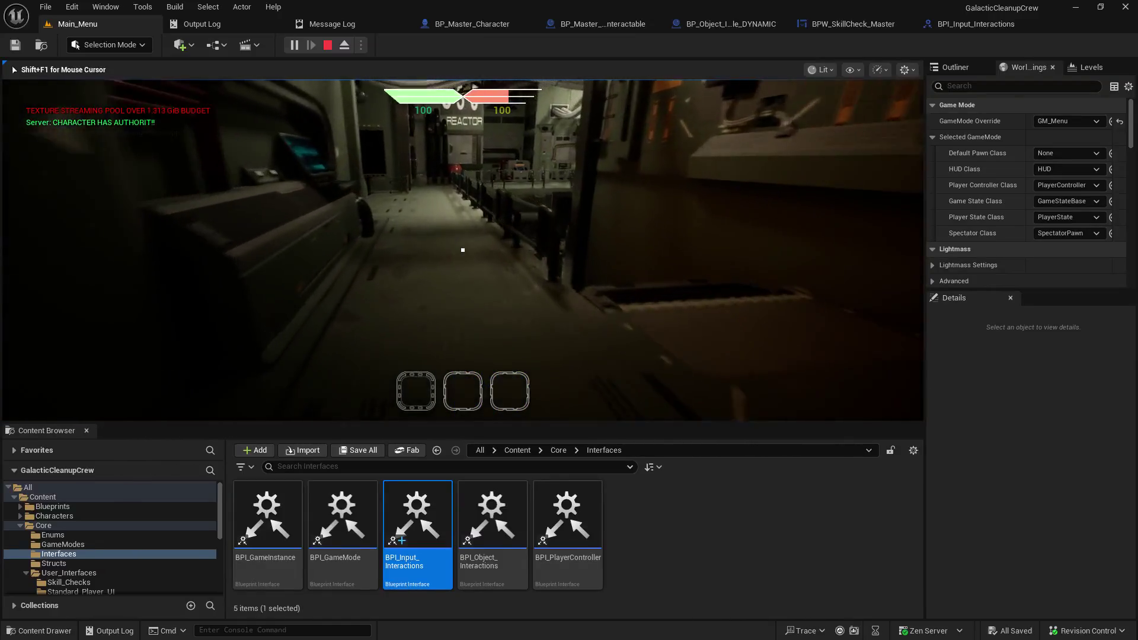
key("w")
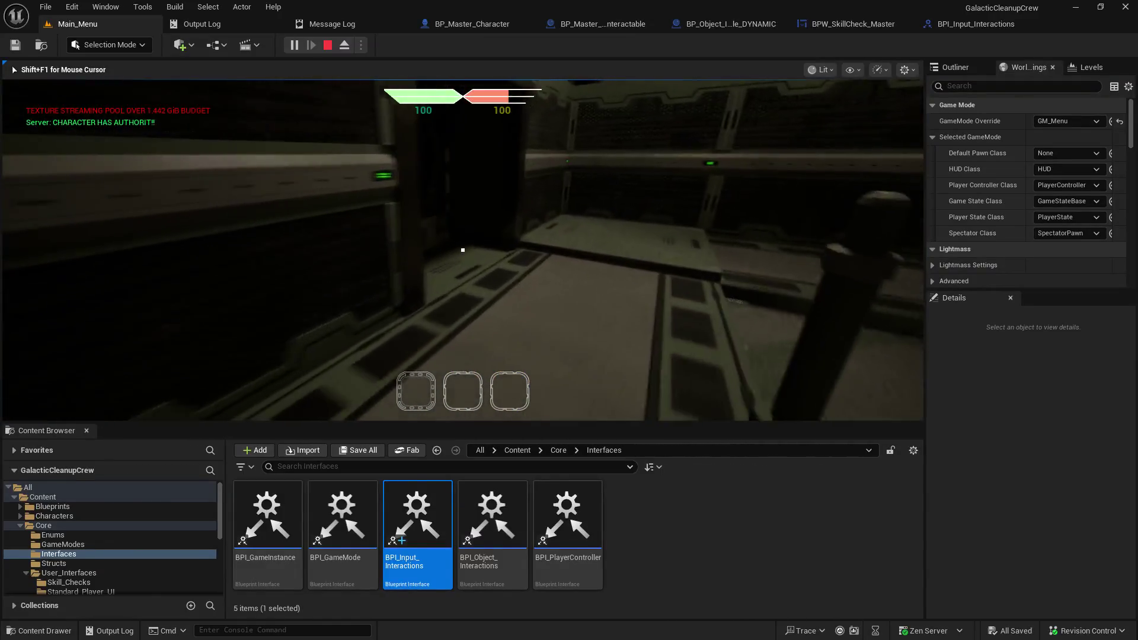
key("w")
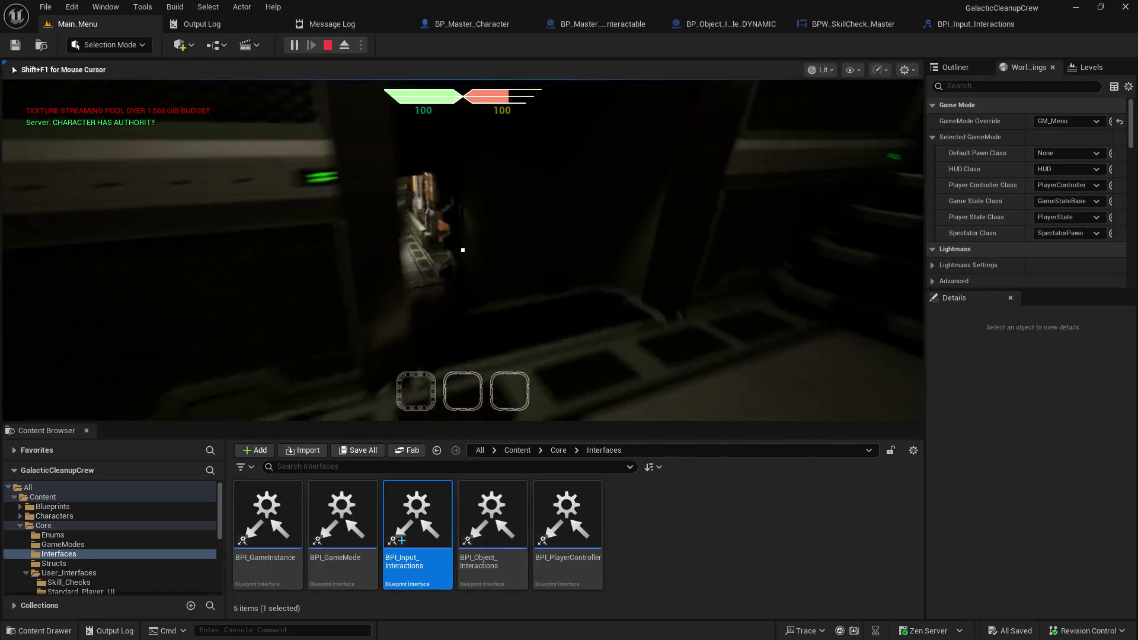
key("w")
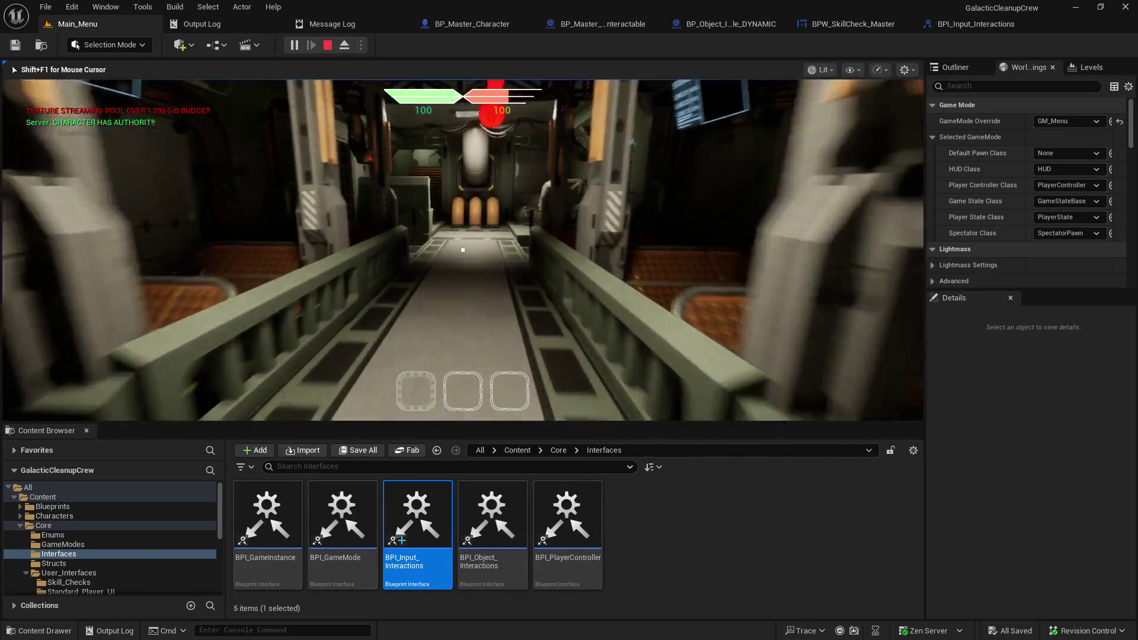
key("w")
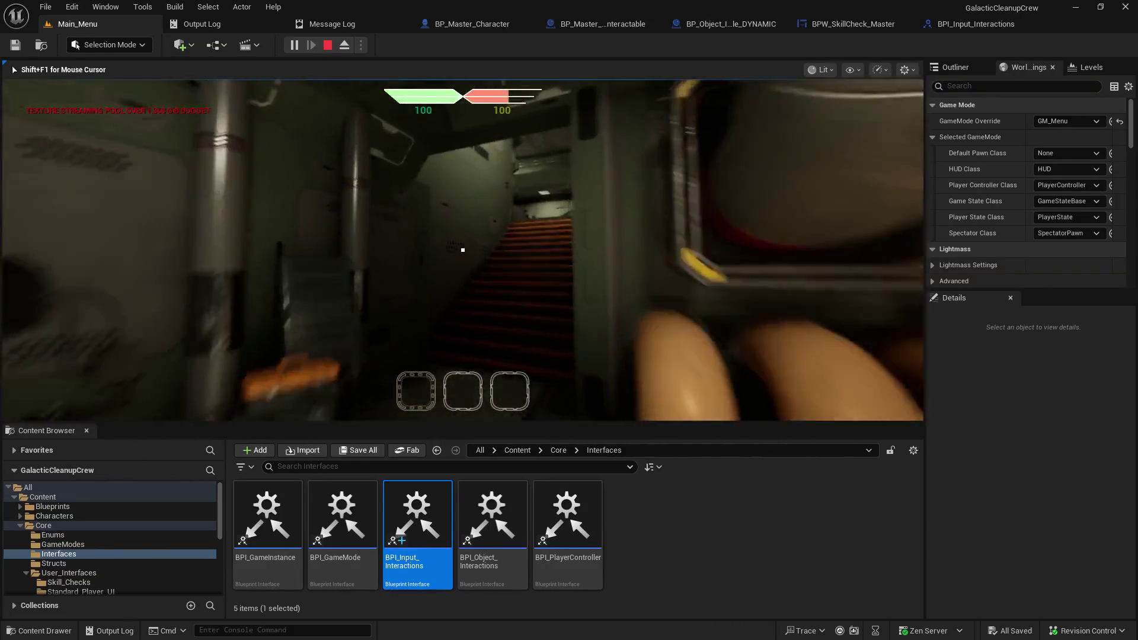
key("w")
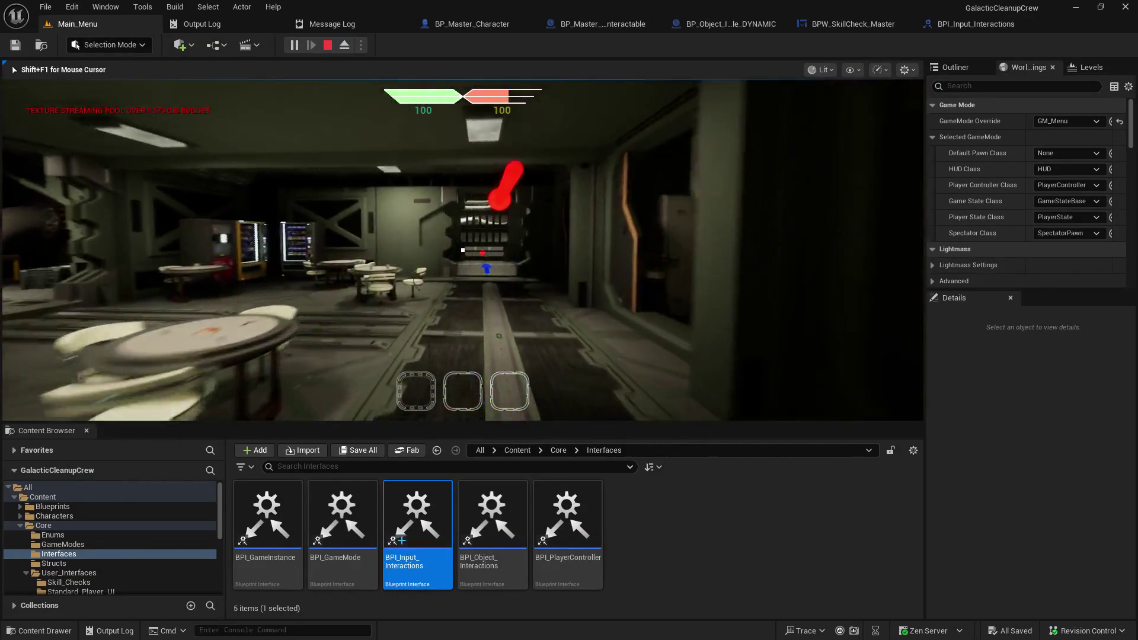
key("w")
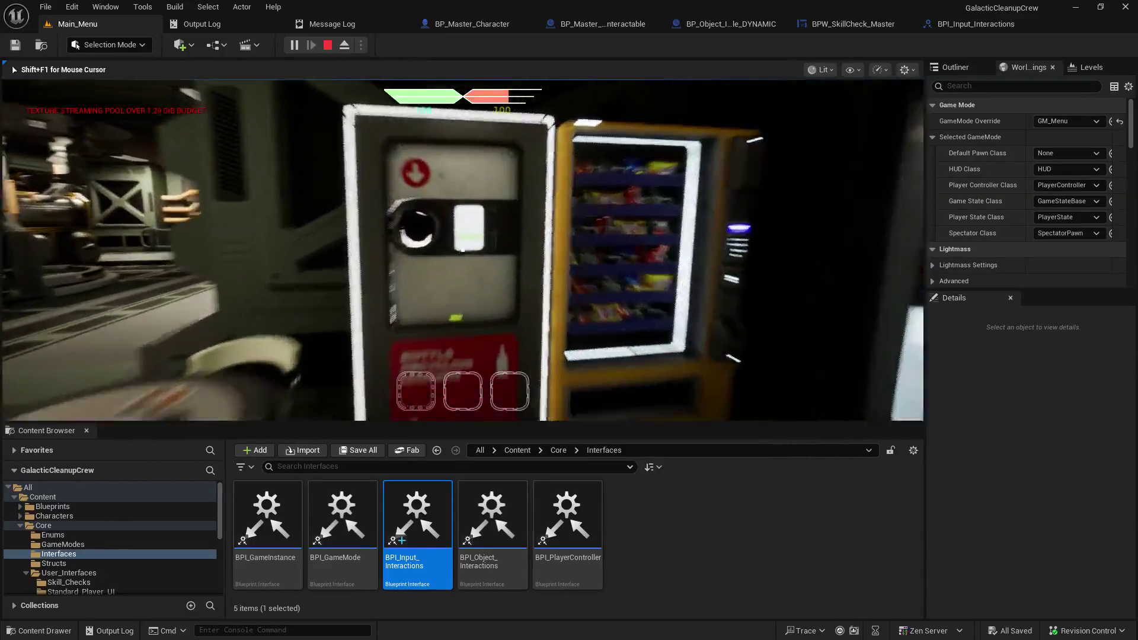
Step: Trigger the recycling machine's skill check and step through the skill_triggered breakpoint to the first Branch
key("e")
key("e")
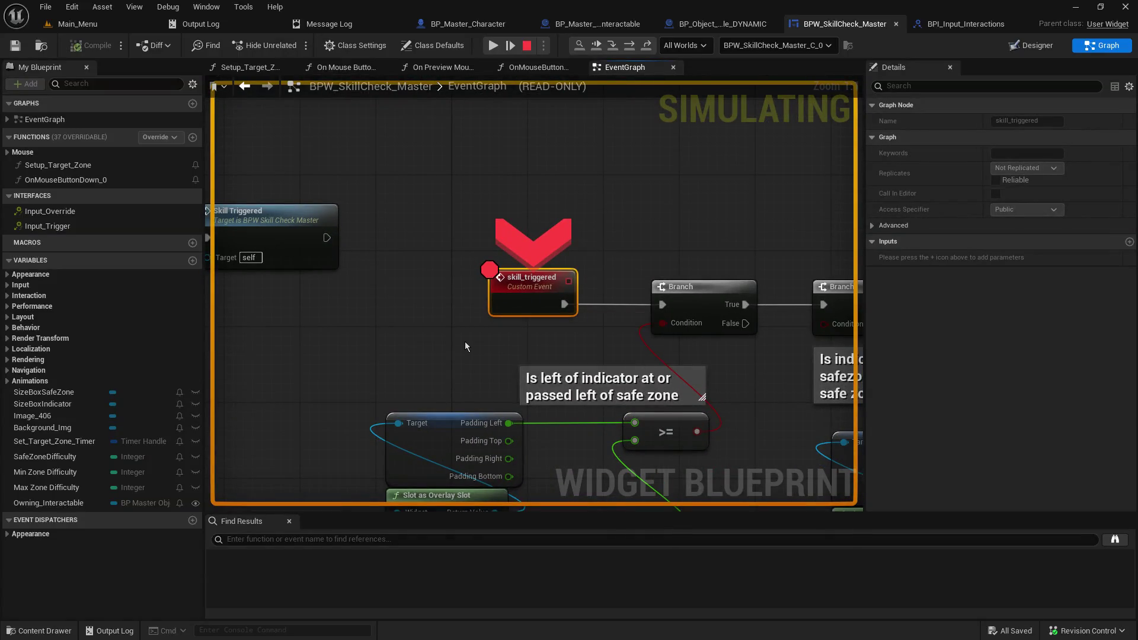
mouse_move(465, 342)
left_mouse_down()
mouse_move(643, 344)
mouse_move(672, 327)
left_mouse_up()
double_click(611, 279)
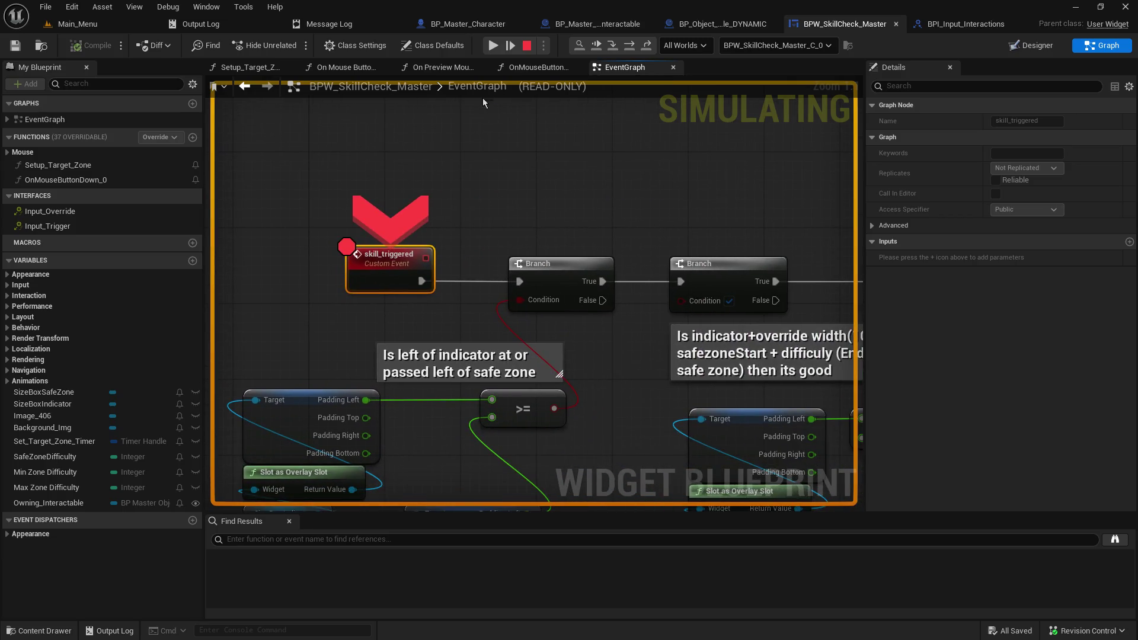
left_click(613, 47)
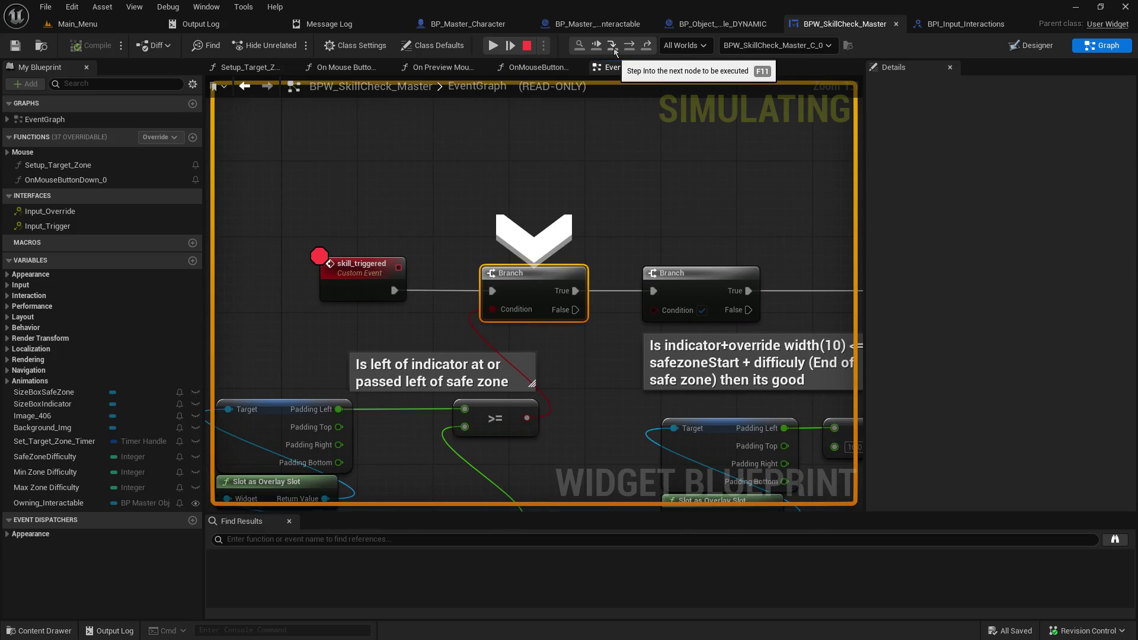
left_click(614, 47)
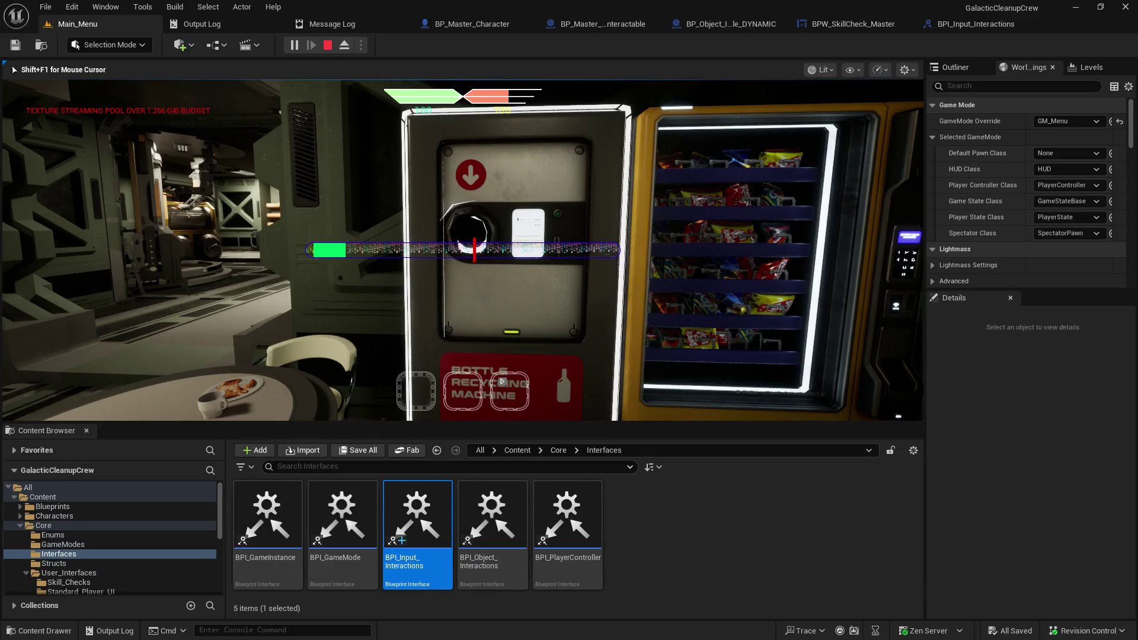
Step: Attempt the skill check again, resume past each breakpoint hit, and stop the play session
key("e")
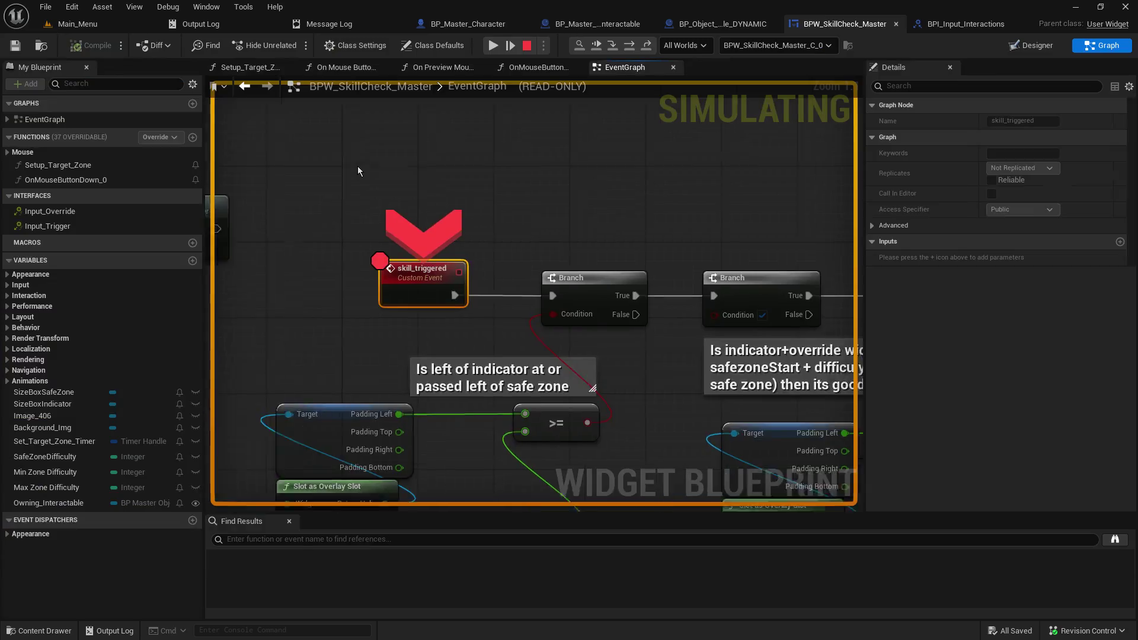
left_click(491, 47)
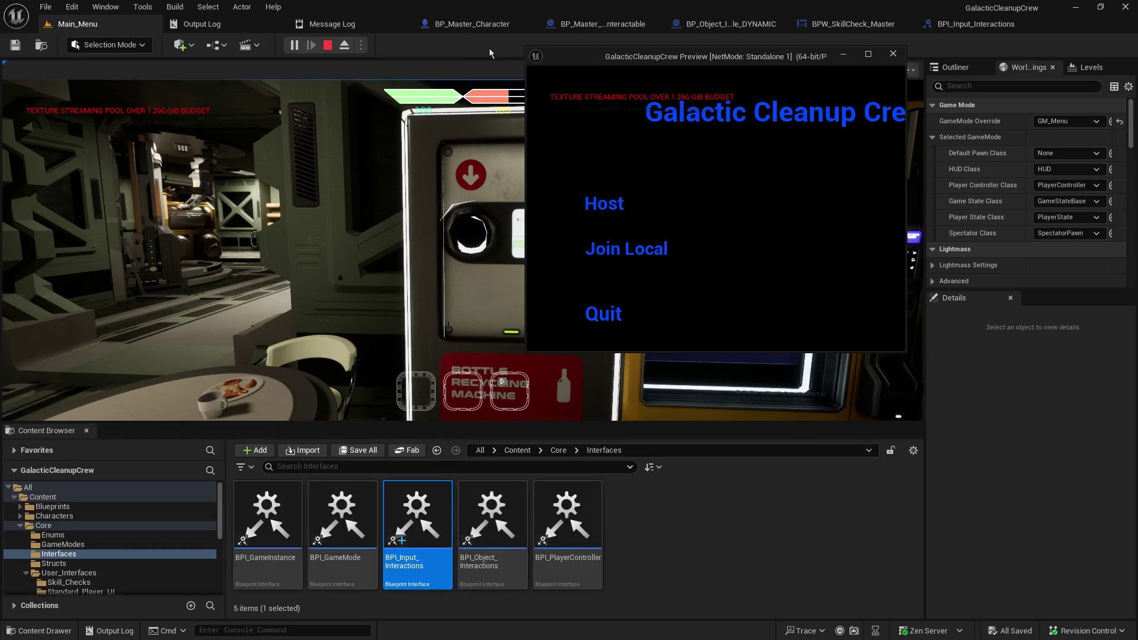
left_click(433, 188)
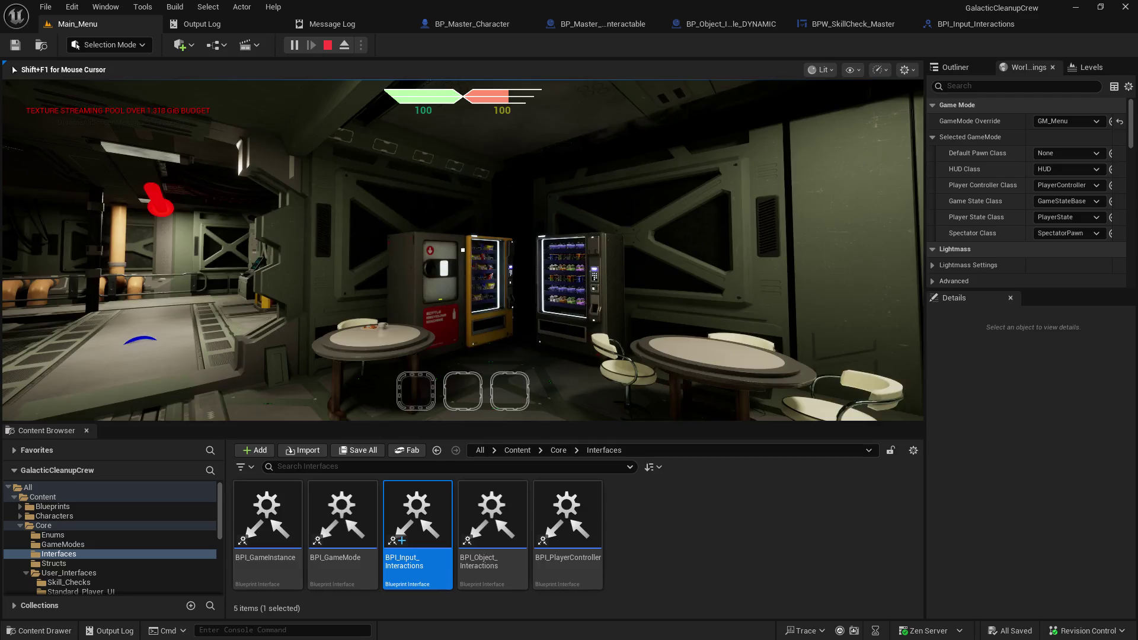
key("w")
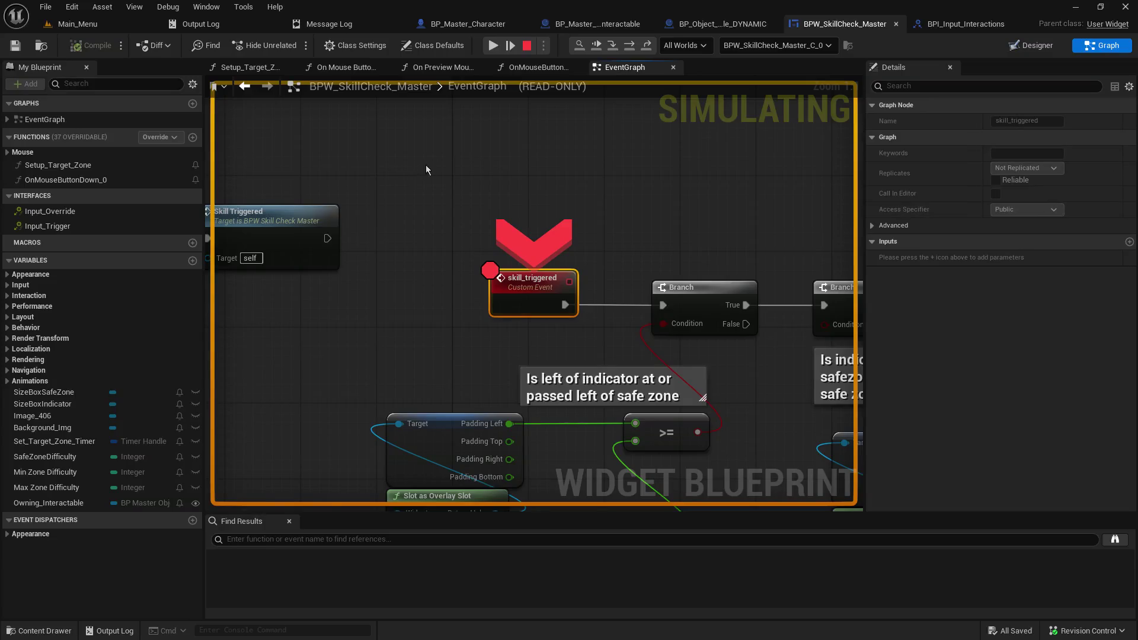
left_click(492, 46)
left_click(493, 46)
left_click(527, 47)
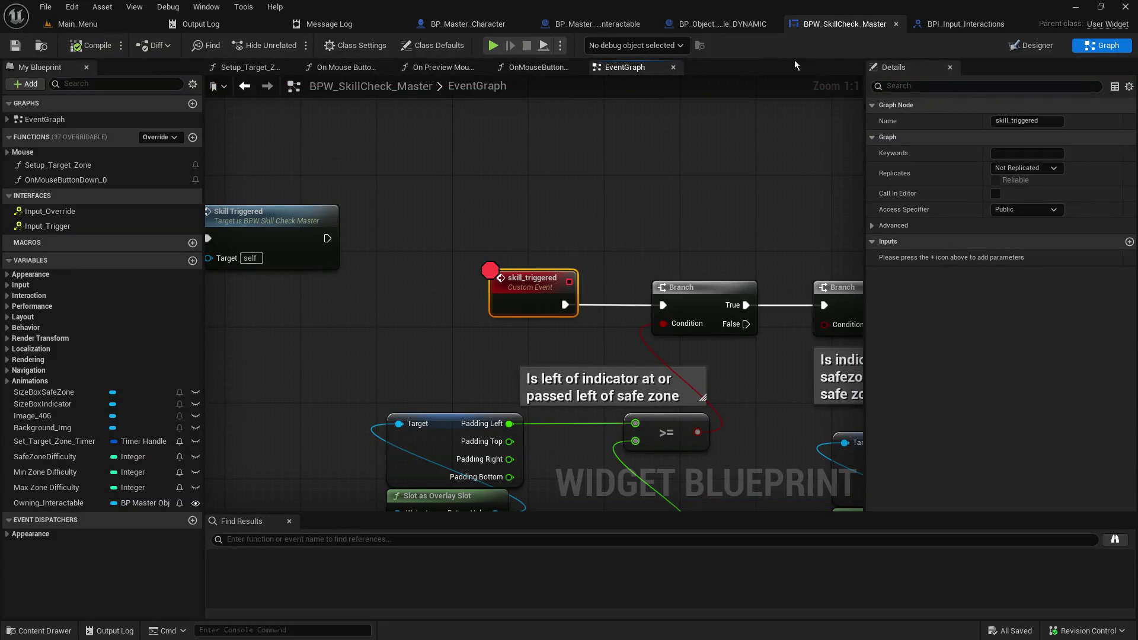
Step: Center the skill_triggered branch logic in the BPW_SkillCheck_Master event graph
left_click(964, 29)
left_click(869, 26)
scroll(595, 321, "down", 3)
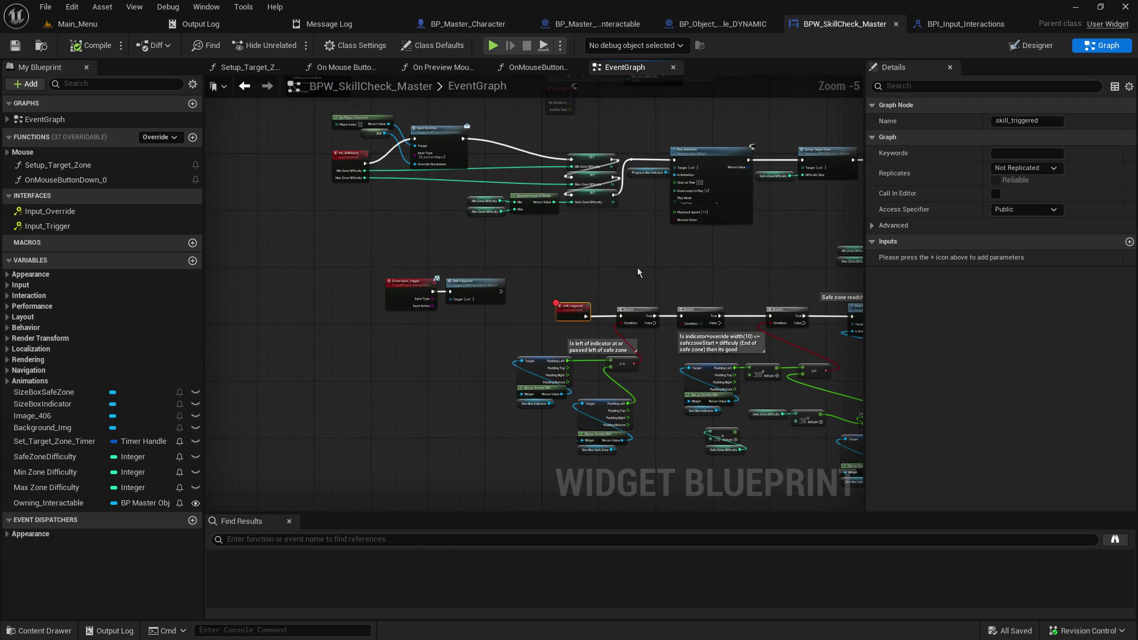
scroll(654, 284, "up", 3)
left_click_drag(654, 289, 560, 175)
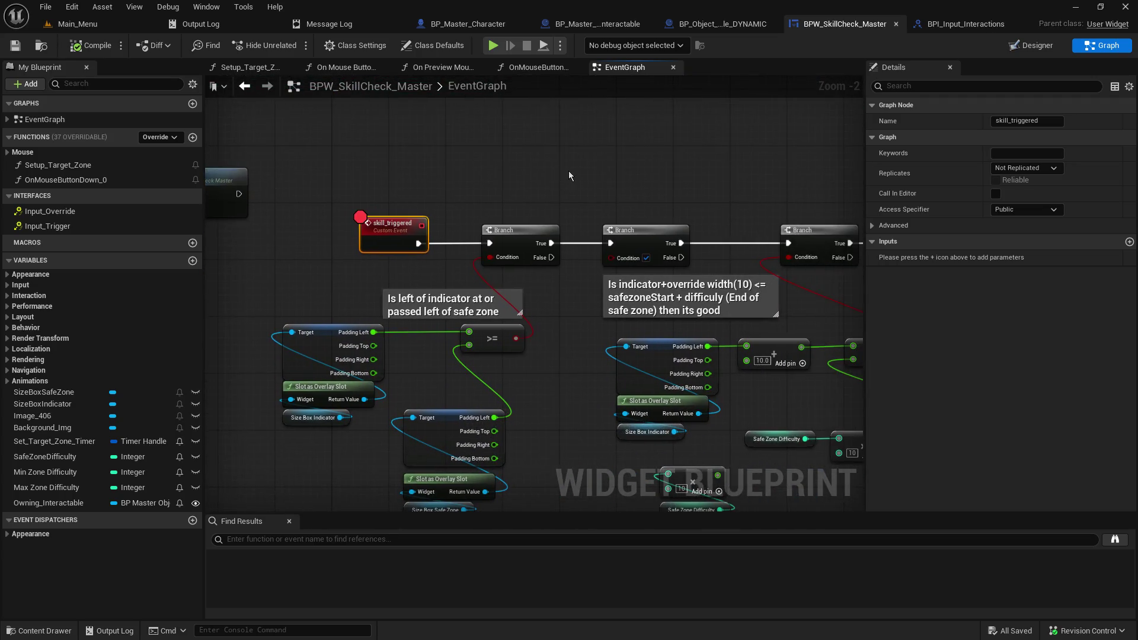
Step: Move the SET node down-left beside Switch on String in Player Inputs and save BP_Master_Character
left_click(960, 28)
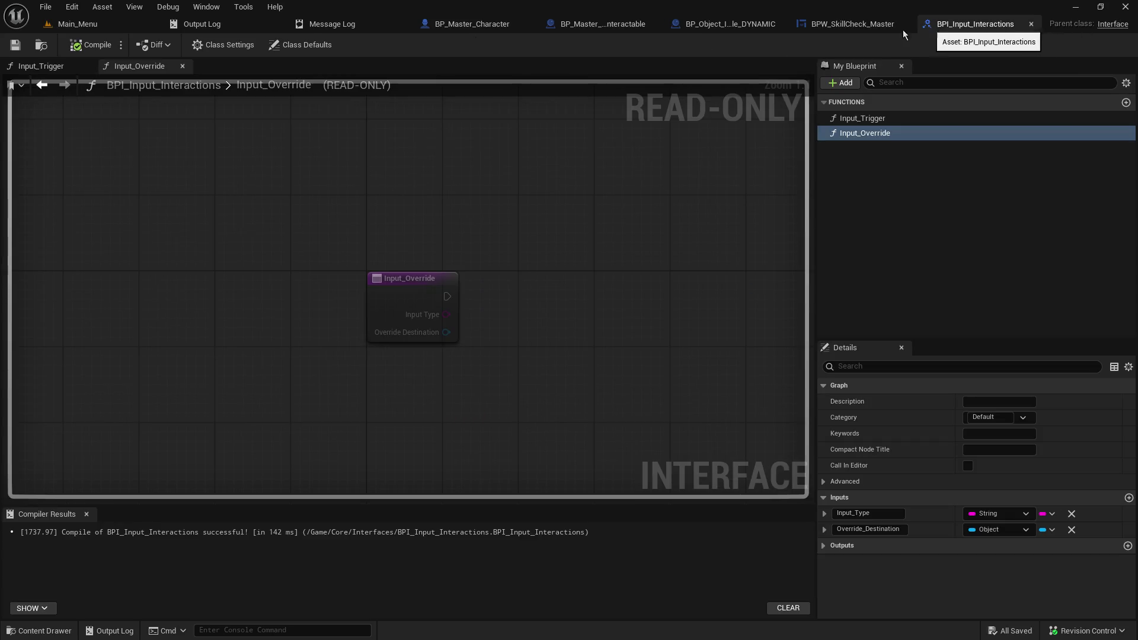
left_click(476, 23)
mouse_move(470, 196)
left_mouse_down()
mouse_move(699, 459)
mouse_move(402, 463)
left_mouse_up()
mouse_move(750, 238)
left_mouse_down()
mouse_move(731, 258)
mouse_move(710, 254)
left_mouse_up()
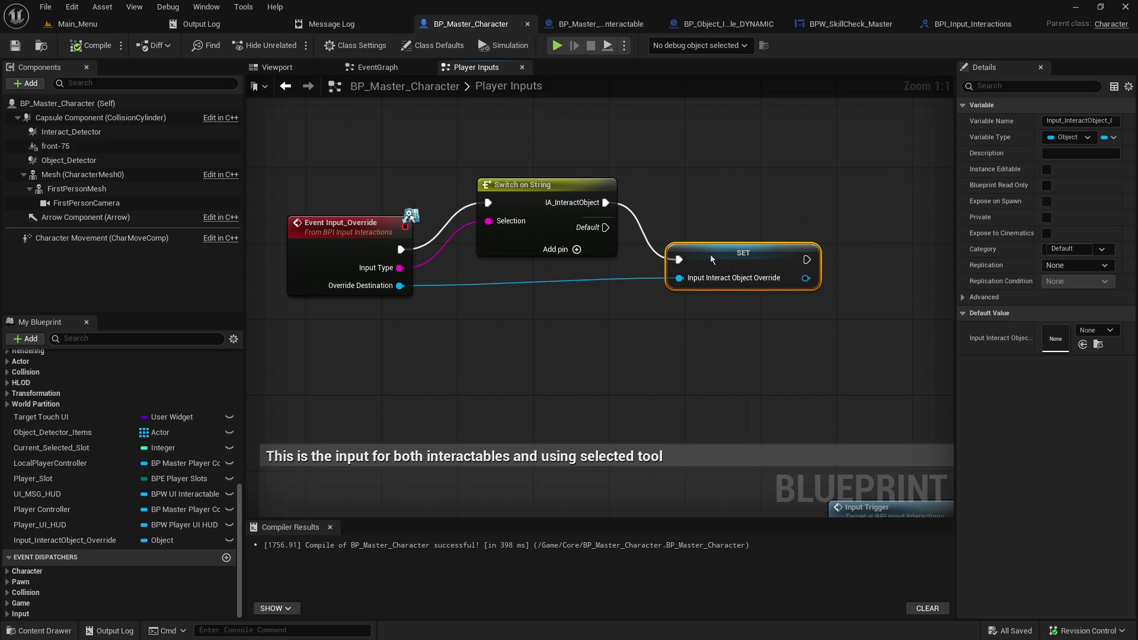
left_click(583, 341)
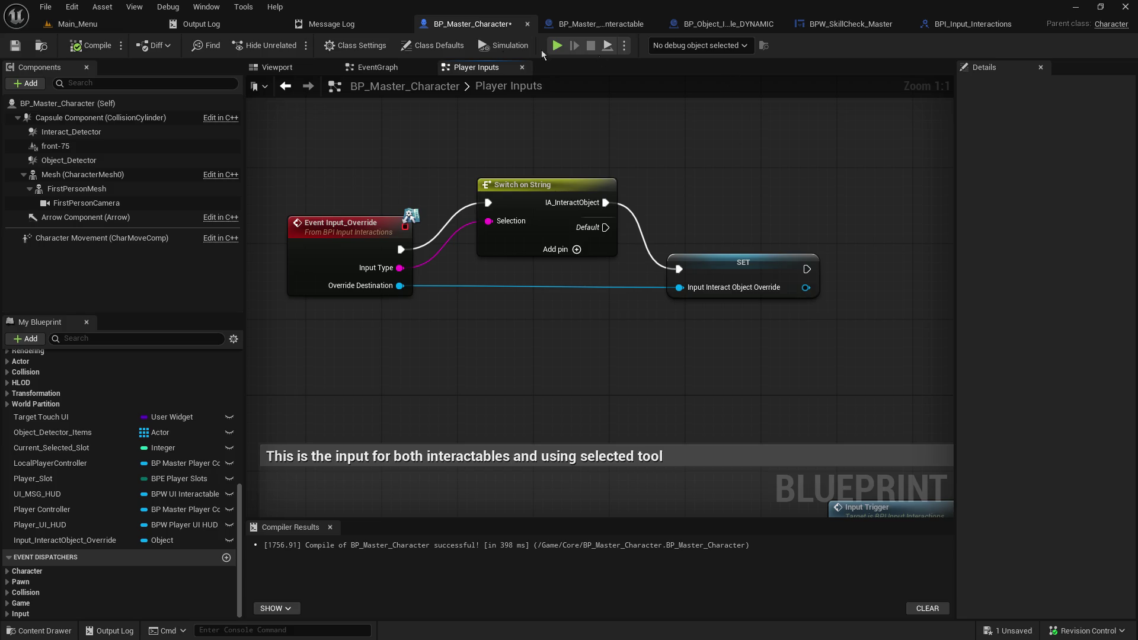
left_click(15, 45)
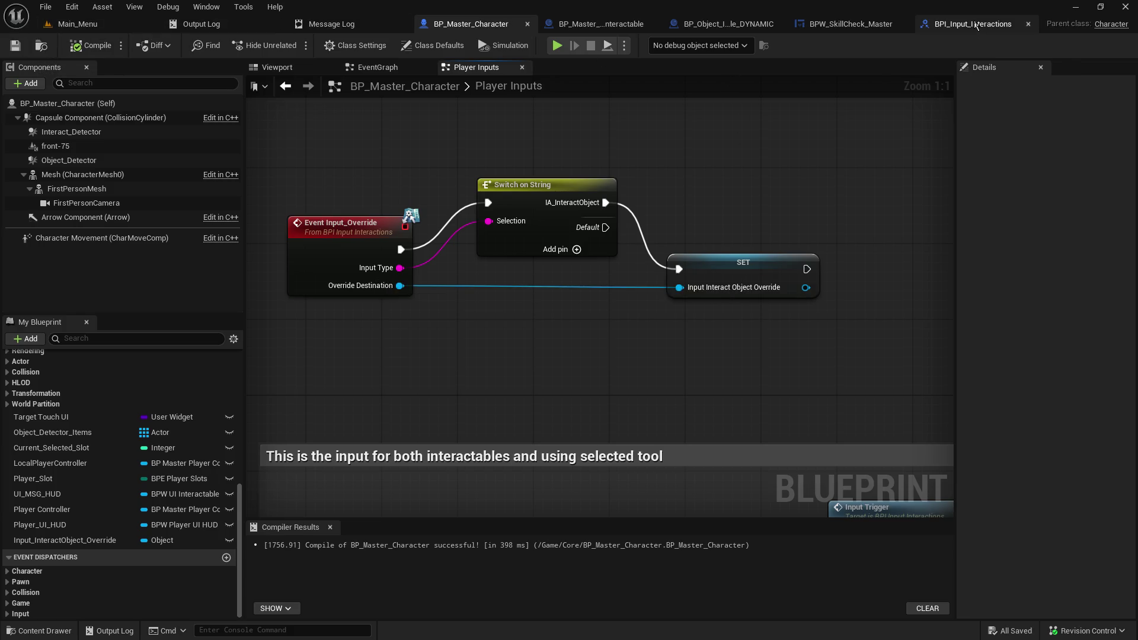
left_click(977, 26)
left_click(853, 23)
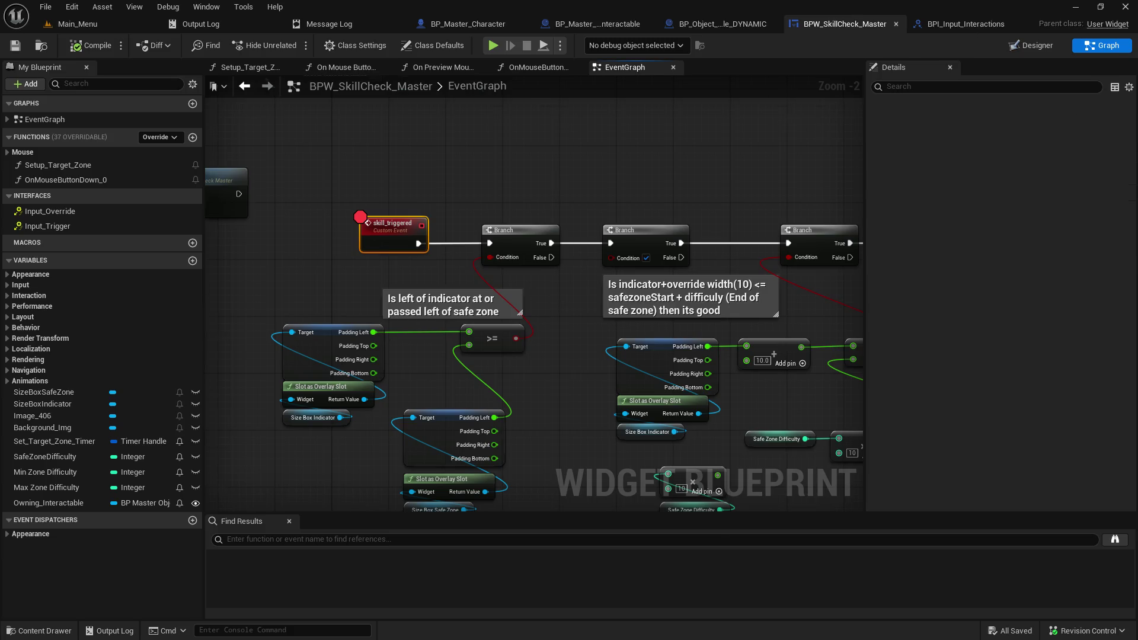
Step: Copy the Get Player Character and Input Override nodes and paste them beside LOCAL Return Skill Check
mouse_move(352, 158)
left_mouse_down()
mouse_move(498, 258)
mouse_move(496, 225)
left_mouse_up()
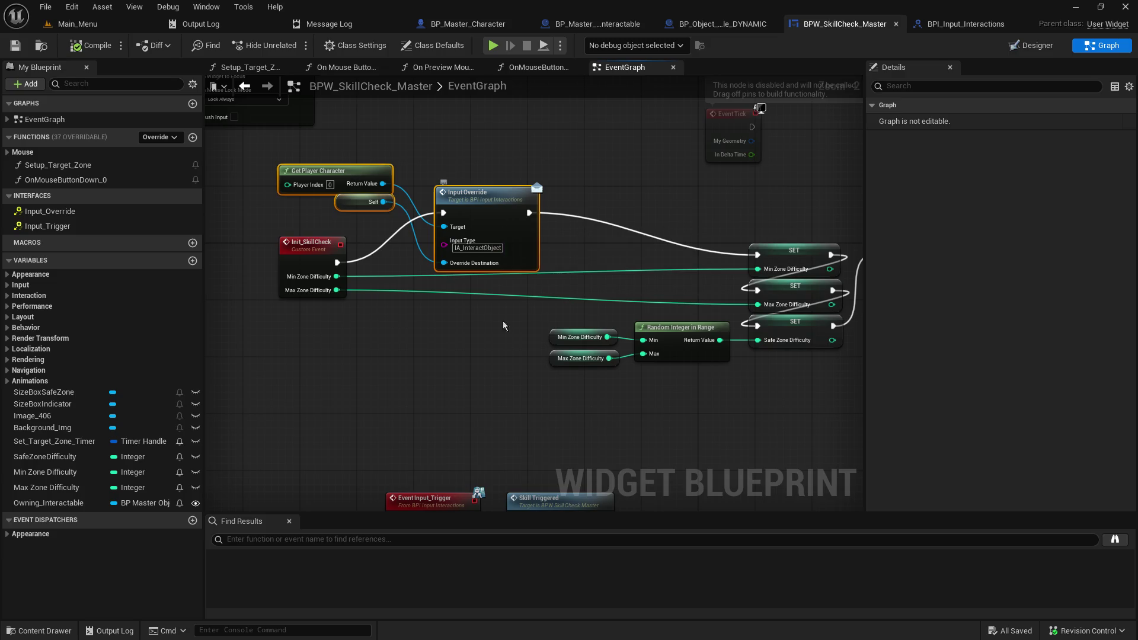
scroll(605, 345, "down", 3)
scroll(409, 255, "up", 4)
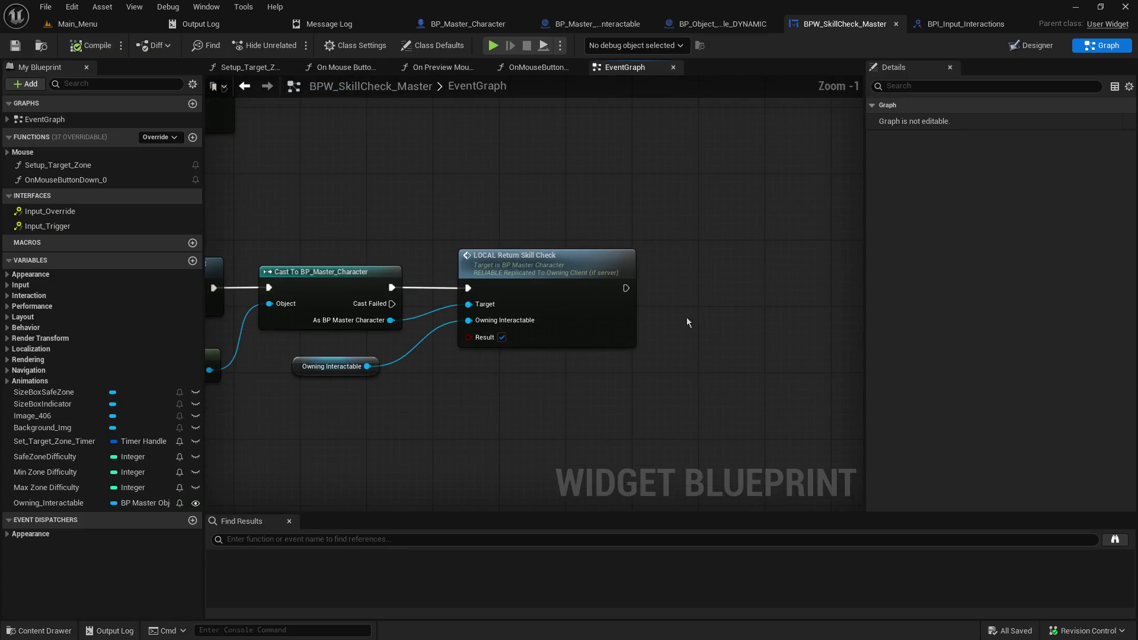
left_click_drag(704, 319, 716, 316)
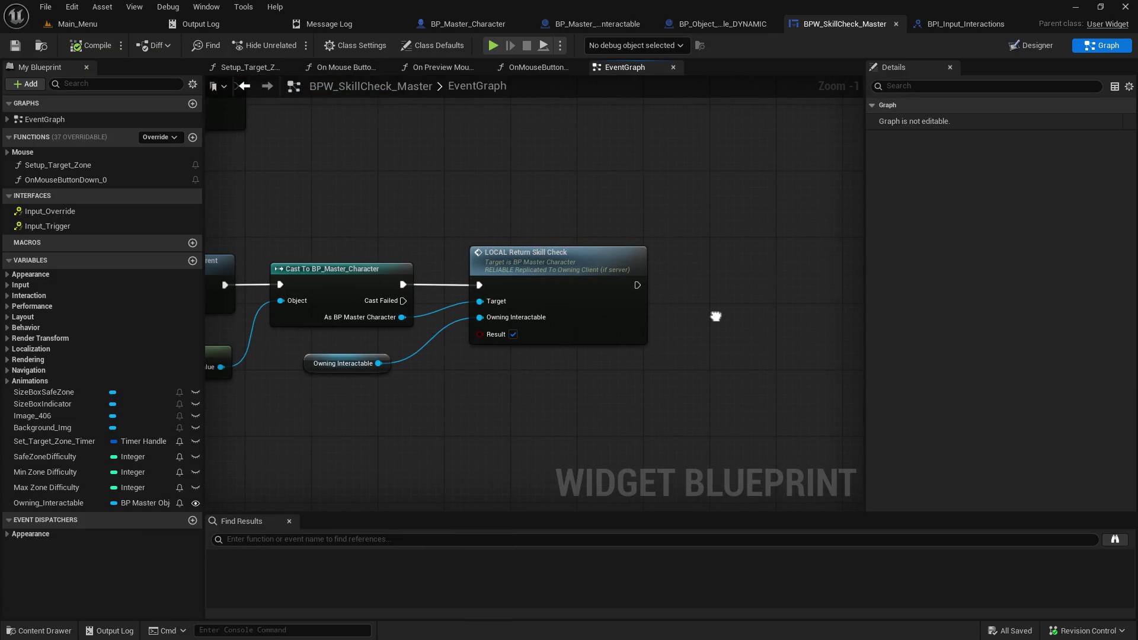
left_click_drag(716, 317, 620, 324)
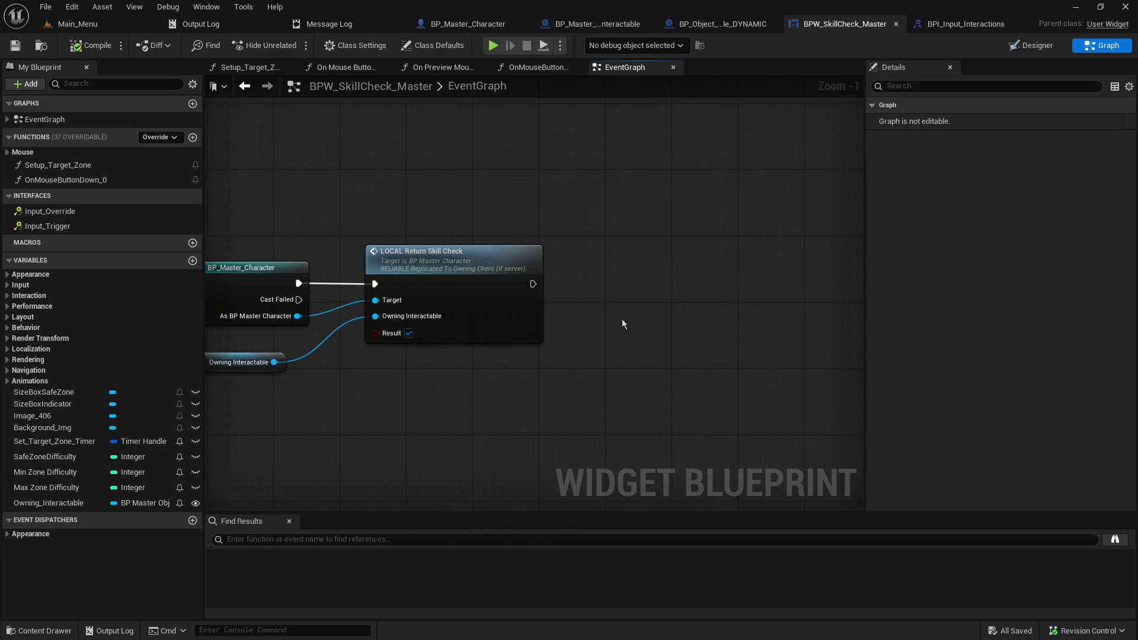
key("ctrl+v")
mouse_move(659, 254)
left_mouse_down()
mouse_move(561, 246)
mouse_move(556, 326)
mouse_move(498, 395)
left_mouse_up()
Step: Delete the pasted Self node, leaving the copied Input Override targeting the player character
left_click(436, 461)
left_click(468, 428)
key("Delete")
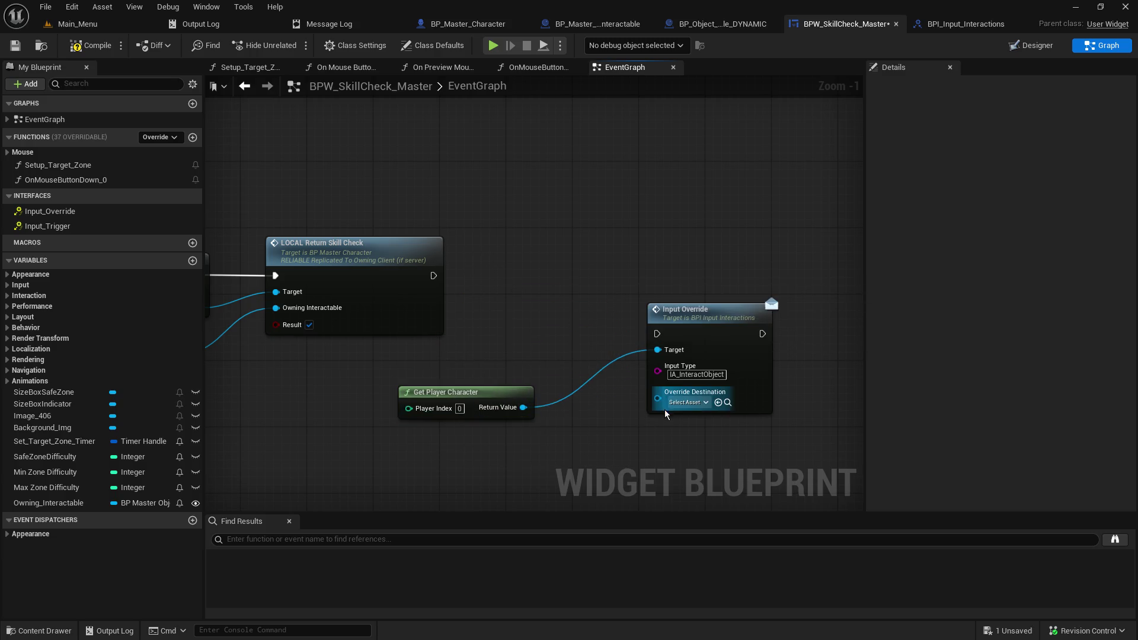
left_click(690, 402)
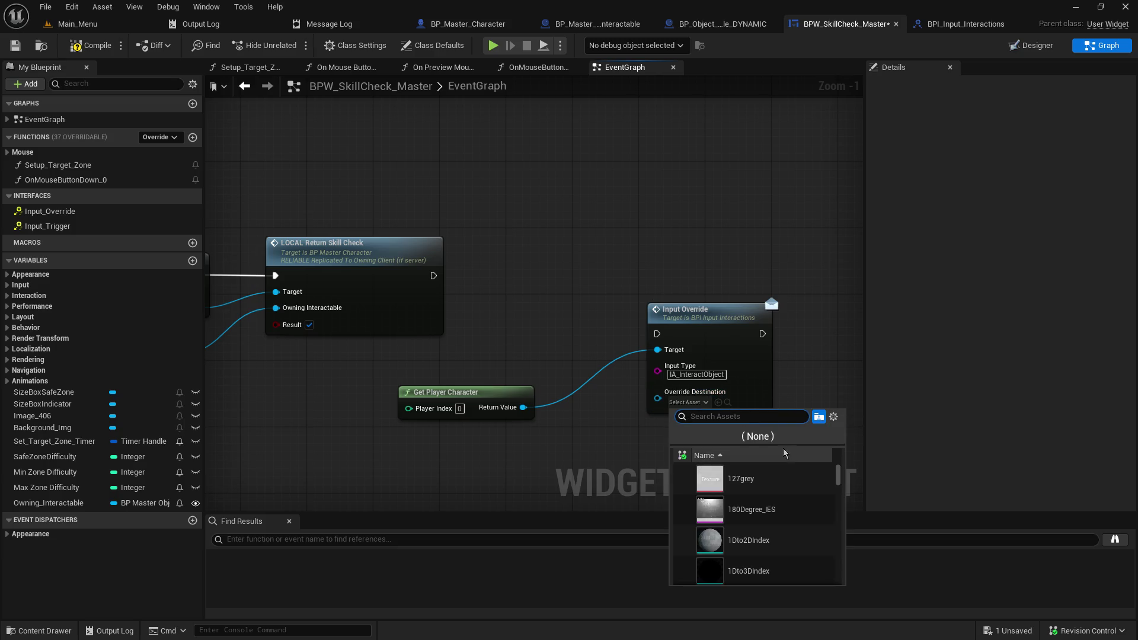
left_click(737, 437)
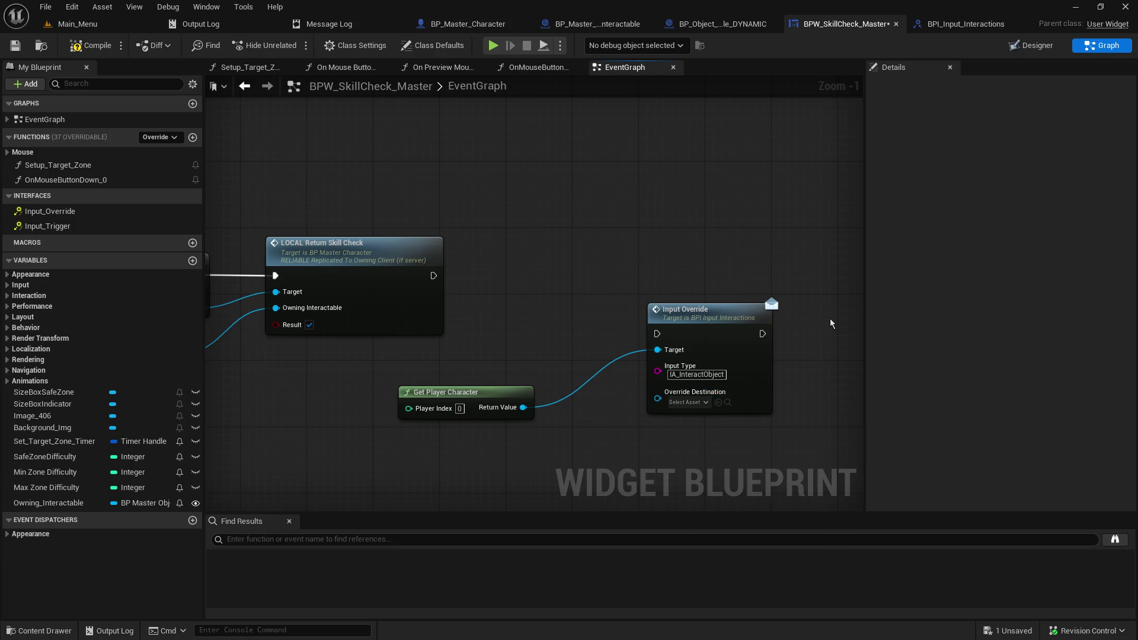
mouse_move(436, 285)
left_mouse_down()
mouse_move(667, 286)
mouse_move(453, 285)
left_mouse_up()
left_click(559, 276)
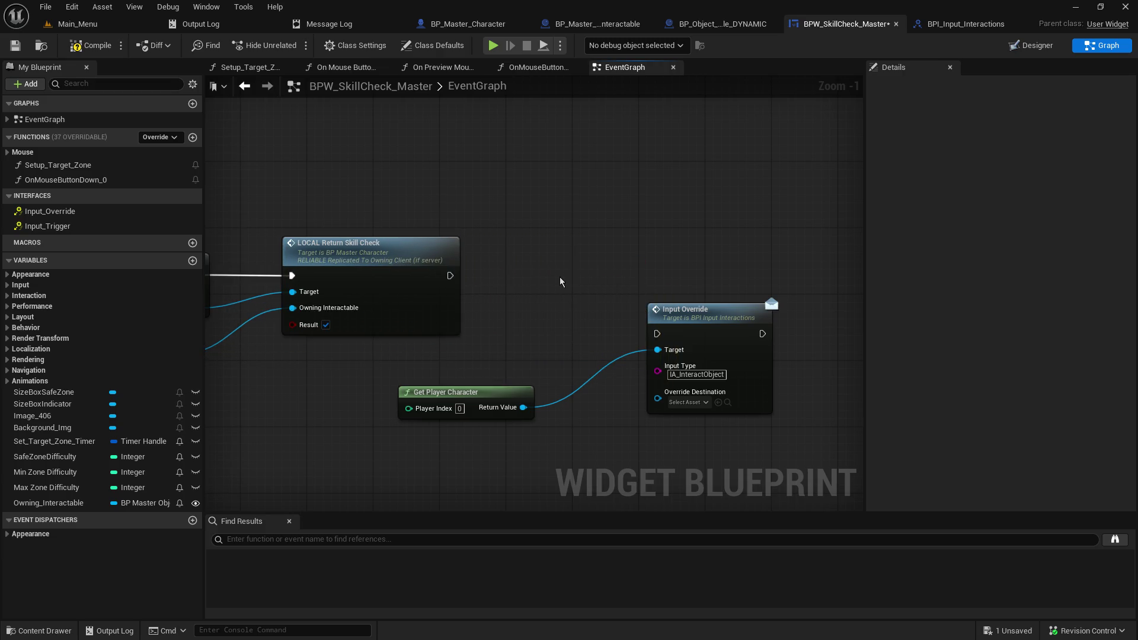
key("ctrl+z")
Step: Wire LOCAL Return Skill Check's exec into Input Override, tidy Get Player Character, and save the widget
mouse_move(433, 275)
left_mouse_down()
mouse_move(575, 333)
mouse_move(653, 339)
mouse_move(633, 280)
mouse_move(517, 255)
mouse_move(549, 261)
left_mouse_up()
left_click_drag(450, 393, 375, 378)
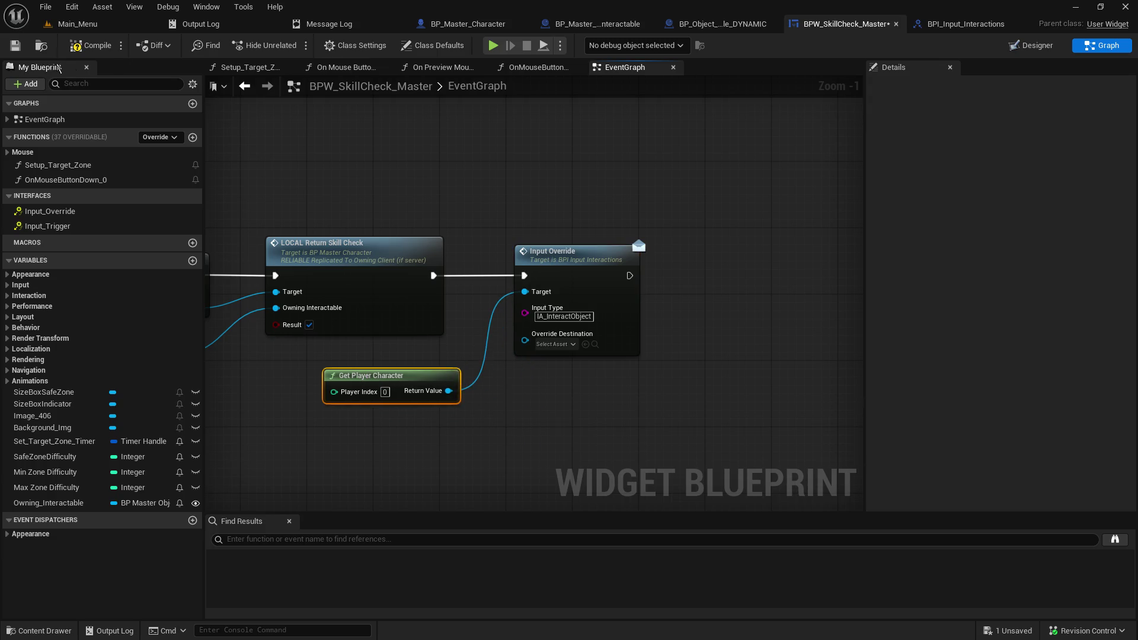
left_click(16, 46)
left_click(75, 24)
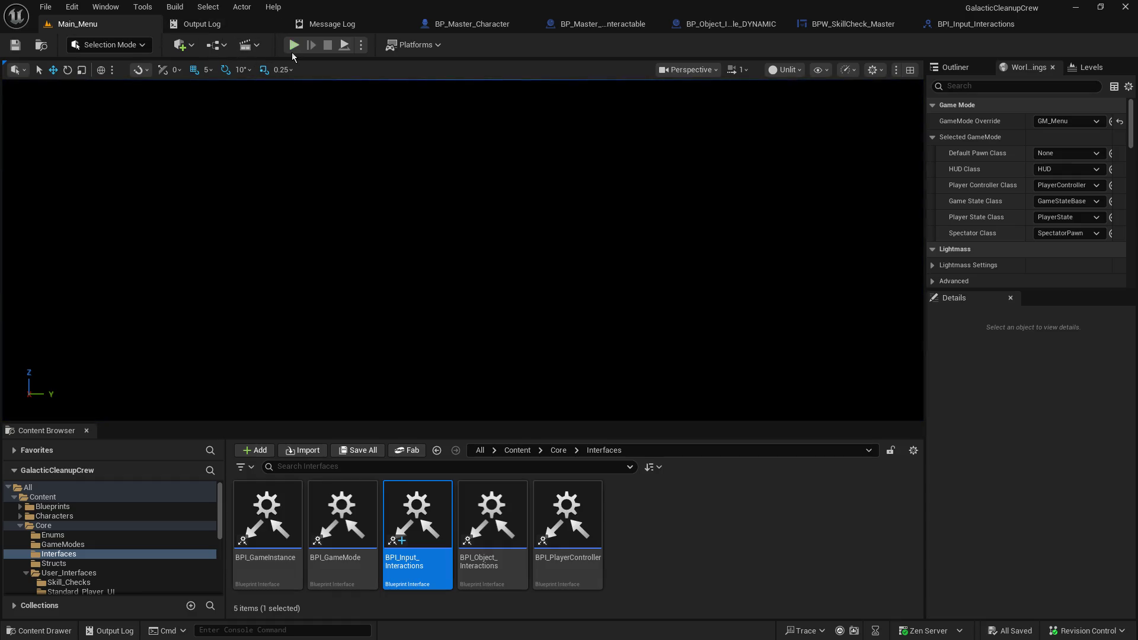
Step: Start a play-in-editor session with Alt+P and host a game from the main menu
key("alt+p")
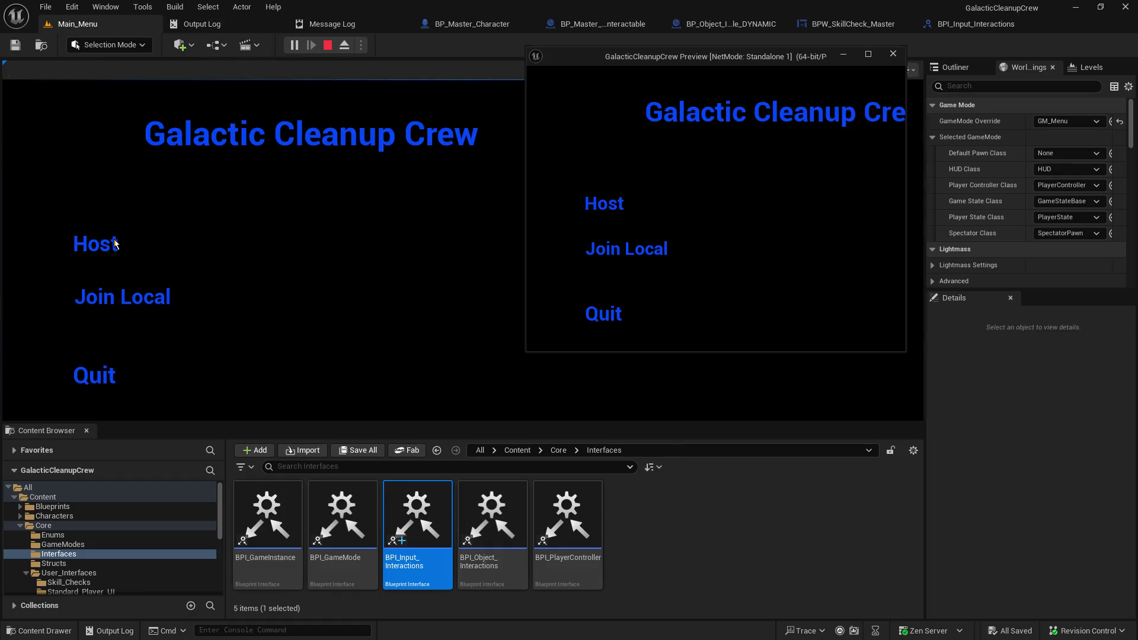
left_click(113, 239)
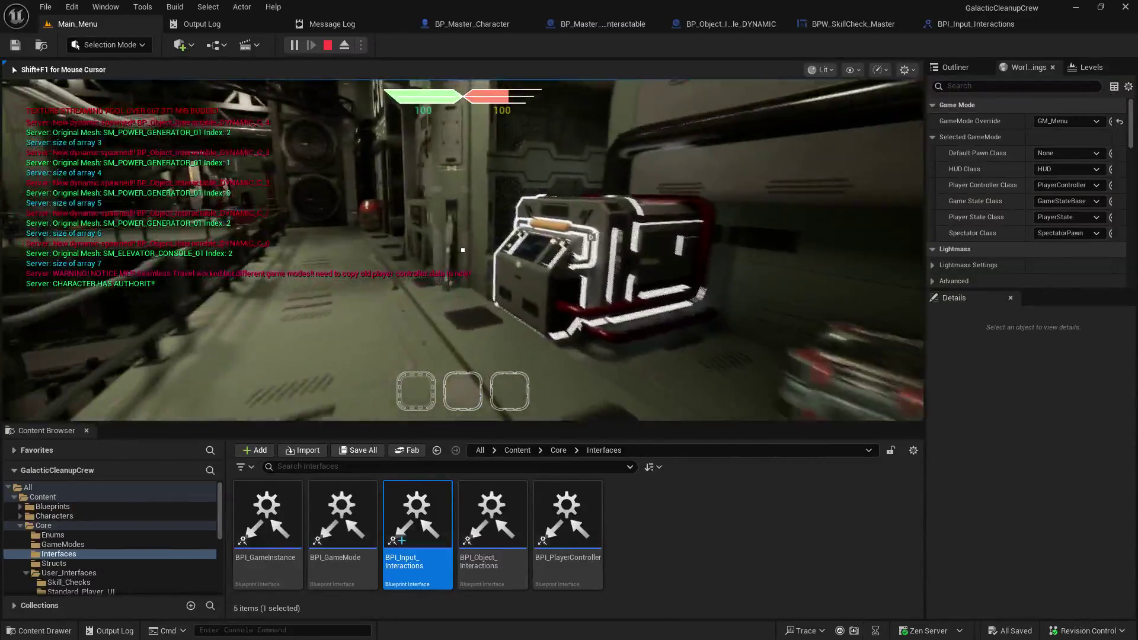
Step: Start the skill check at the generator and console, resuming play at each skill_triggered breakpoint
key("e")
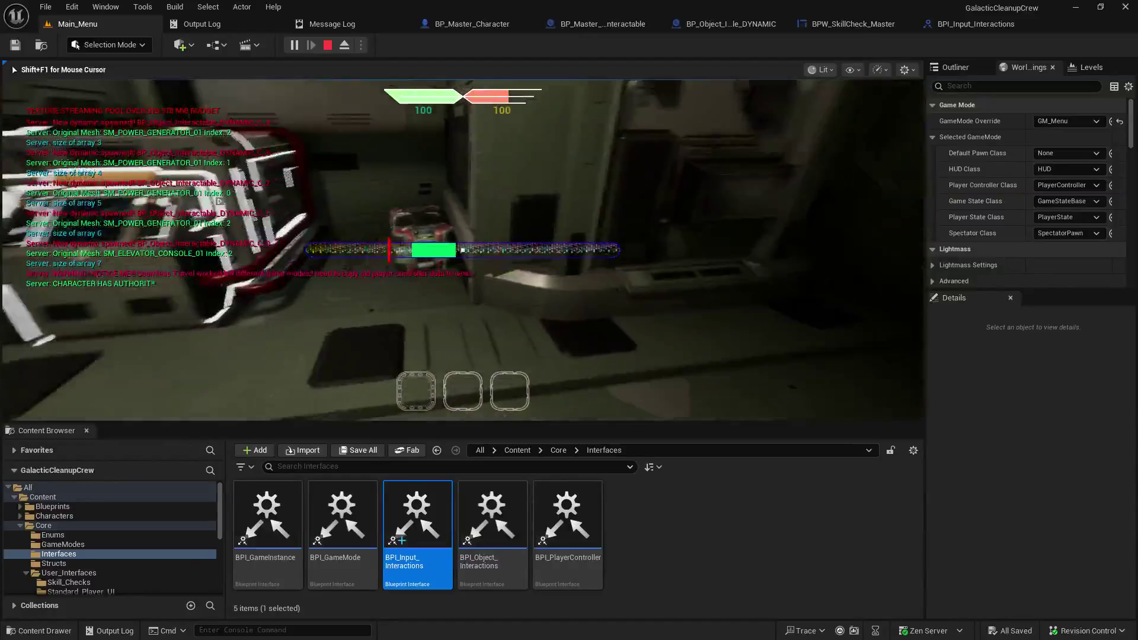
key("e")
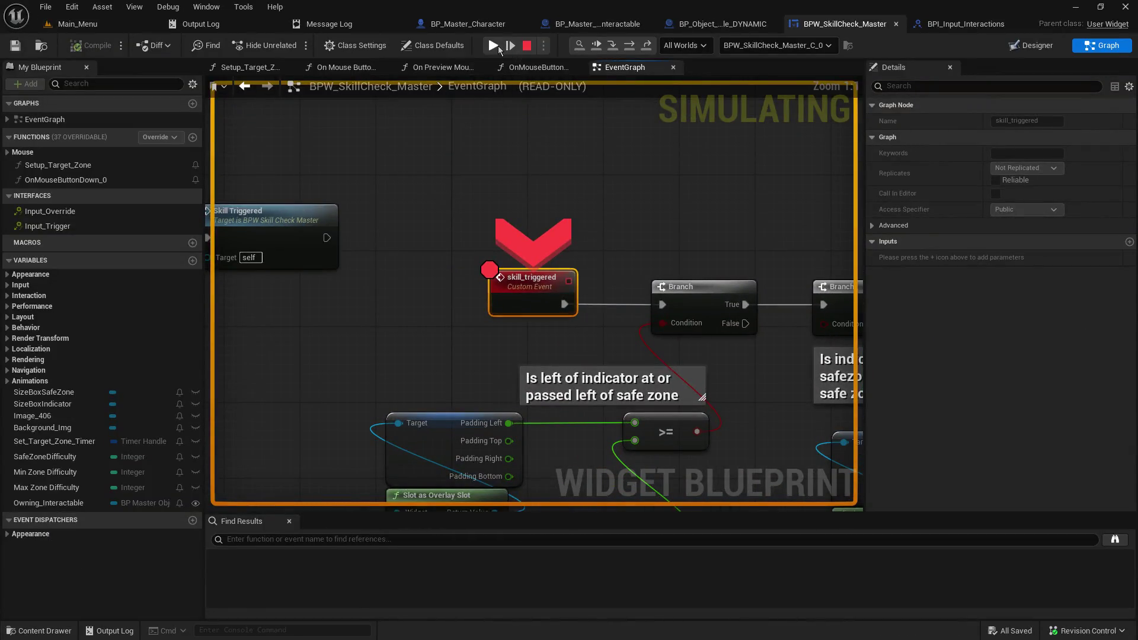
left_click(496, 47)
left_click(434, 122)
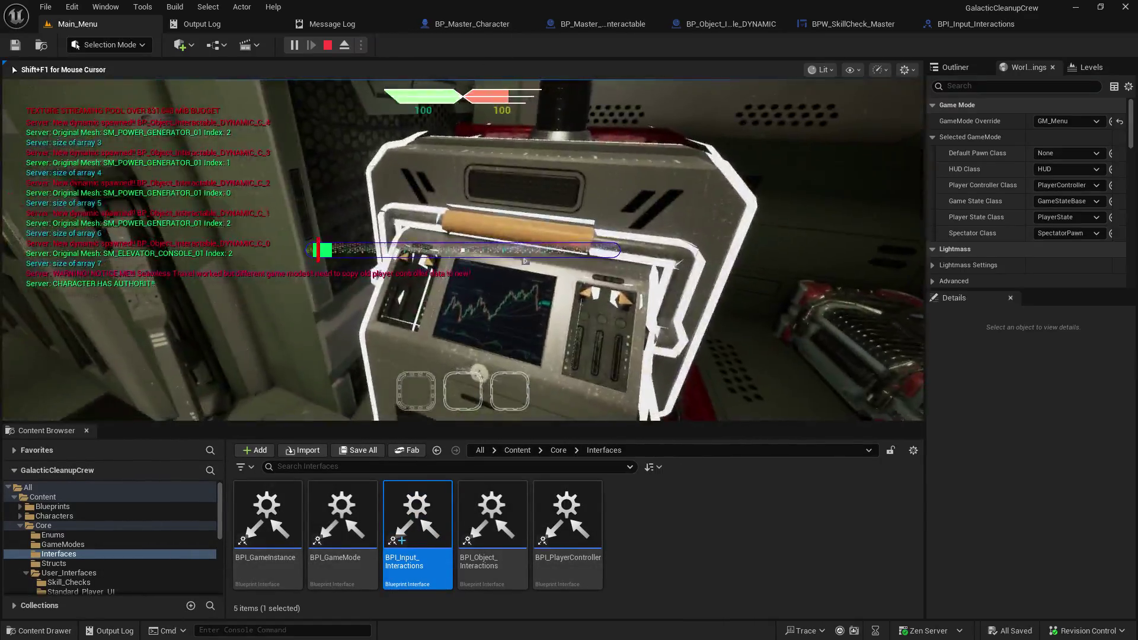
key("e")
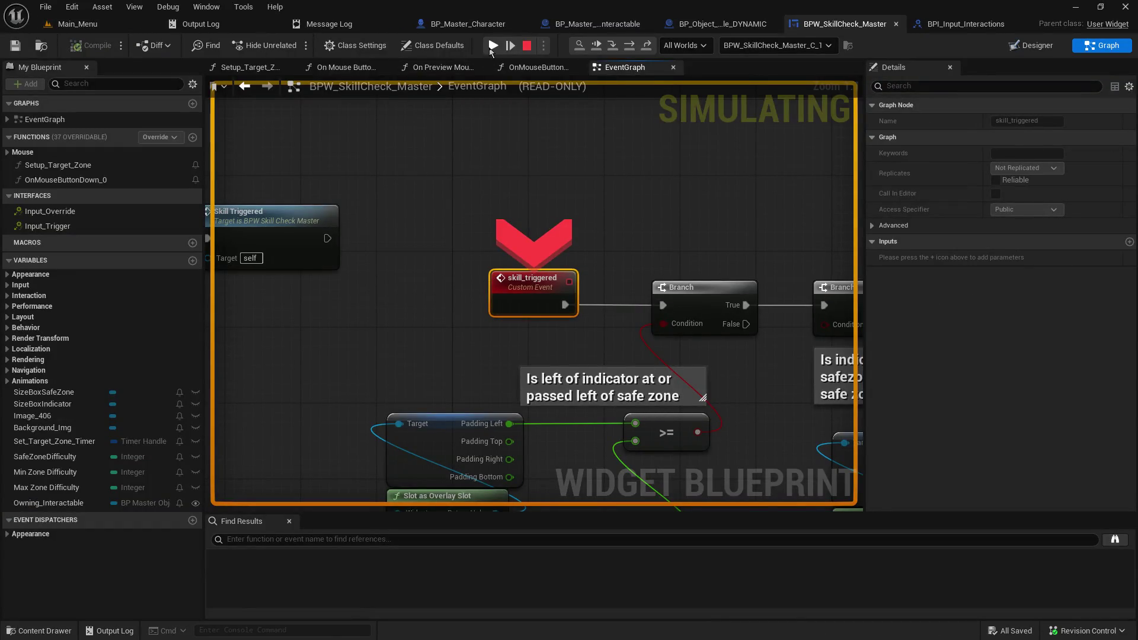
left_click(487, 53)
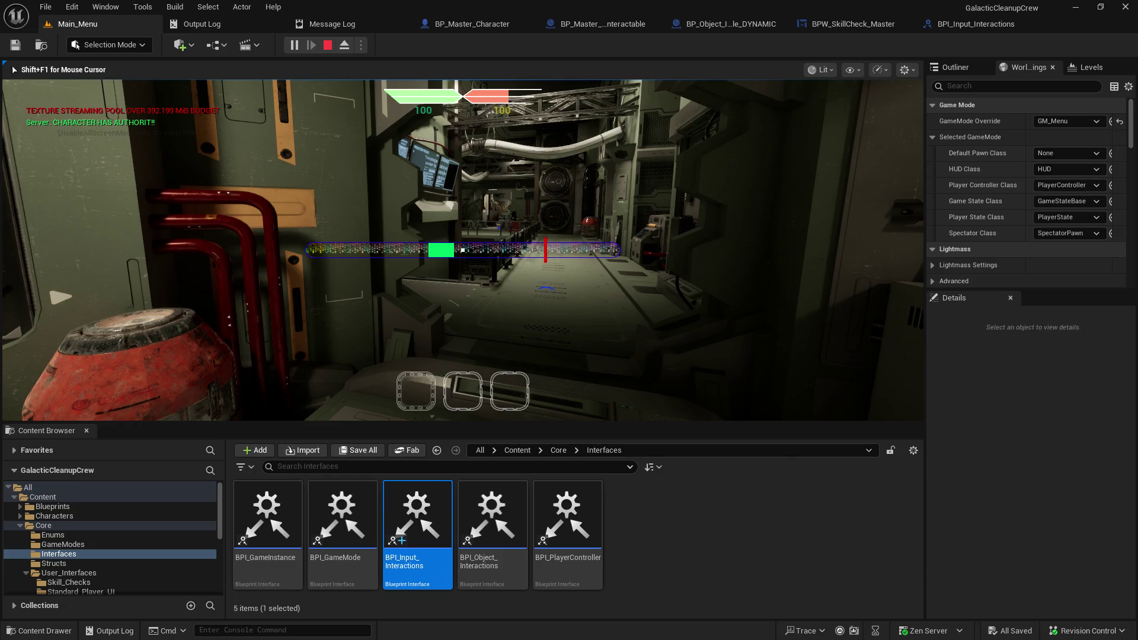
Step: Walk the character down the corridor past the crate, then end the play session
key("w")
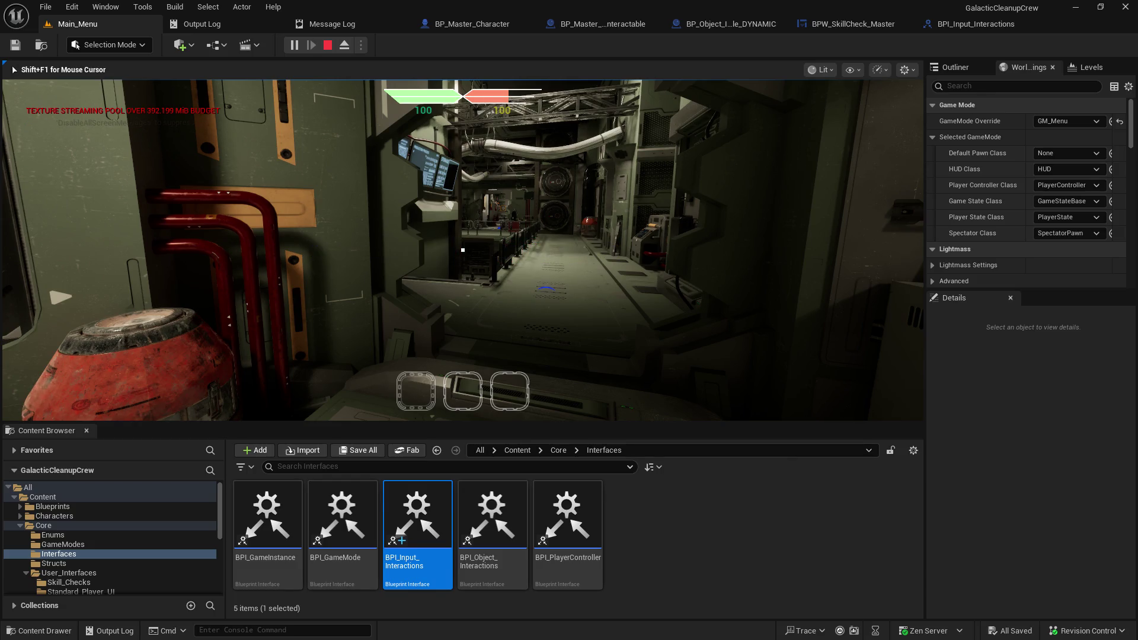
key("w")
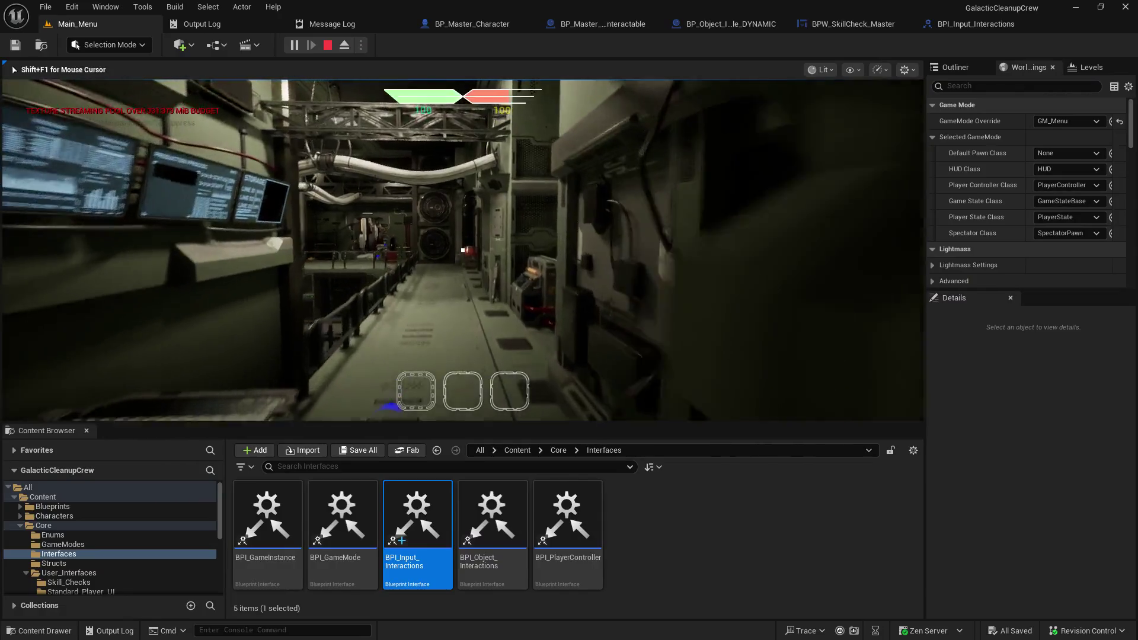
key("w")
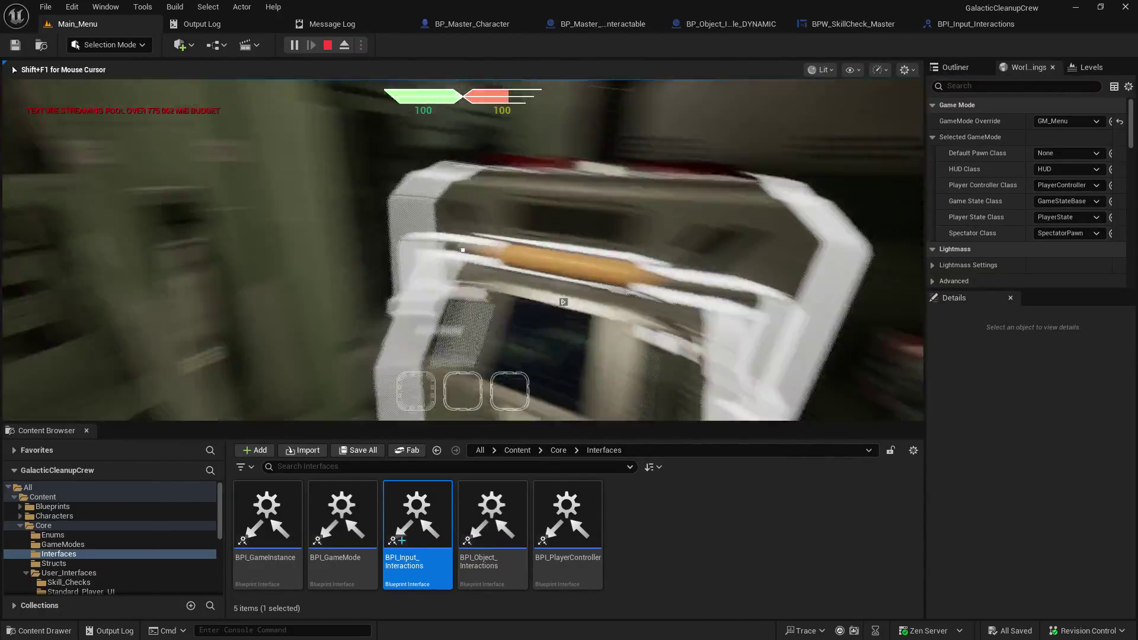
key("shift+F1")
key("Escape")
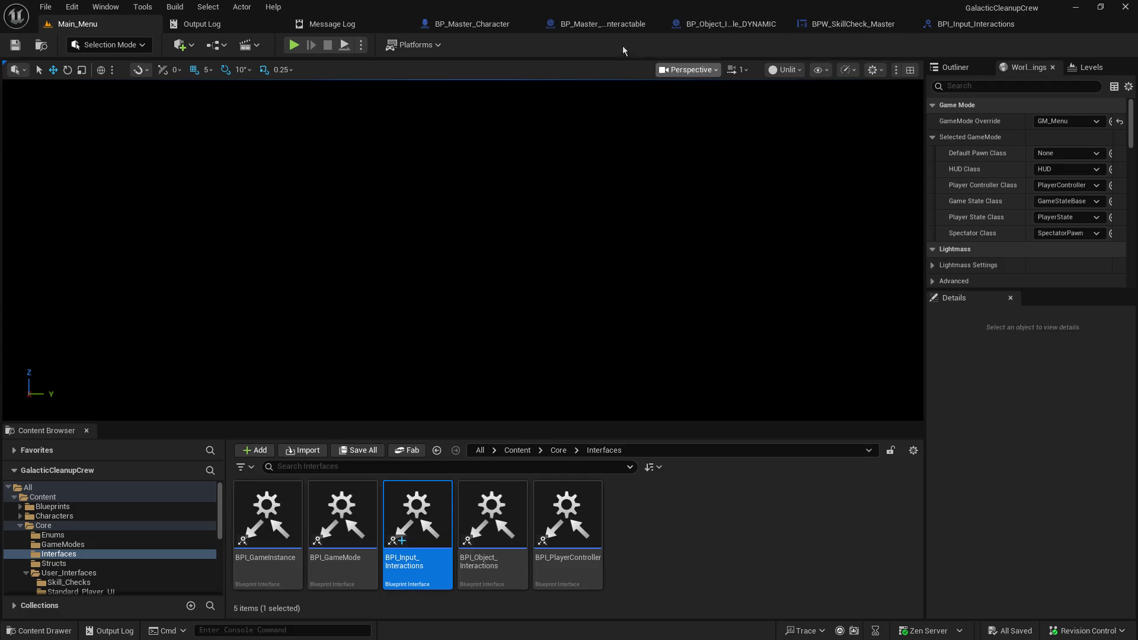
Step: Add a reroute on the player character wire and create a Disable Movement node from it
left_click(980, 27)
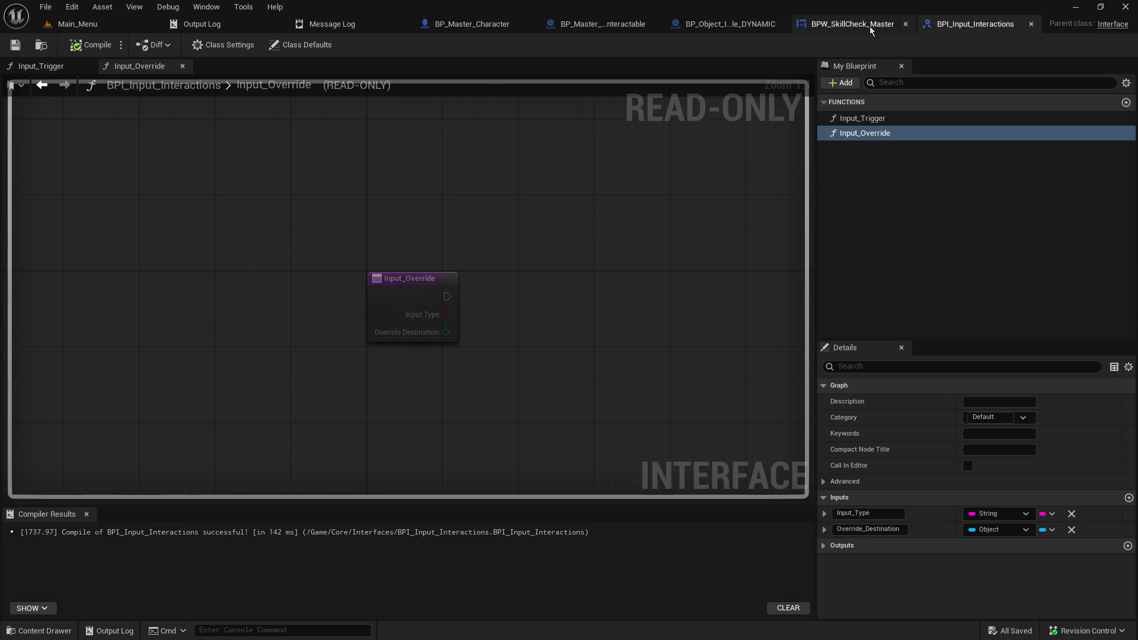
left_click(870, 26)
mouse_move(597, 206)
left_mouse_down()
mouse_move(34, 84)
mouse_move(196, 178)
mouse_move(687, 199)
left_mouse_up()
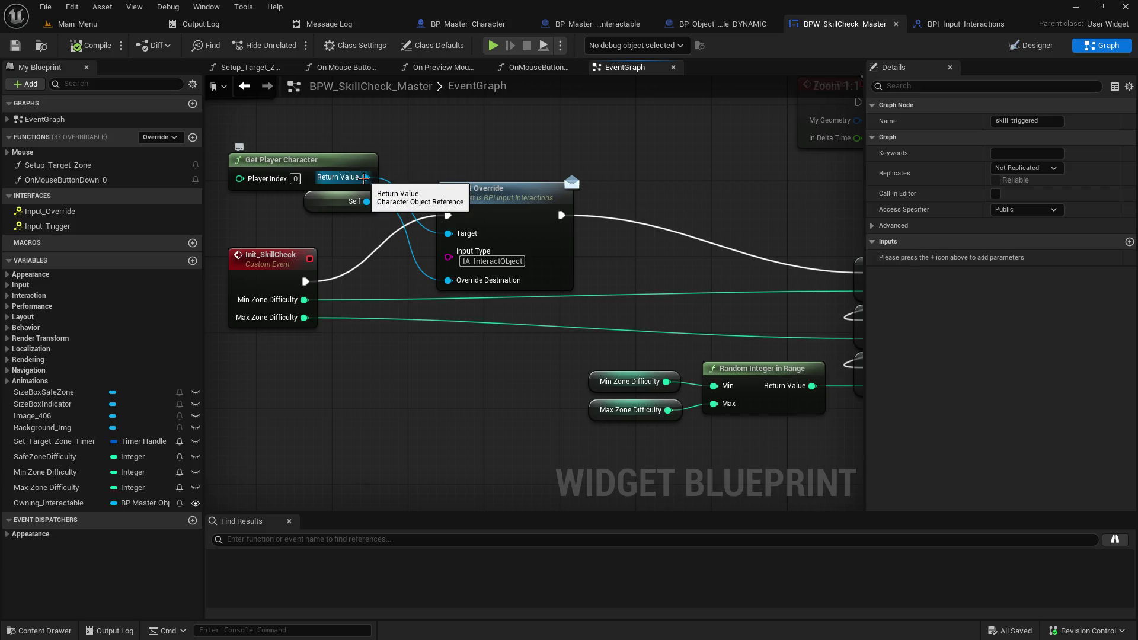
double_click(393, 179)
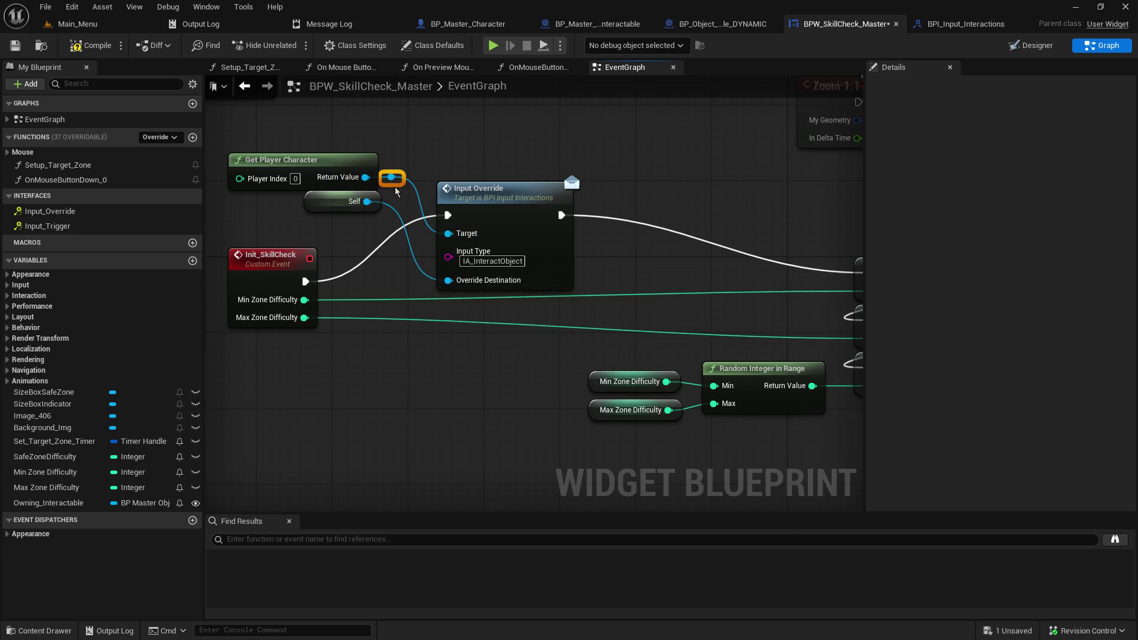
mouse_move(585, 163)
left_mouse_down()
mouse_move(585, 189)
mouse_move(656, 187)
mouse_move(656, 177)
mouse_move(688, 206)
left_mouse_up()
left_click(688, 320)
type("disable")
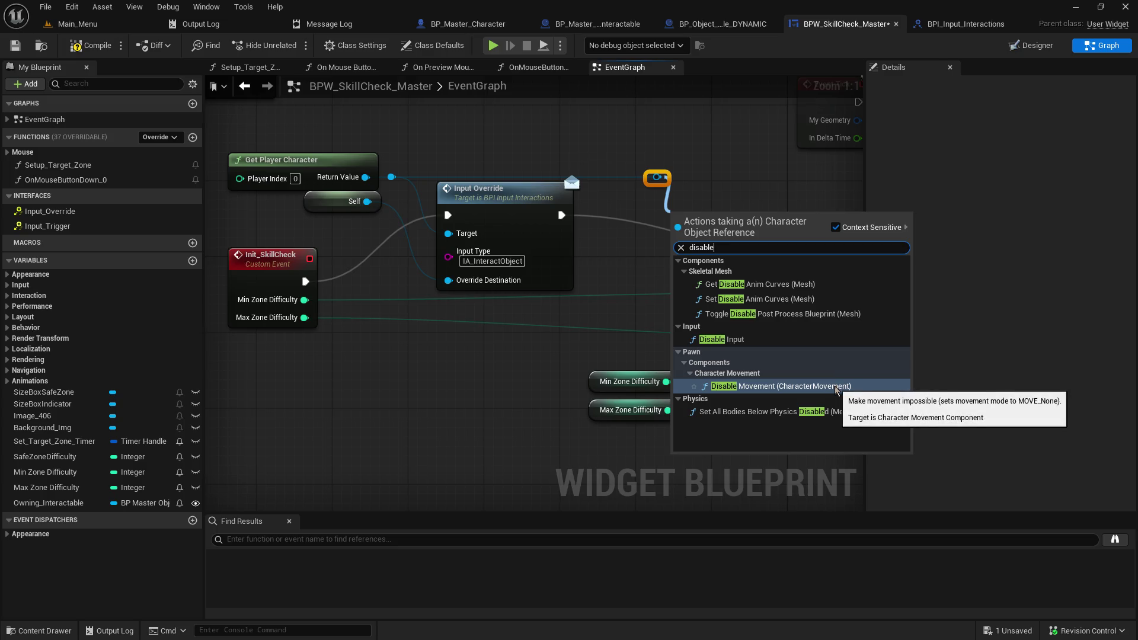
left_click(836, 387)
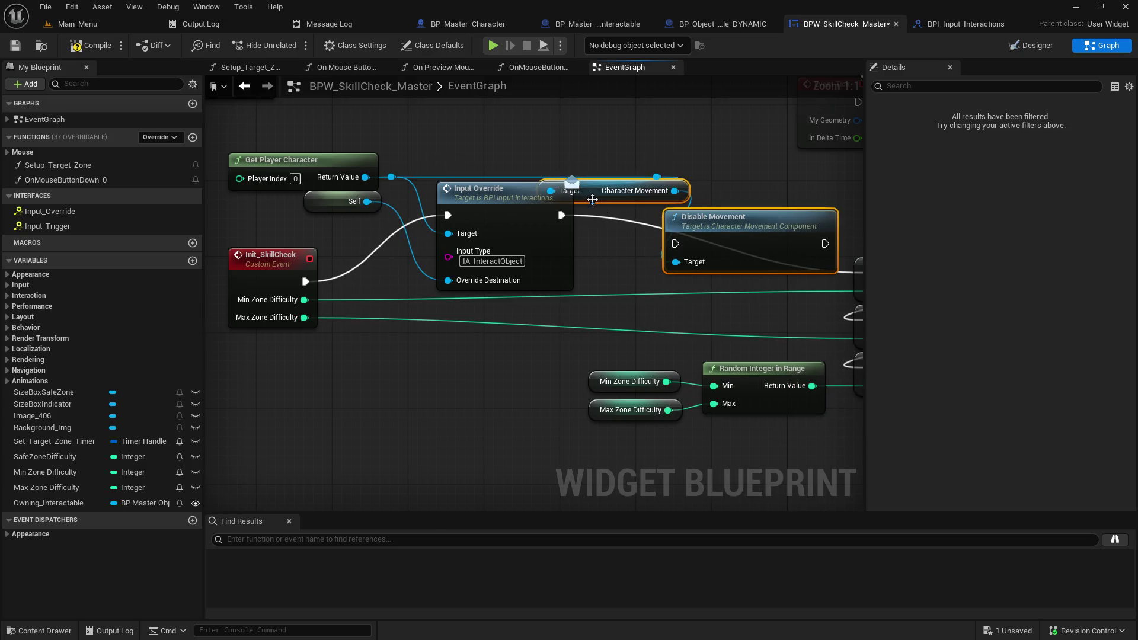
Step: Wire Disable Movement between Input Override and SET Min Zone Difficulty and tidy the reroute and getter
left_click_drag(595, 197, 593, 132)
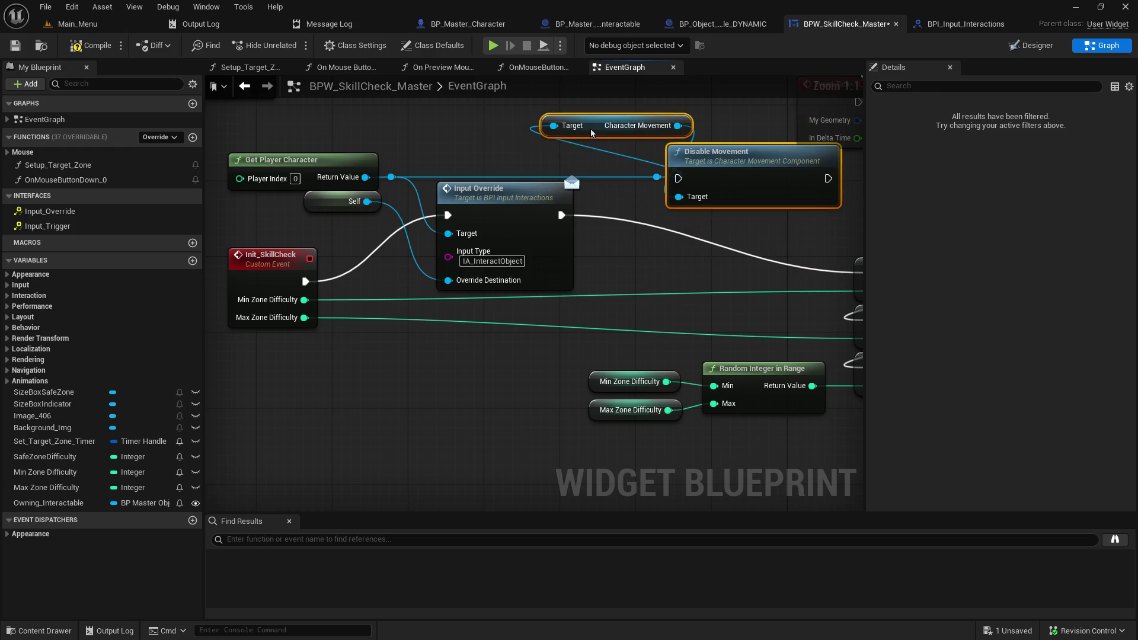
left_click(643, 179)
left_click_drag(643, 179, 588, 181)
left_click_drag(632, 272, 533, 266)
mouse_move(466, 211)
left_mouse_down()
mouse_move(586, 176)
mouse_move(587, 205)
mouse_move(557, 196)
left_mouse_up()
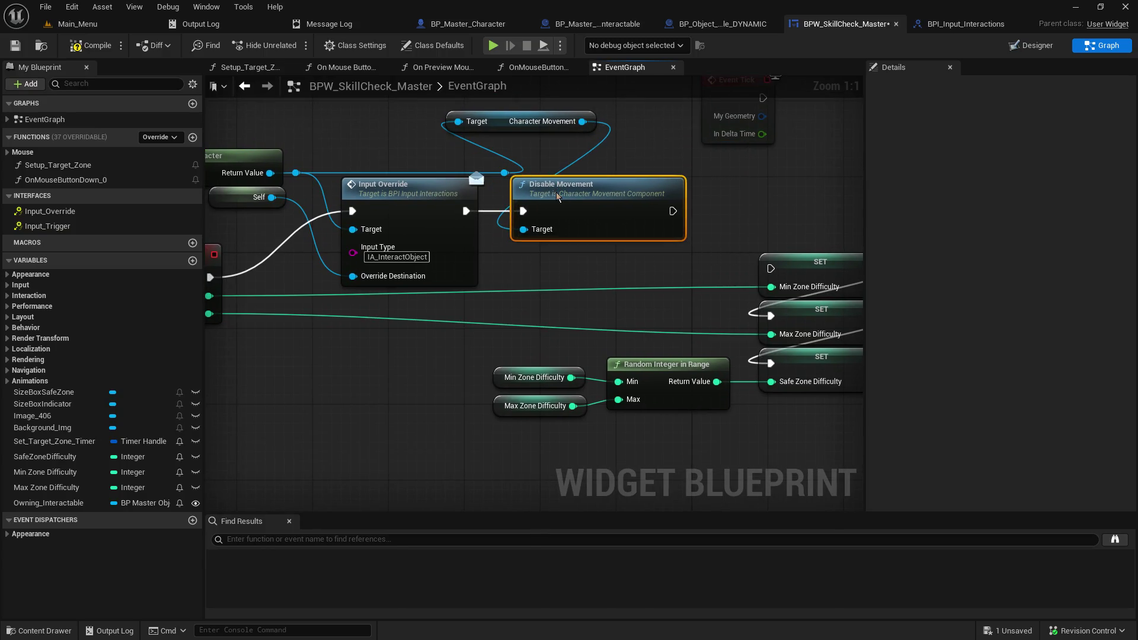
left_click_drag(673, 211, 770, 268)
left_click_drag(504, 172, 372, 154)
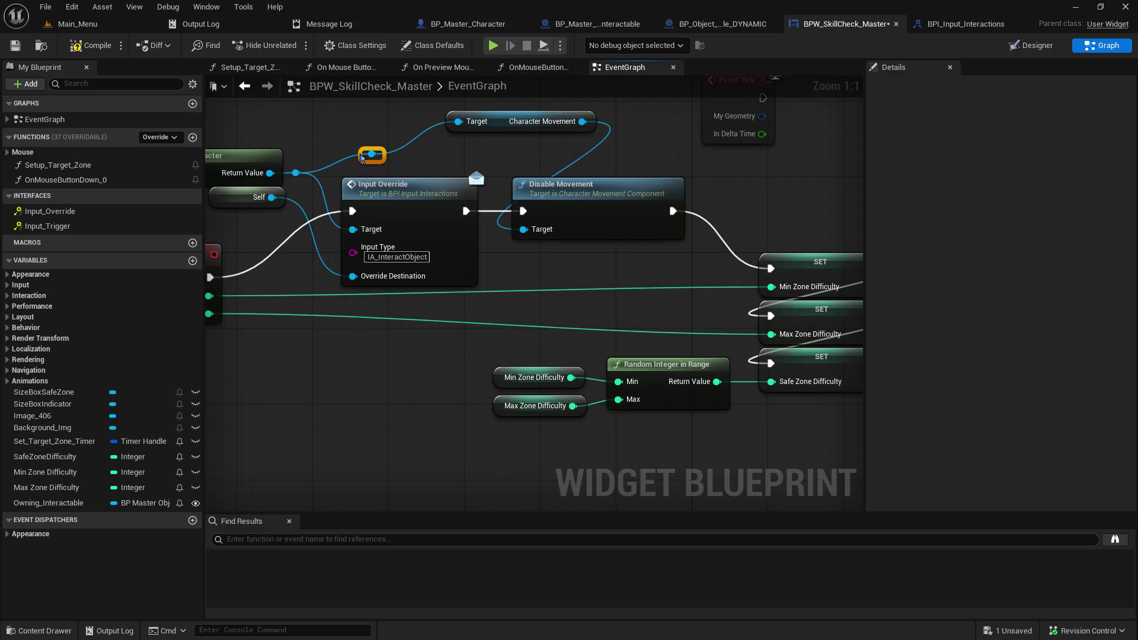
left_click_drag(469, 131, 432, 160)
mouse_move(670, 435)
left_mouse_down()
mouse_move(556, 333)
mouse_move(685, 333)
mouse_move(154, 362)
left_mouse_up()
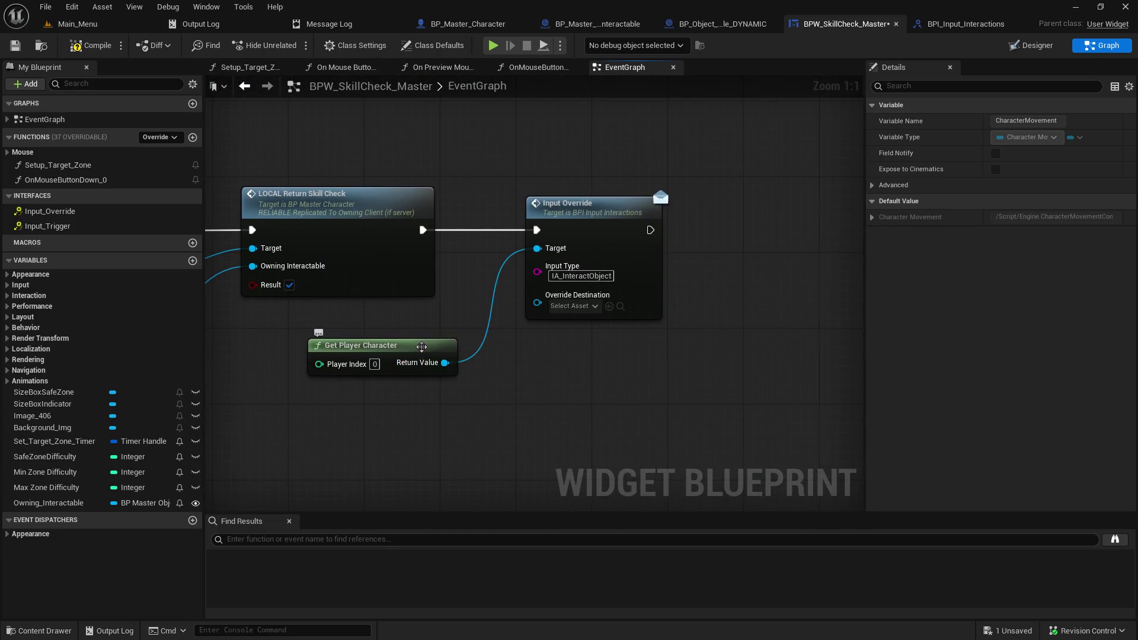
left_click_drag(444, 363, 698, 368)
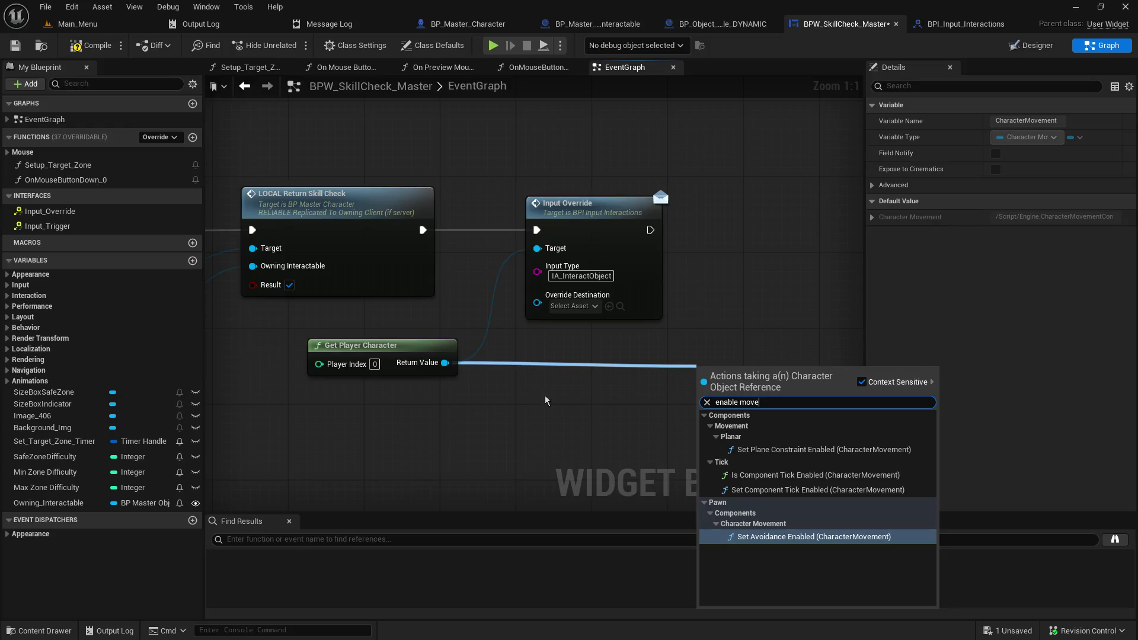
key("ctrl+a")
type("disable")
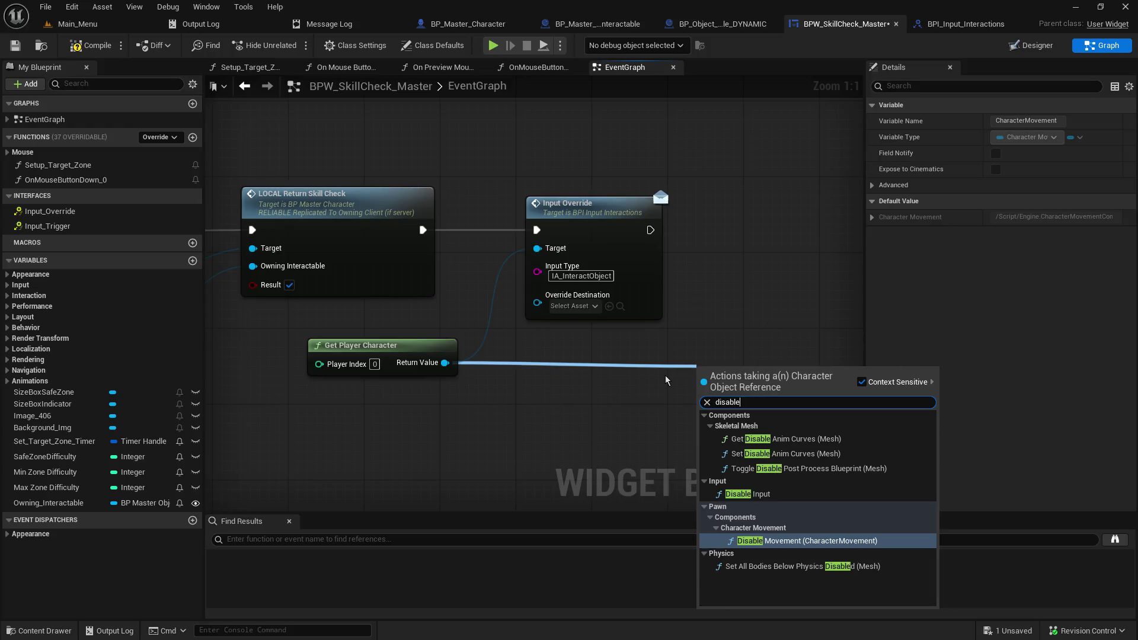
left_click(864, 542)
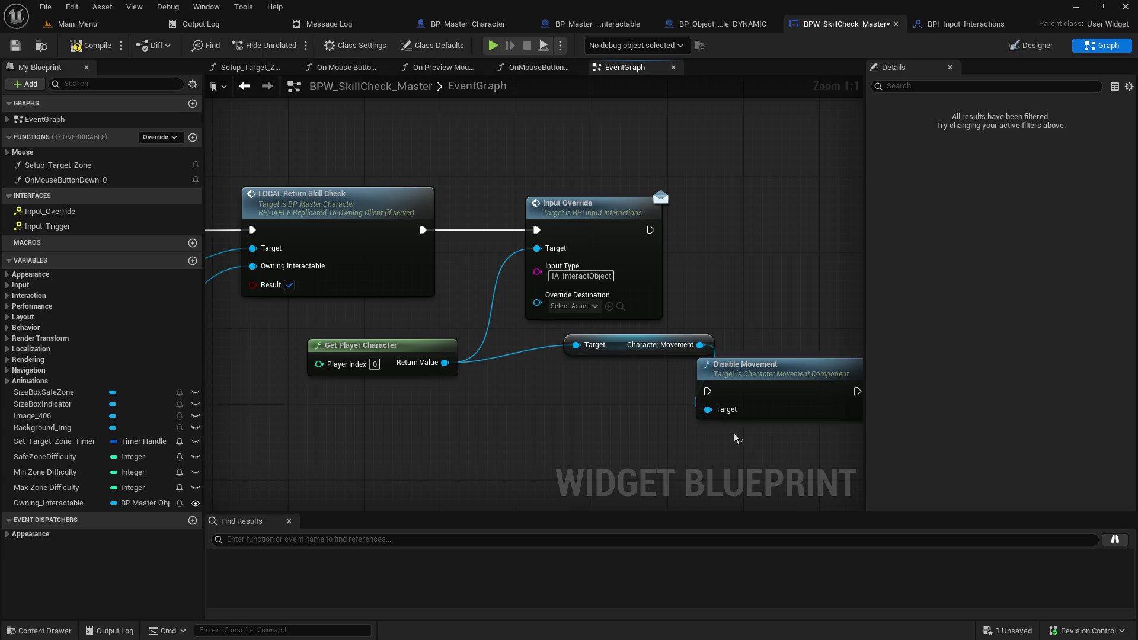
key("Delete")
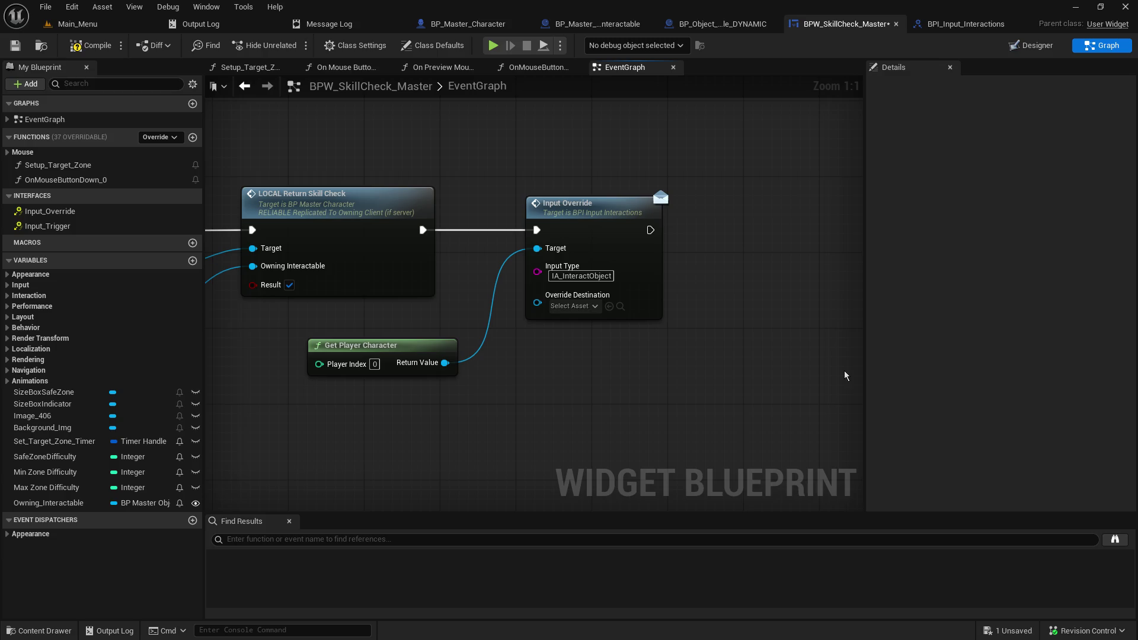
Step: Search 'movement' from the player character reference and add a Set Movement Mode node
left_click_drag(445, 363, 620, 382)
type("new movement")
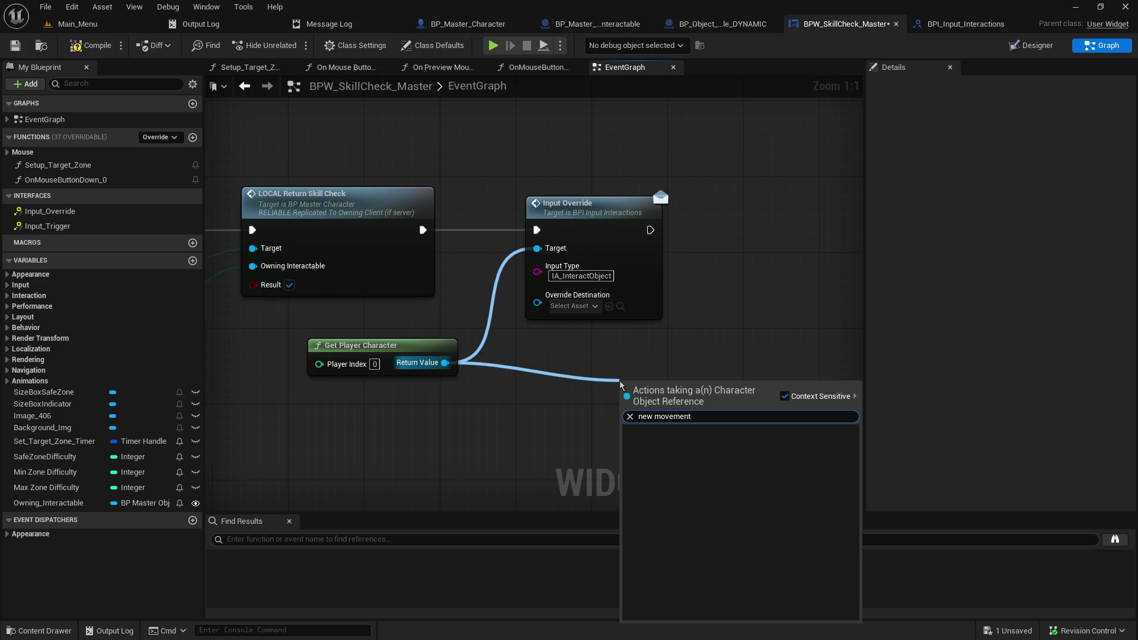
key("BackSpace")
key("BackSpace")
key("BackSpace")
key("ctrl+a")
type("movement")
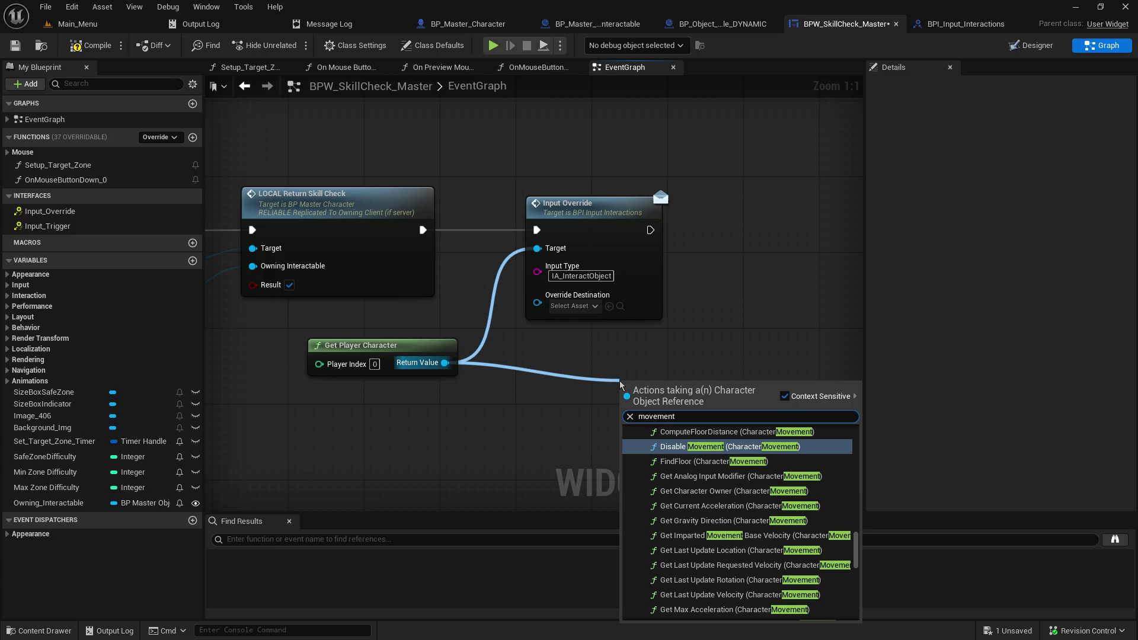
scroll(760, 518, "up", 2)
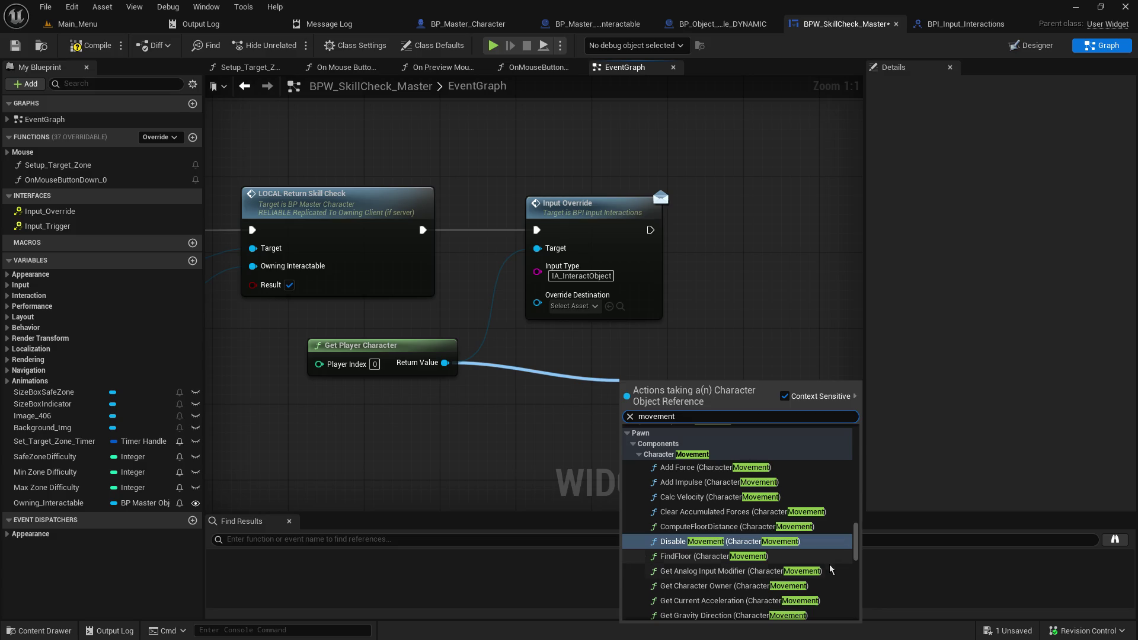
scroll(828, 582, "down", 1)
scroll(828, 585, "down", 1)
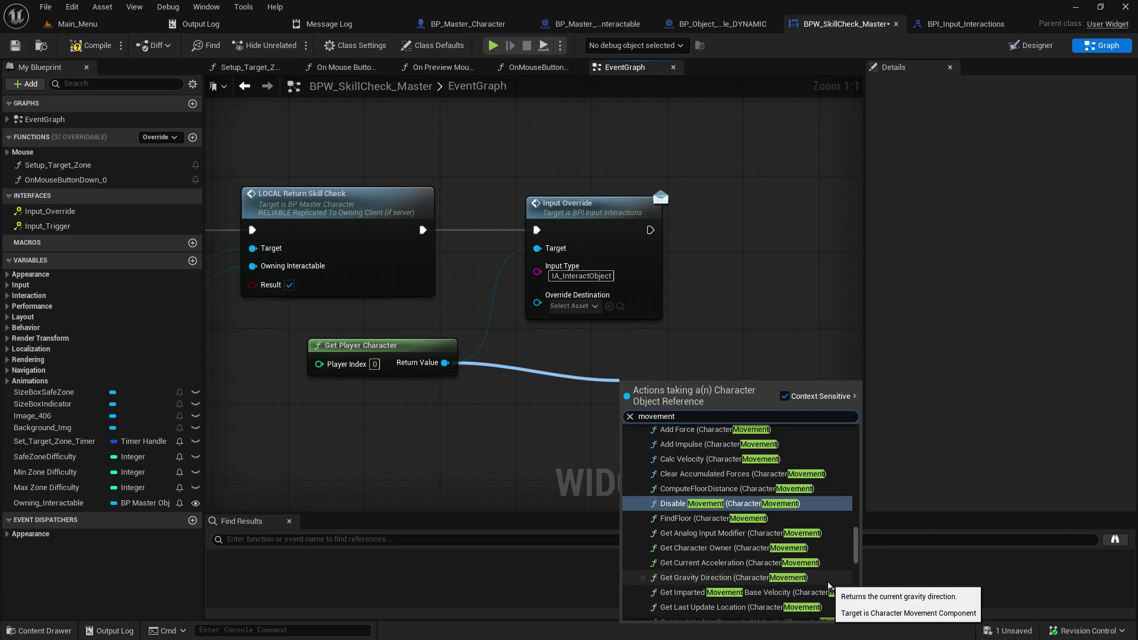
scroll(787, 454, "down", 1)
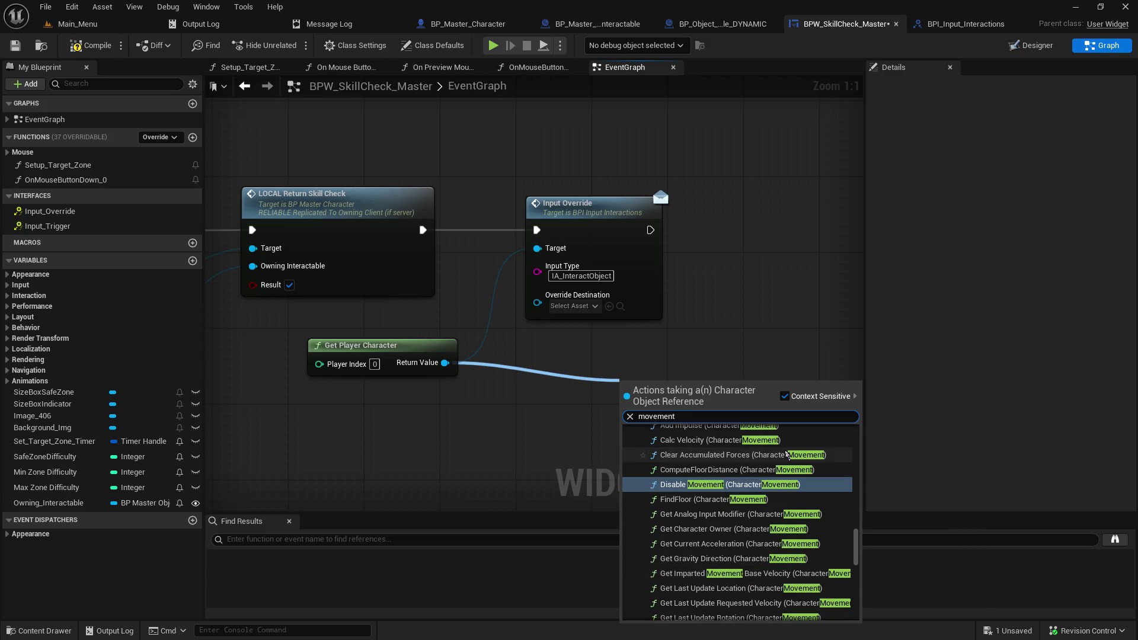
scroll(787, 455, "down", 1)
scroll(787, 454, "down", 1)
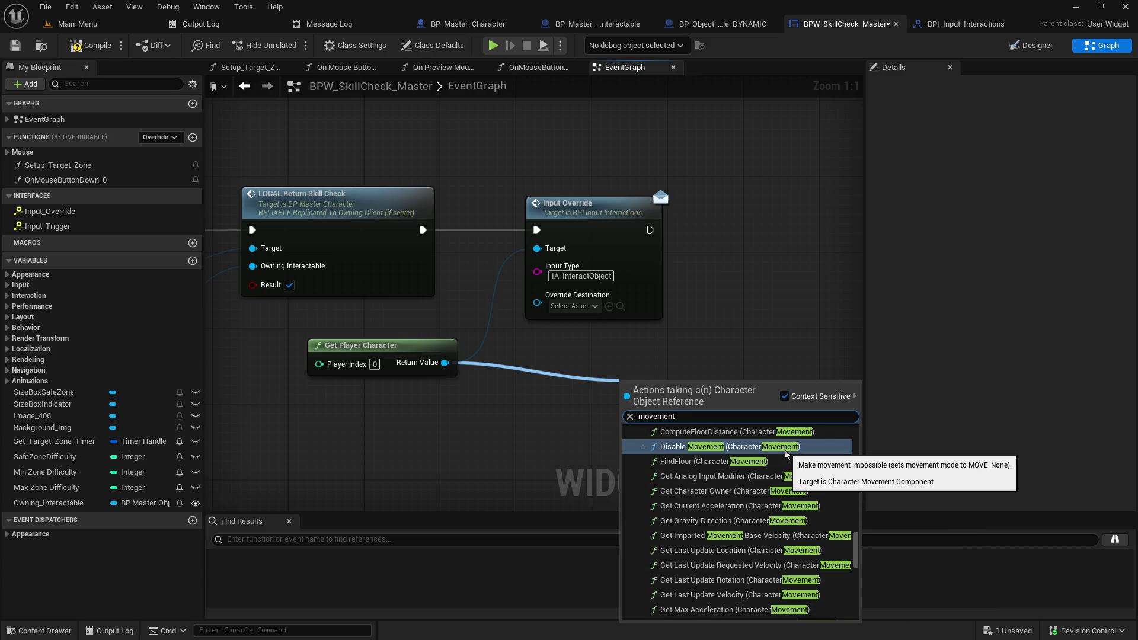
scroll(787, 454, "down", 6)
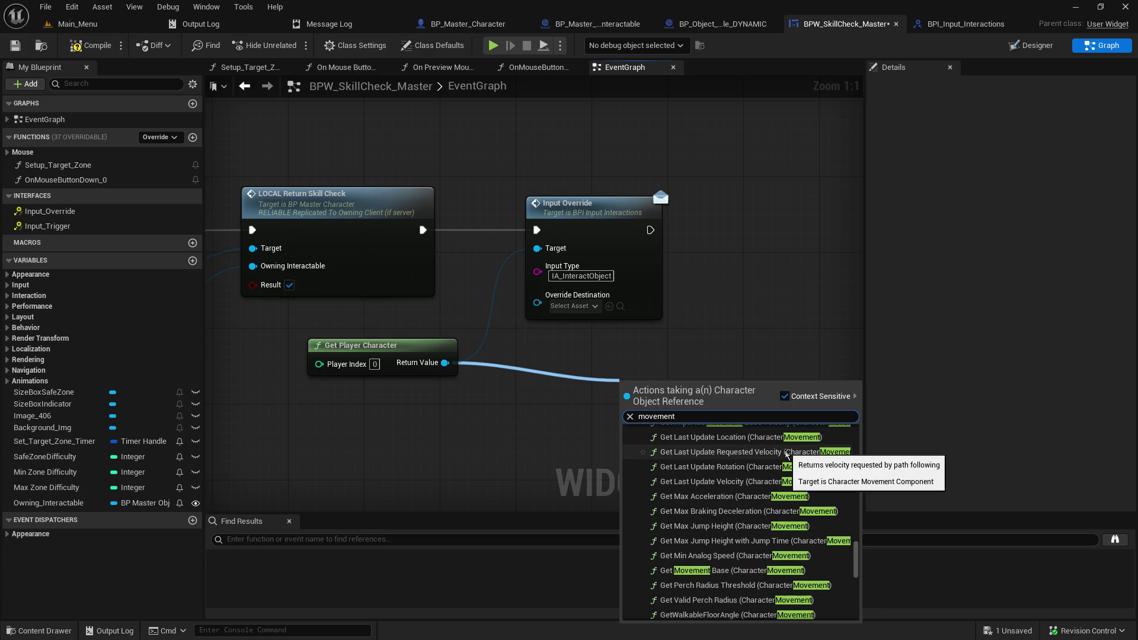
scroll(787, 454, "down", 1)
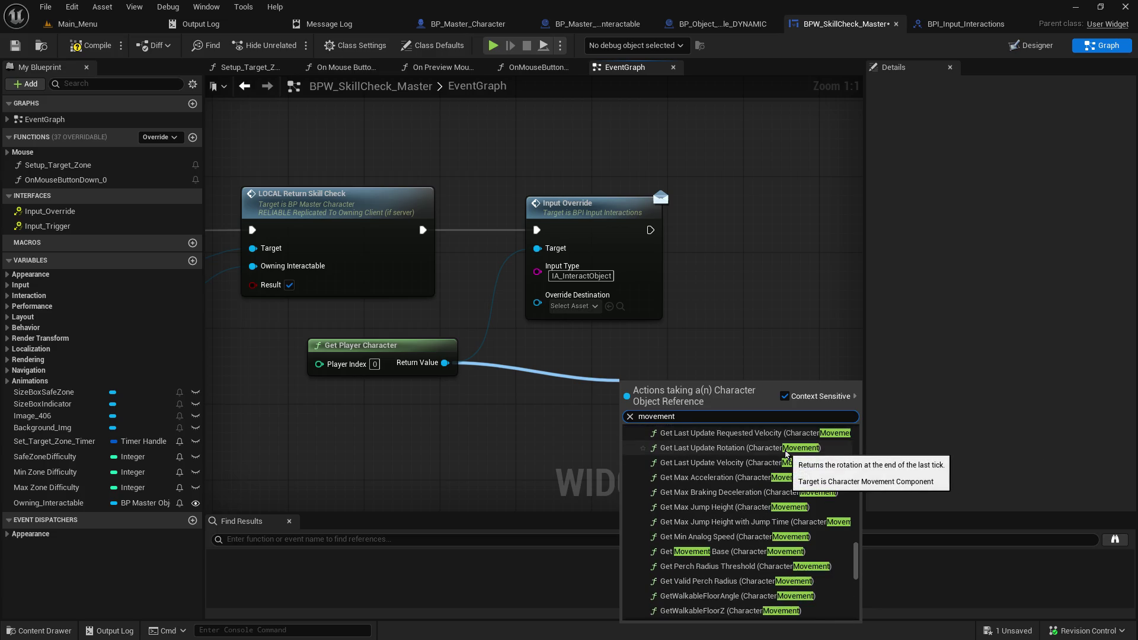
scroll(787, 454, "down", 2)
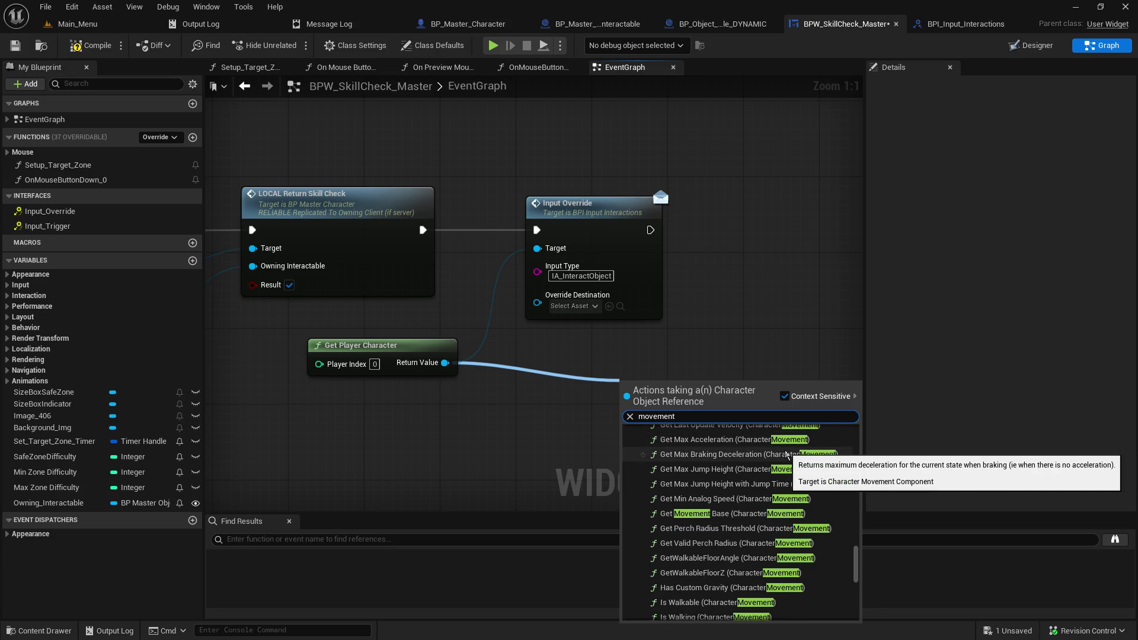
scroll(787, 454, "down", 1)
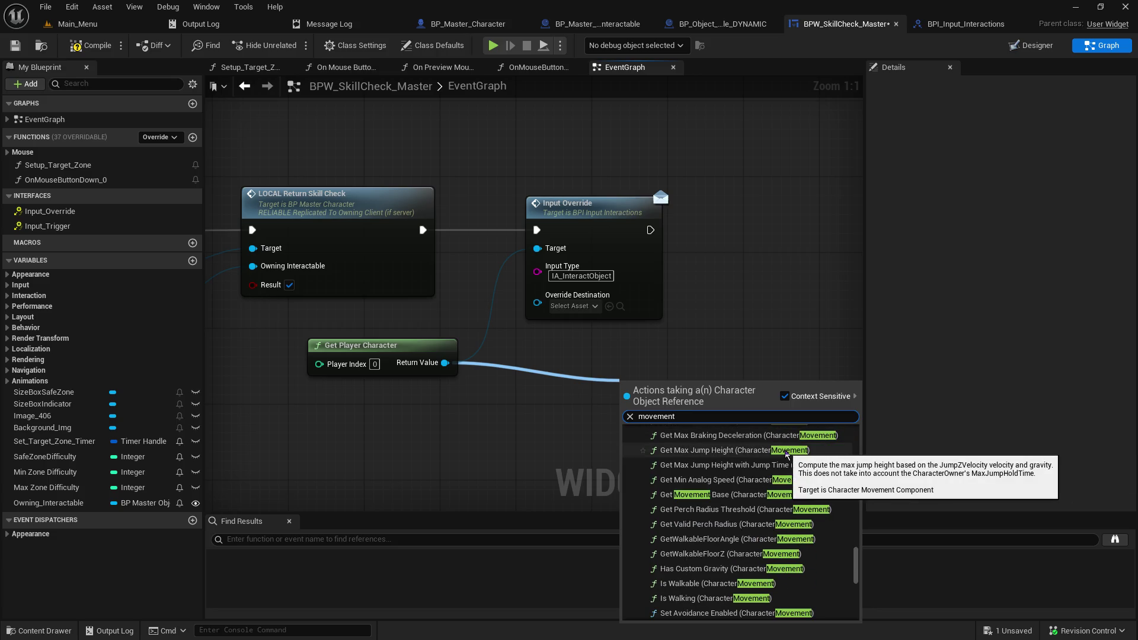
scroll(787, 454, "down", 1)
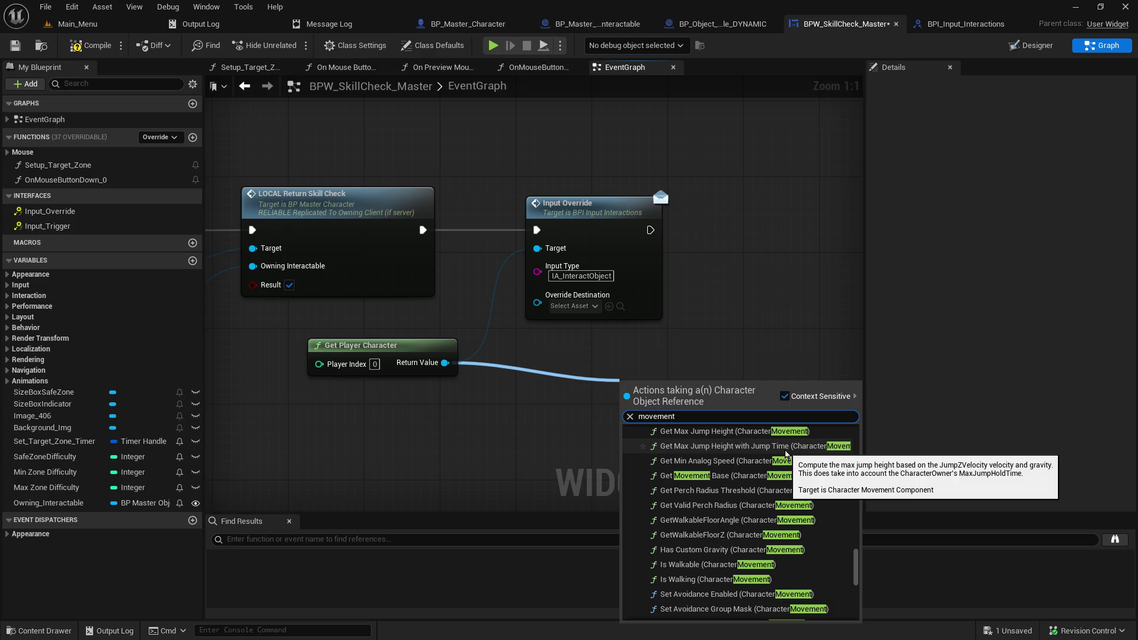
scroll(787, 455, "down", 5)
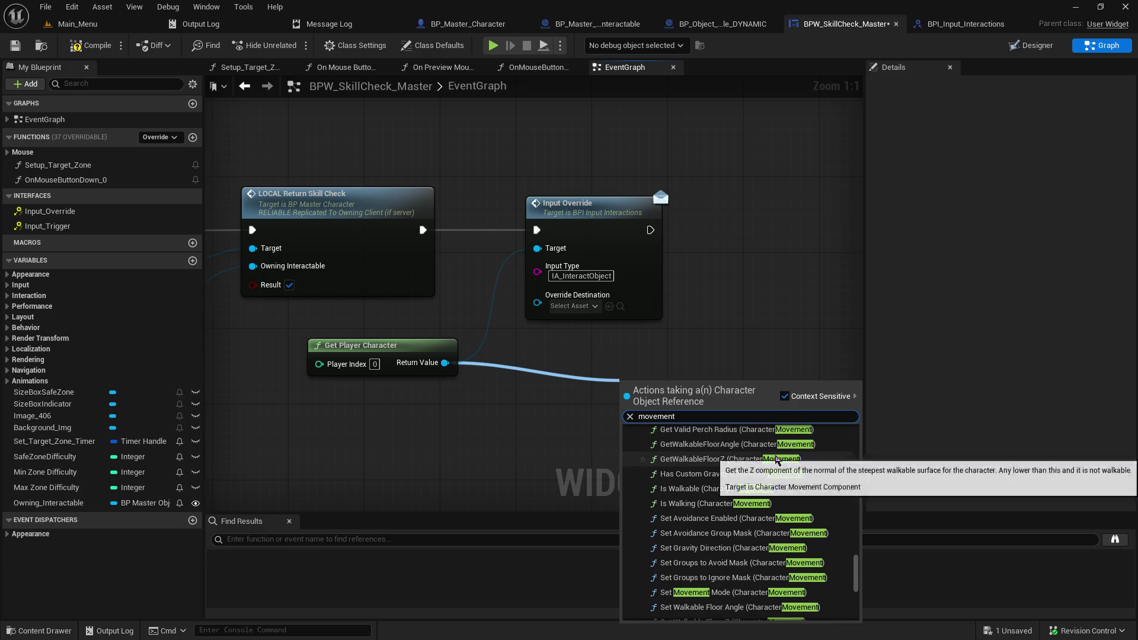
left_click(766, 593)
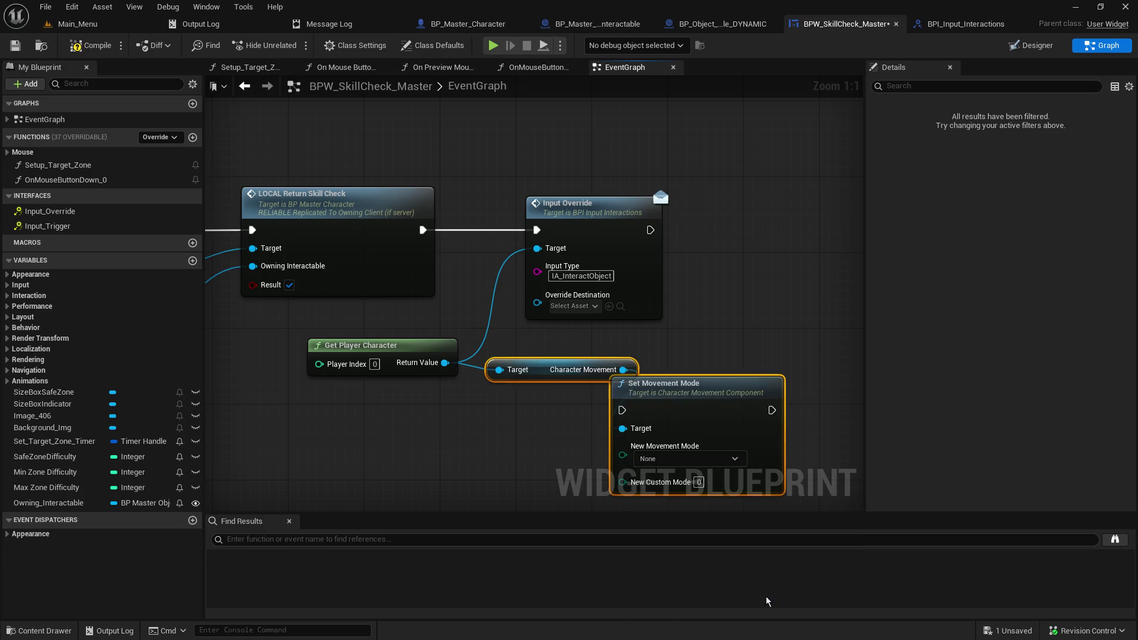
Step: Set the new movement mode to Walking, run it after Input Override, and save the widget
left_click(698, 460)
left_click(686, 489)
mouse_move(706, 383)
left_mouse_down()
mouse_move(851, 293)
mouse_move(766, 393)
mouse_move(846, 243)
mouse_move(782, 185)
mouse_move(777, 193)
left_mouse_up()
left_click_drag(606, 230, 714, 214)
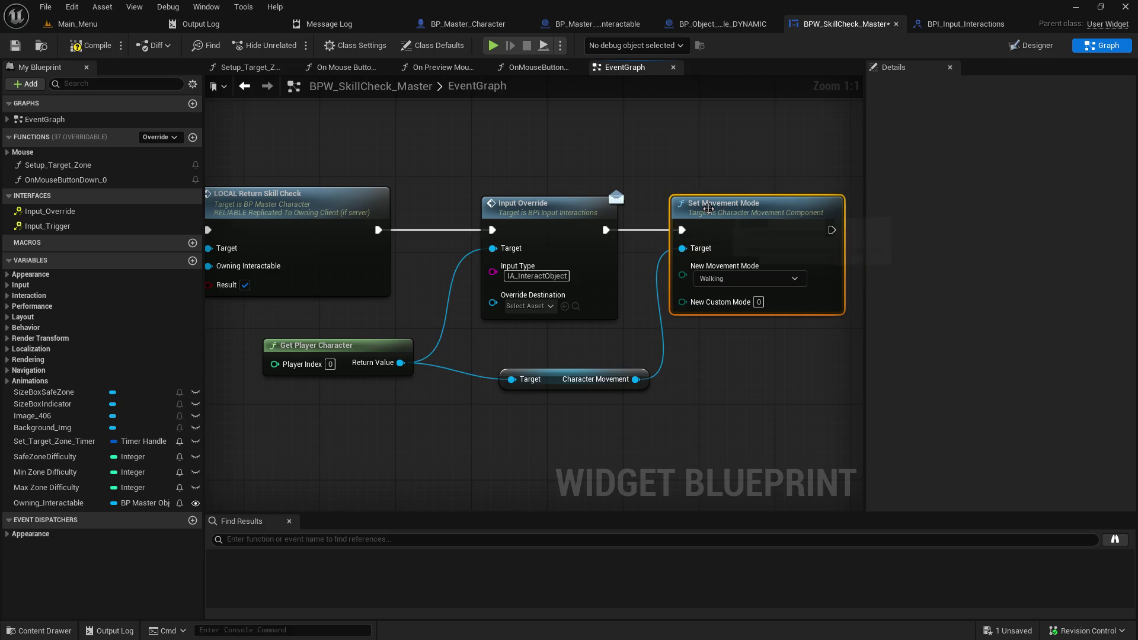
left_click(15, 46)
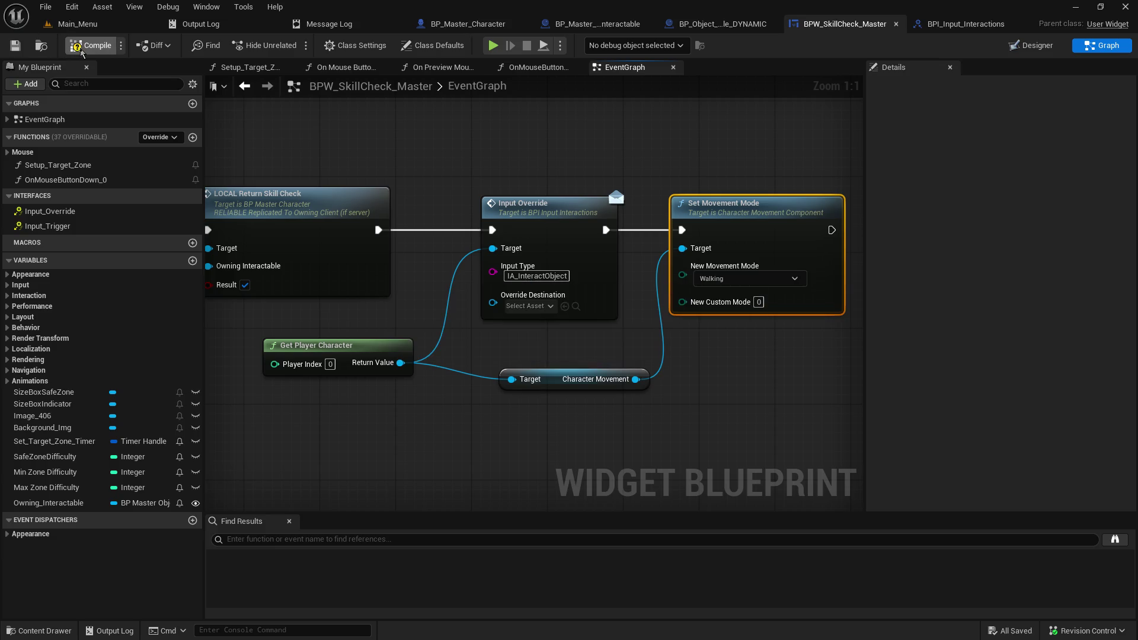
Step: Start a play-in-editor session from Main_Menu with Alt+P and host a game
left_click(74, 24)
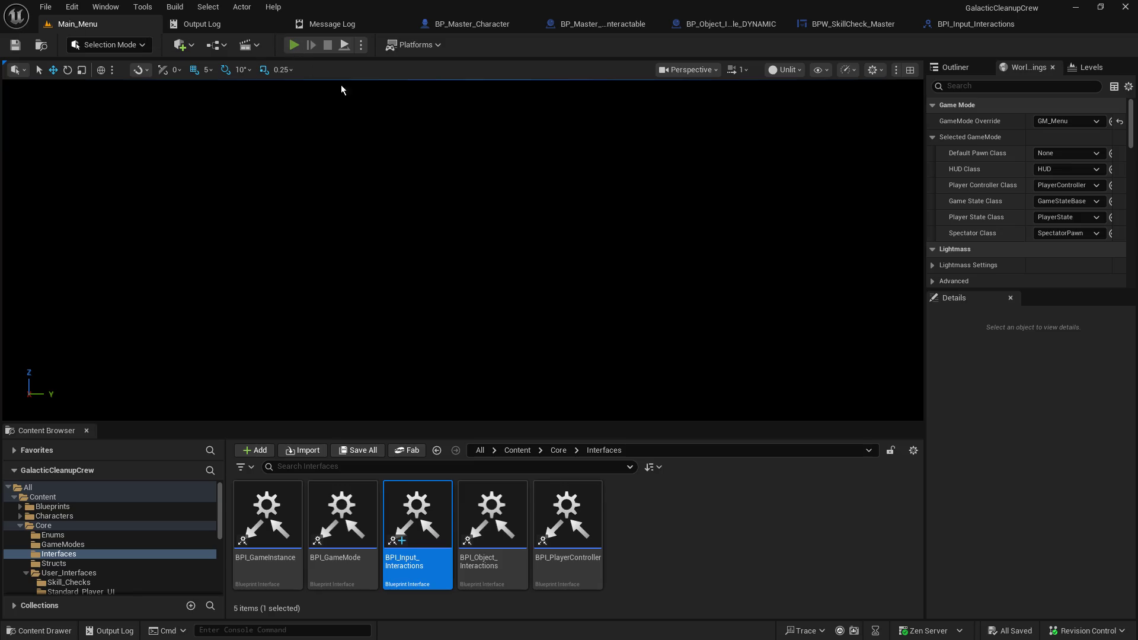
key("alt+p")
left_click(94, 245)
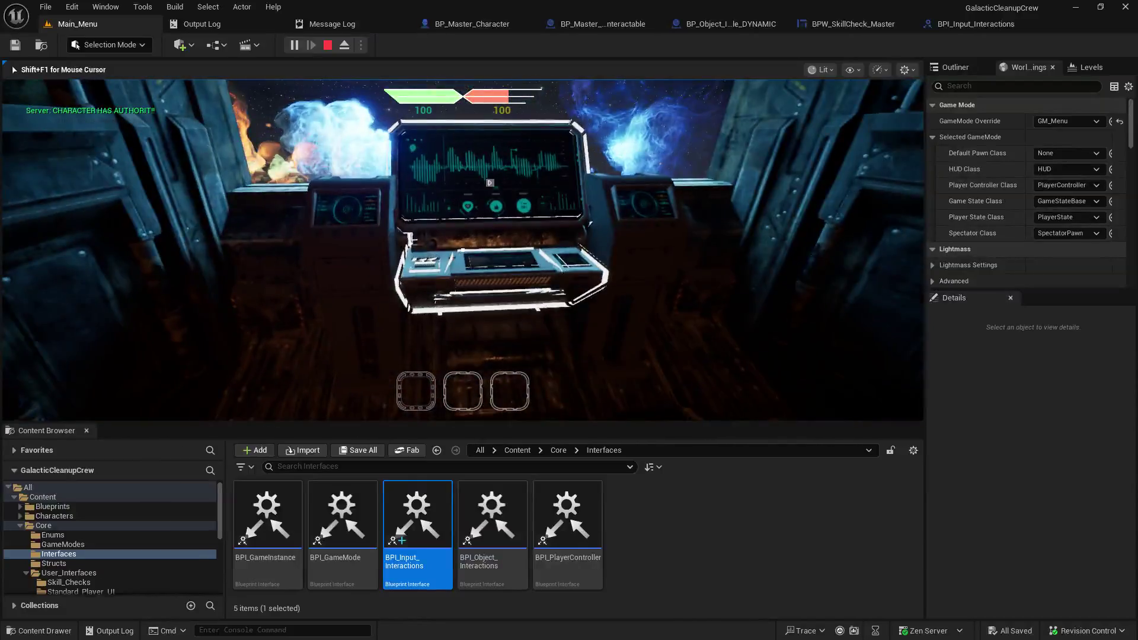
key("shift+F1")
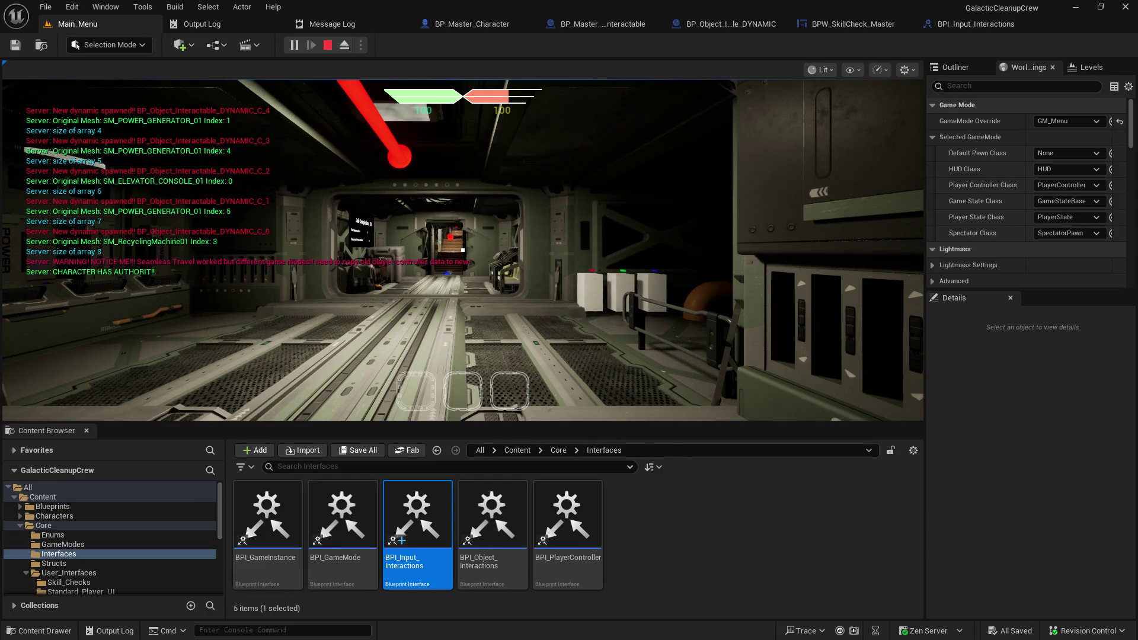
left_click(463, 250)
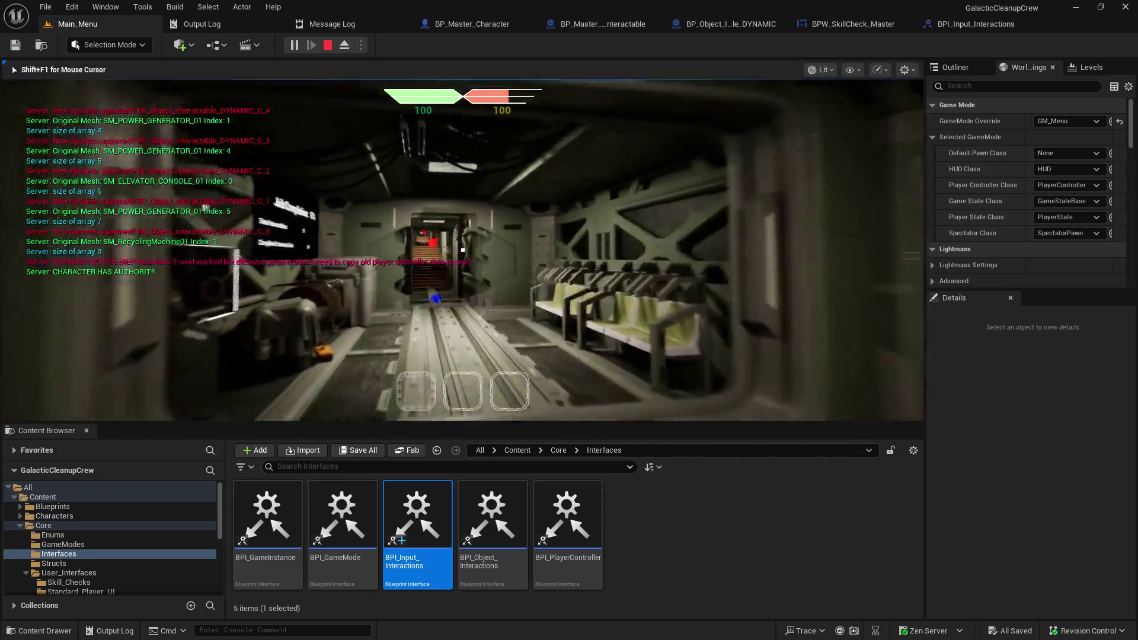
Step: Walk up the stairs and along the corridor to the console, start its skill check, then stop playing
key("w")
key("w")
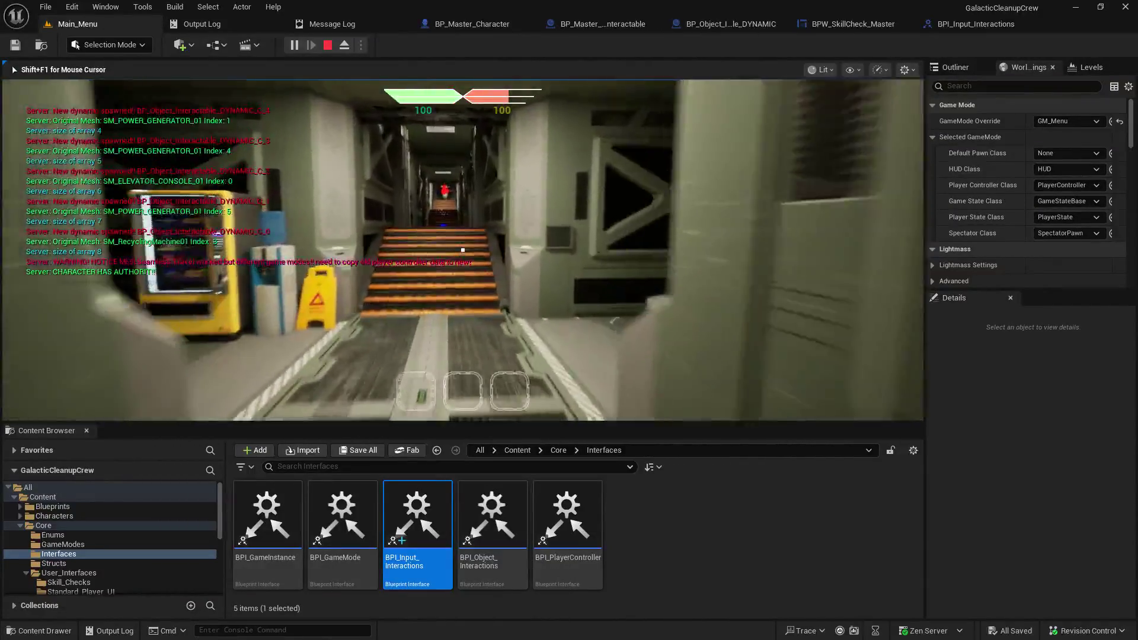
key("w")
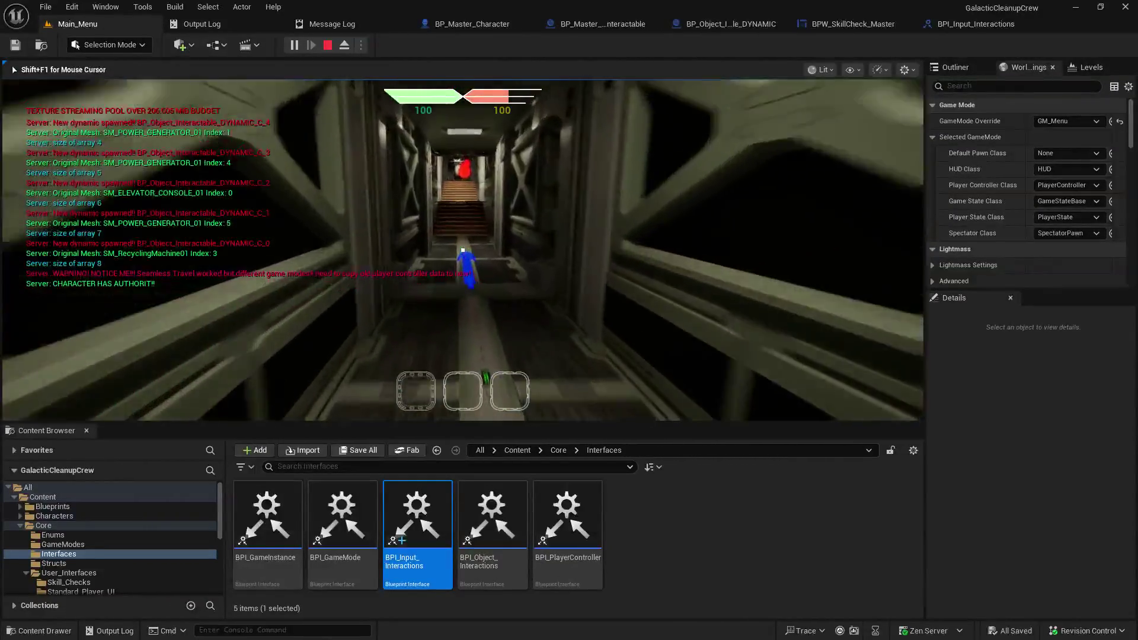
key("w")
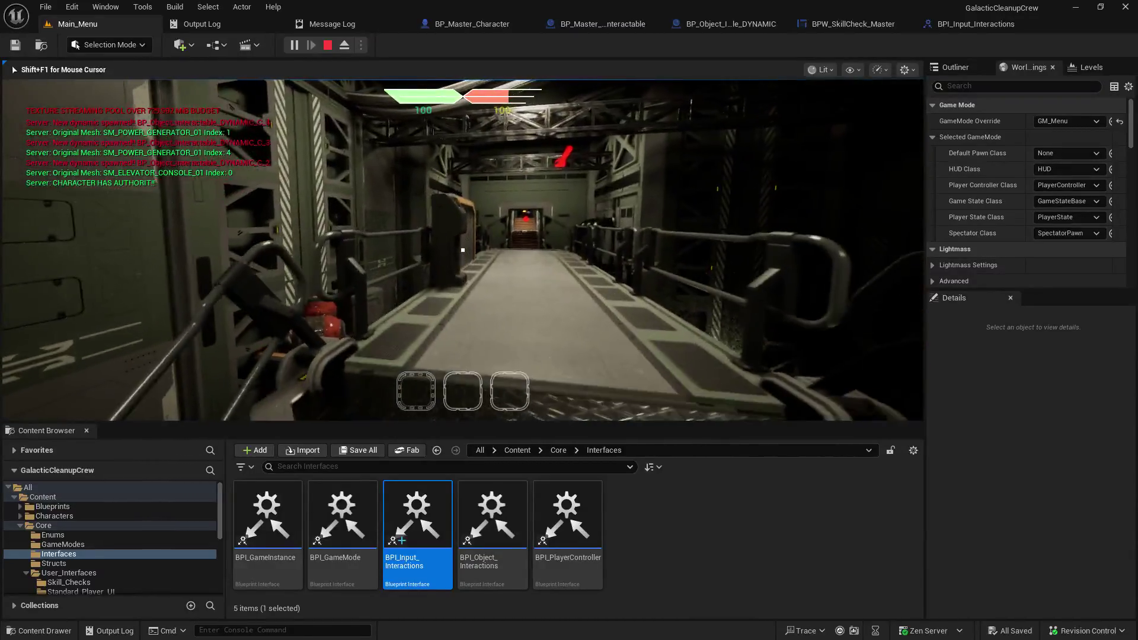
key("w")
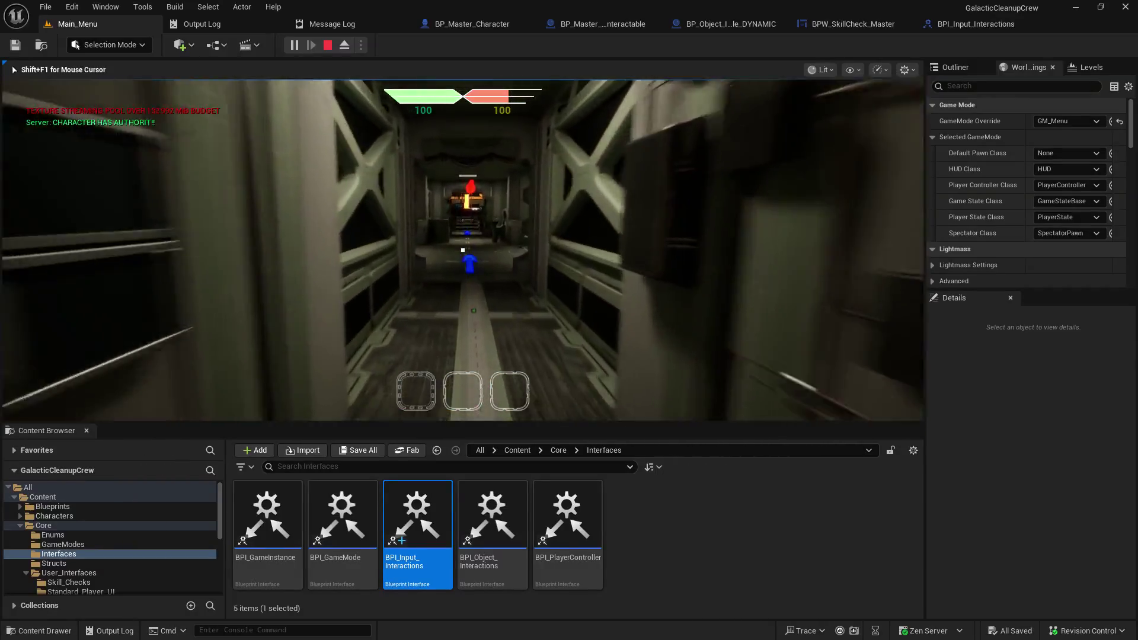
key("w")
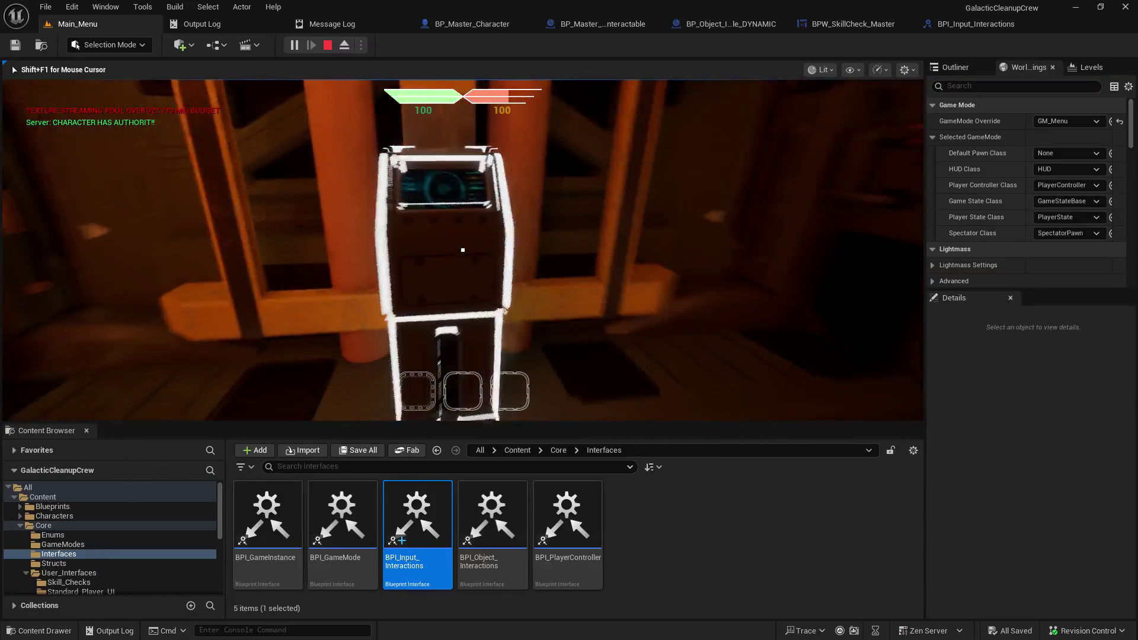
key("e")
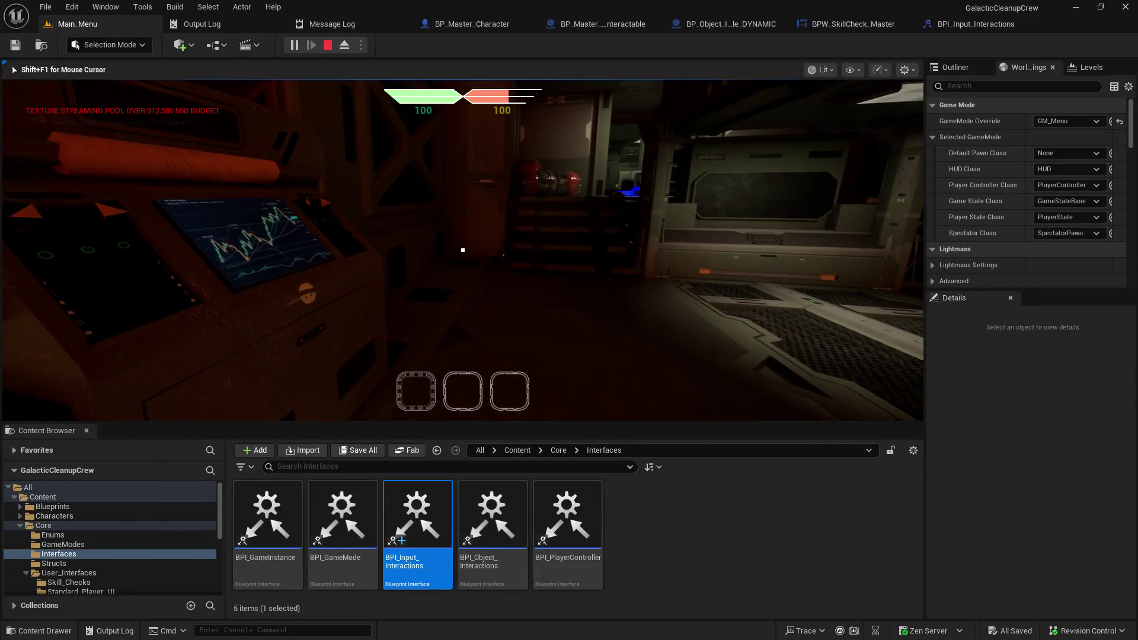
key("Escape")
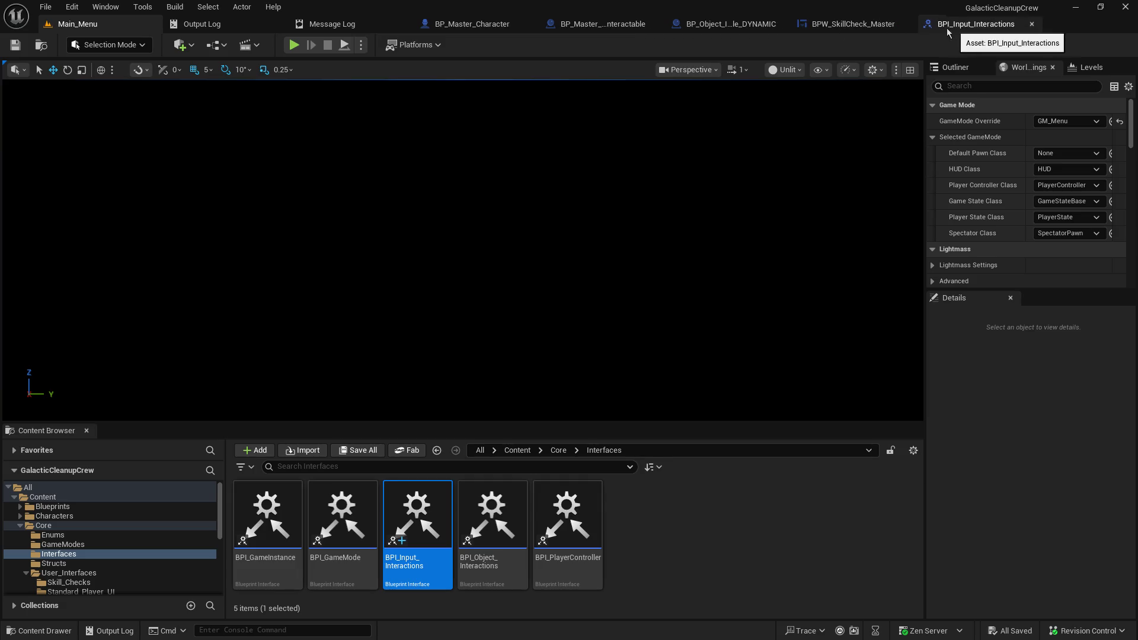
Step: Widen the BPW_SkillCheck_Master graph panel and zoom out to frame the skill_triggered safe-zone comparison nodes
left_click(849, 24)
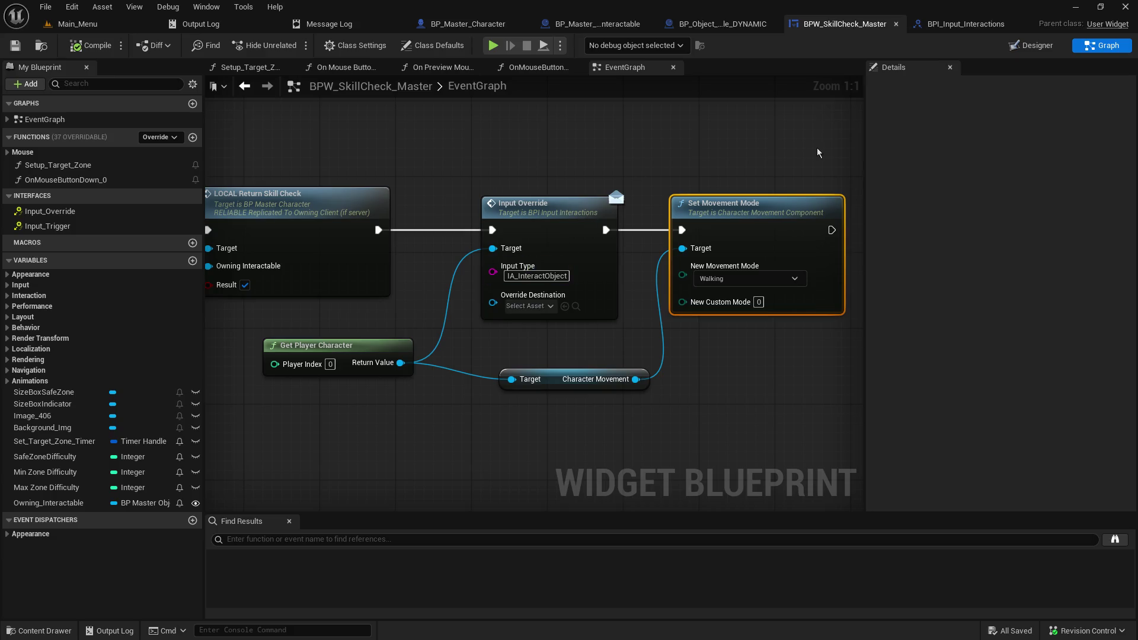
left_click_drag(865, 157, 1020, 158)
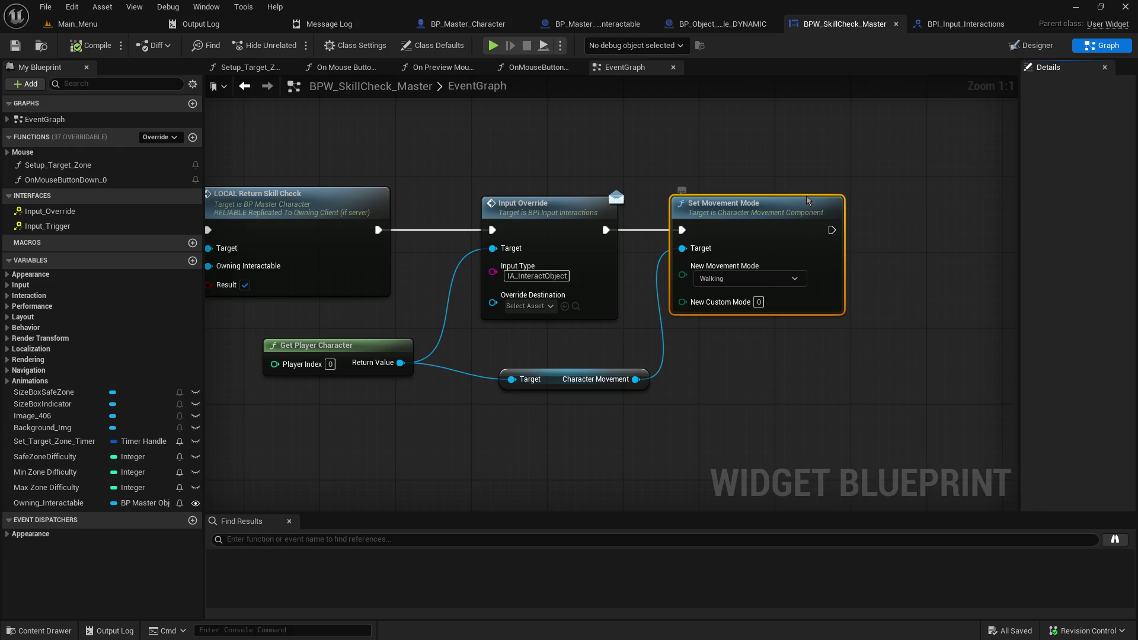
mouse_move(483, 141)
left_mouse_down()
mouse_move(605, 147)
mouse_move(560, 155)
left_mouse_up()
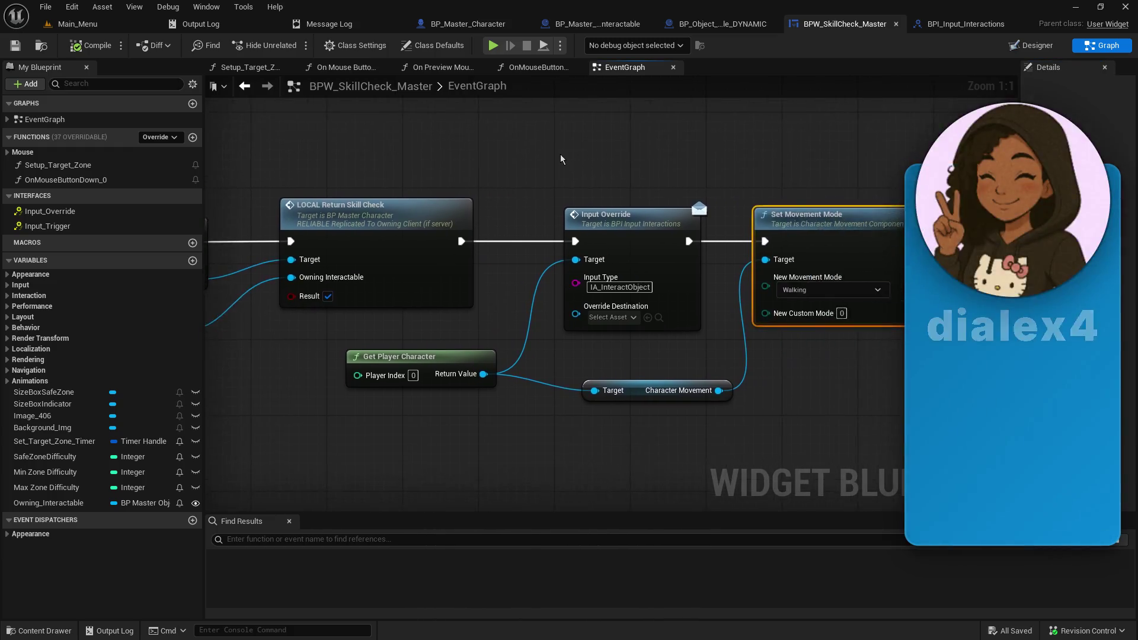
scroll(560, 155, "down", 4)
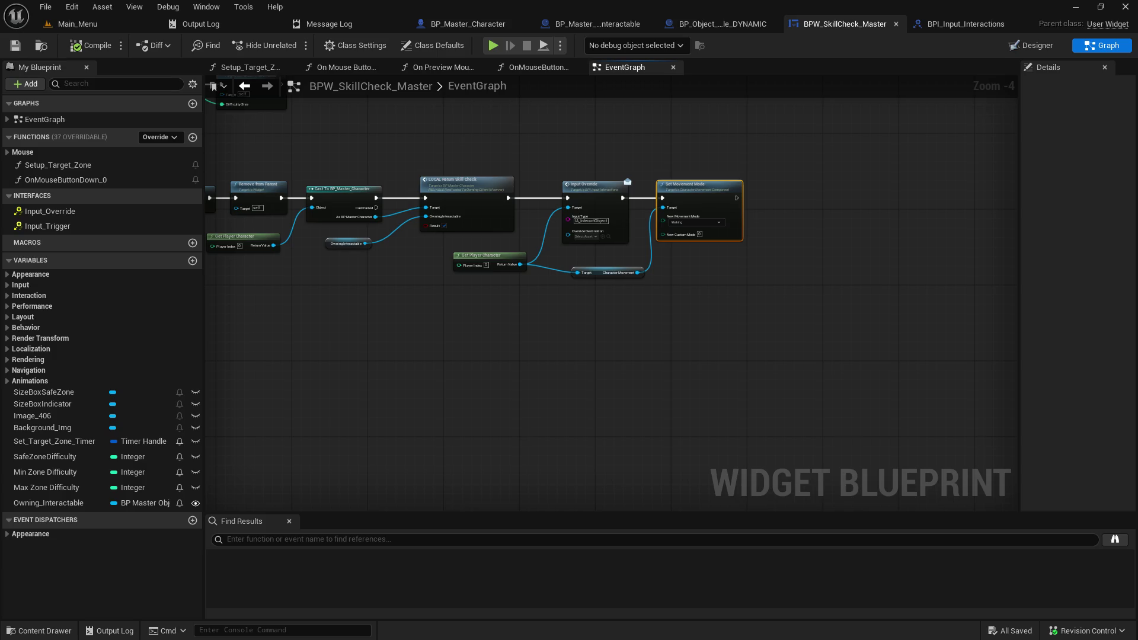
mouse_move(873, 310)
left_mouse_down()
mouse_move(721, 350)
mouse_move(1008, 269)
mouse_move(765, 396)
mouse_move(907, 365)
mouse_move(943, 304)
mouse_move(318, 424)
left_mouse_up()
Step: Add a custom event named SkillCheck_Success to the widget's event graph
right_click(318, 424)
type("add custom")
key("Return")
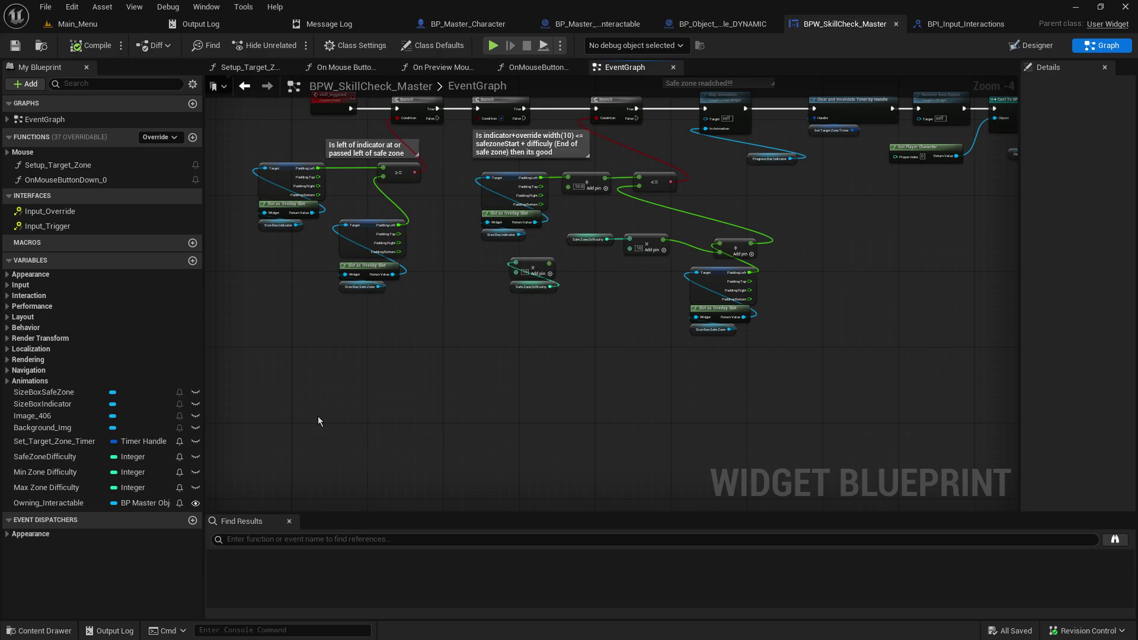
scroll(350, 474, "up", 2)
scroll(350, 474, "up", 1)
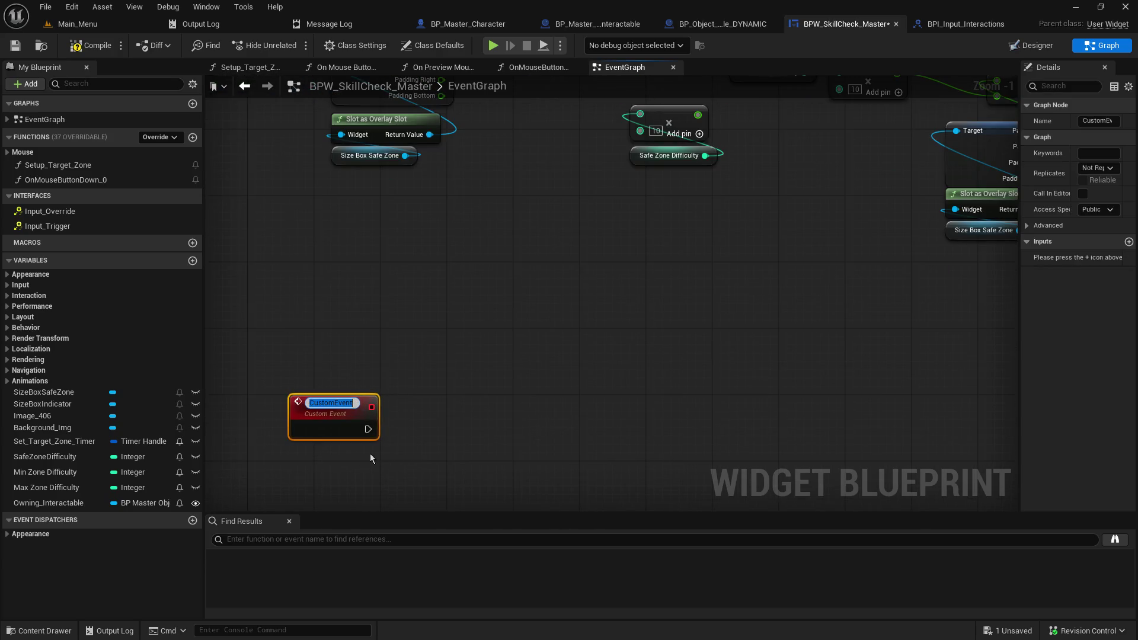
type("SkillCheck")
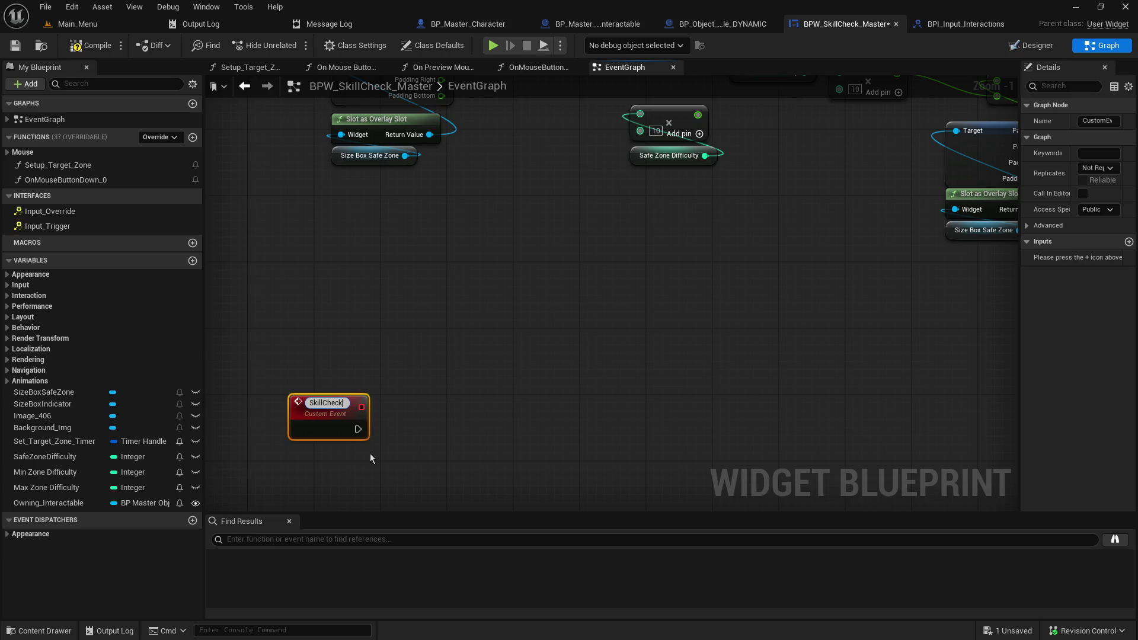
type("_Success")
key("Return")
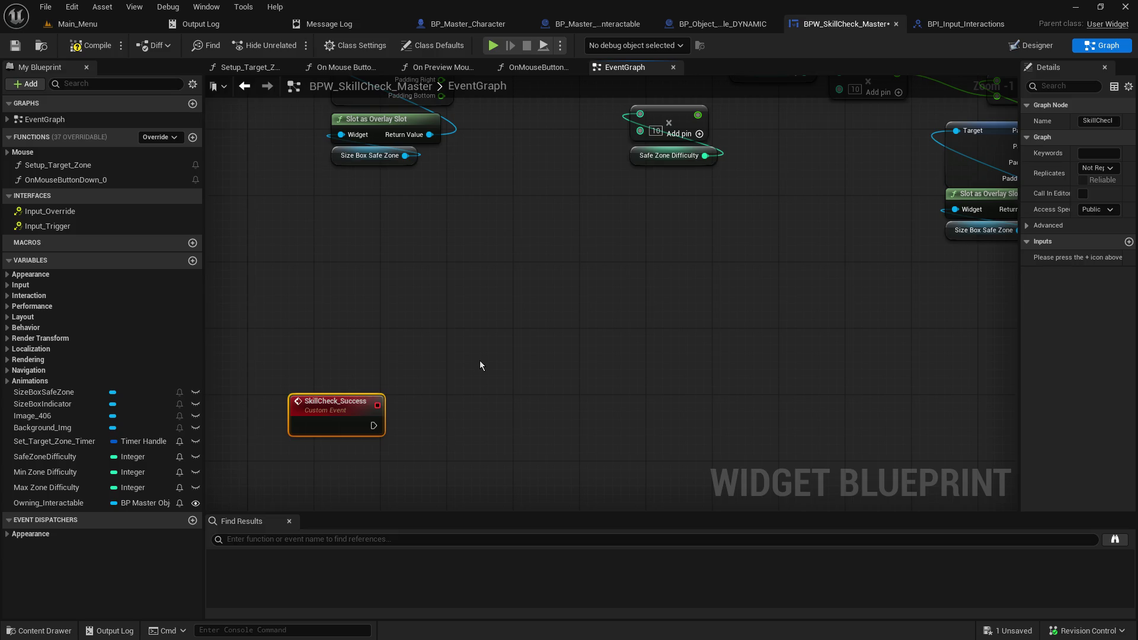
Step: Add a second custom event, SkillCheck_Fail, and place it below SkillCheck_Success
right_click(379, 438)
type("add custom")
key("Return")
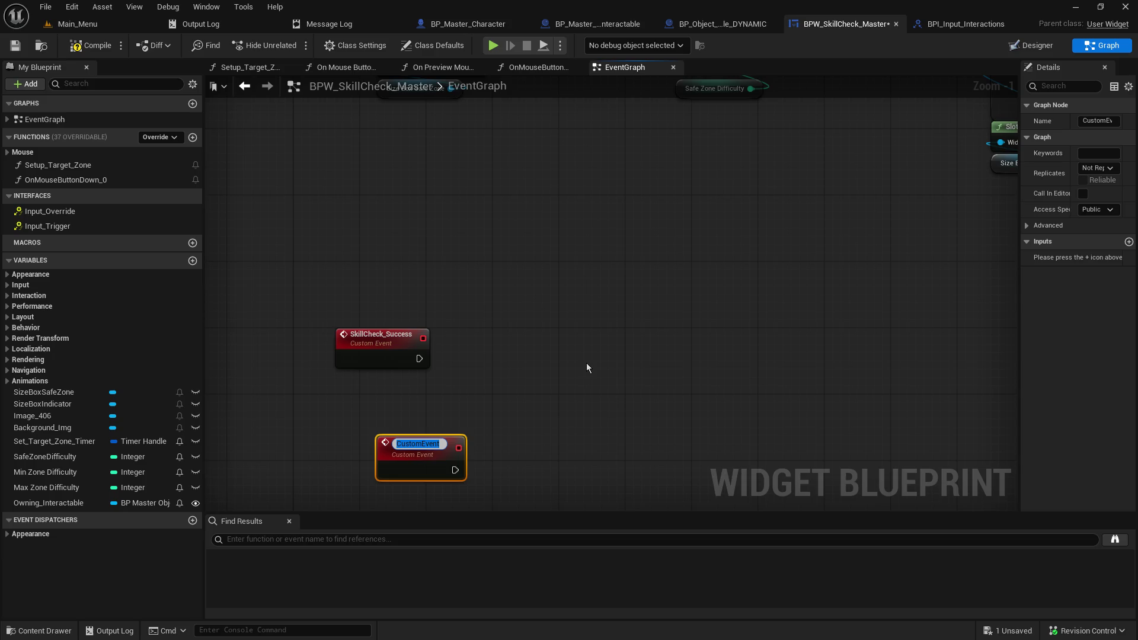
type("SkillCheck_")
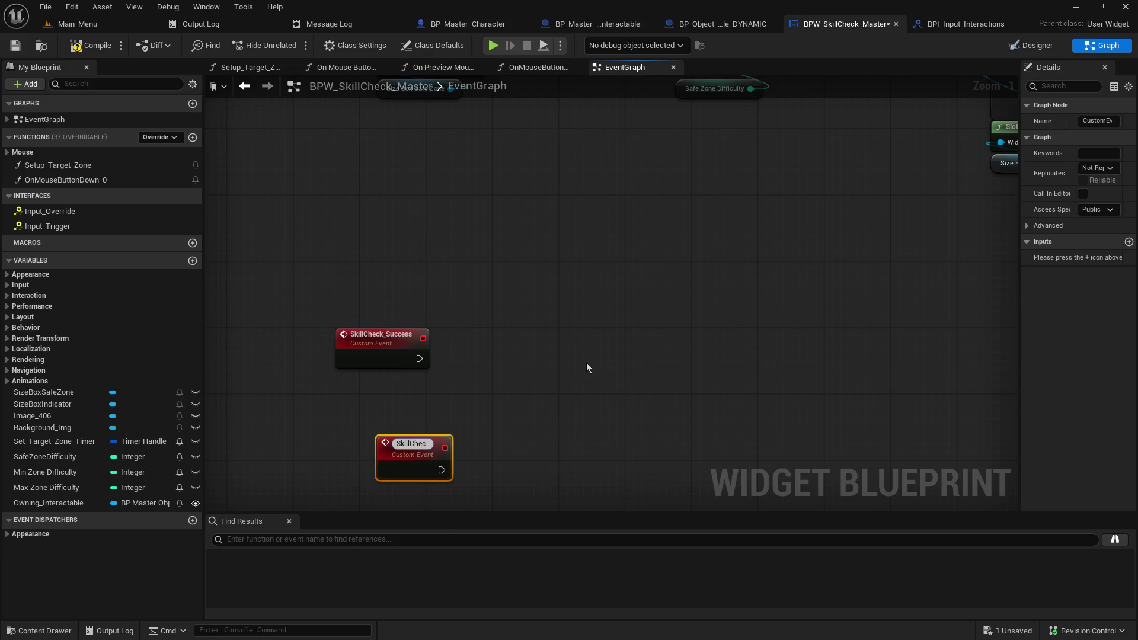
type("Fail")
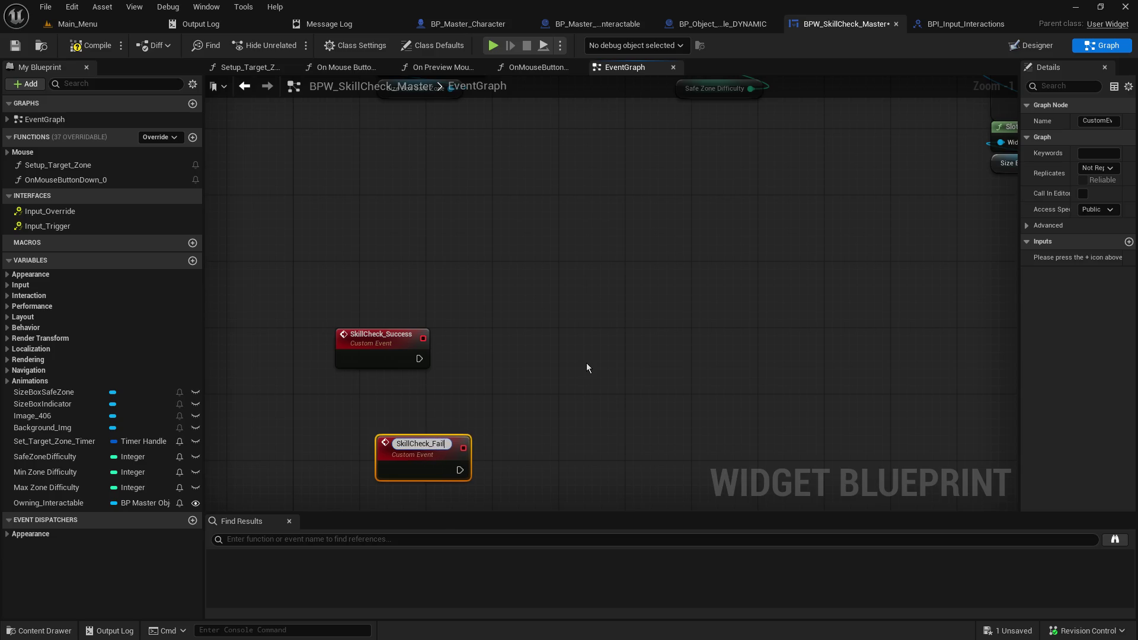
key("Return")
mouse_move(418, 445)
left_mouse_down()
mouse_move(375, 436)
mouse_move(377, 454)
left_mouse_up()
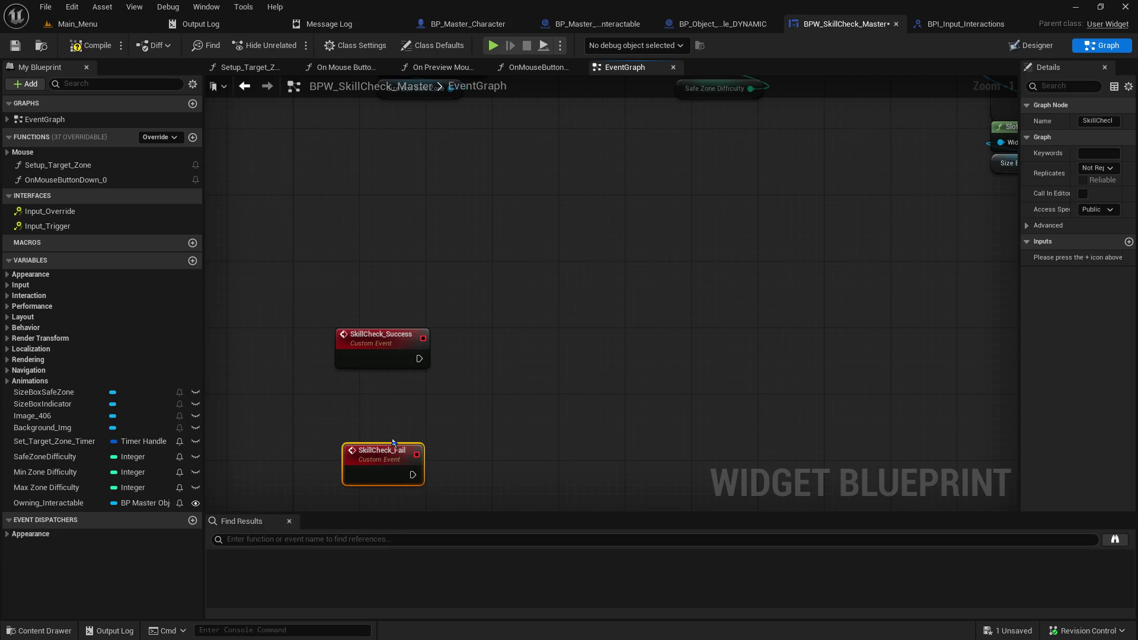
mouse_move(462, 466)
left_mouse_down()
mouse_move(364, 379)
mouse_move(373, 236)
mouse_move(396, 213)
left_mouse_up()
mouse_move(552, 230)
left_mouse_down()
mouse_move(521, 488)
mouse_move(427, 378)
mouse_move(516, 473)
mouse_move(399, 401)
left_mouse_up()
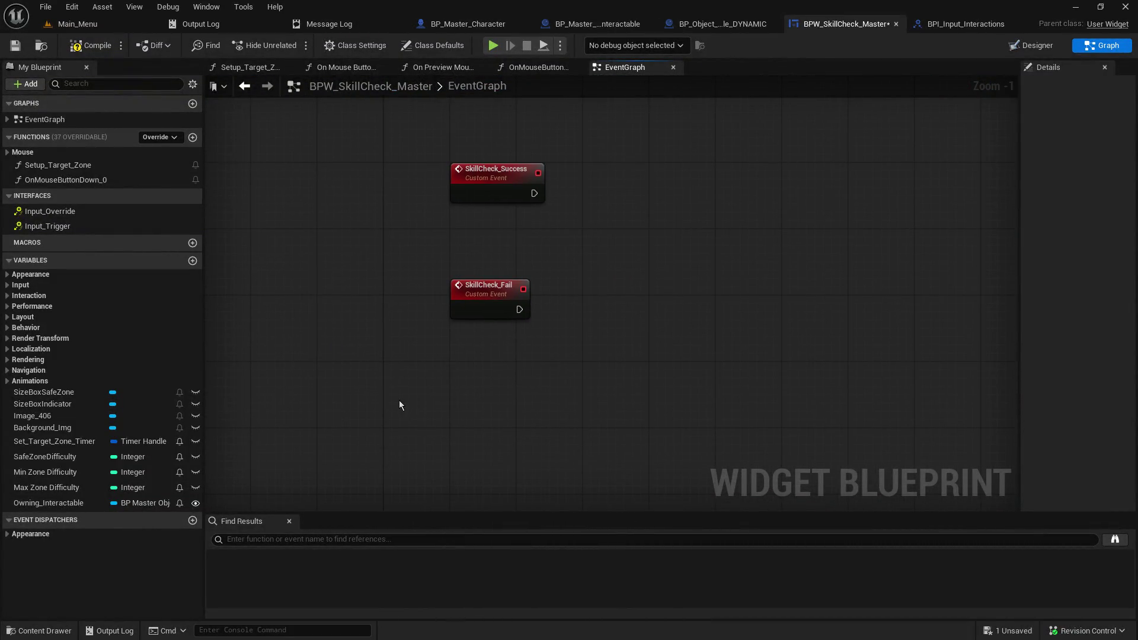
Step: Add a third custom event named SkillCheck_End and move it lower in the graph
right_click(399, 403)
type("add custom")
key("Return")
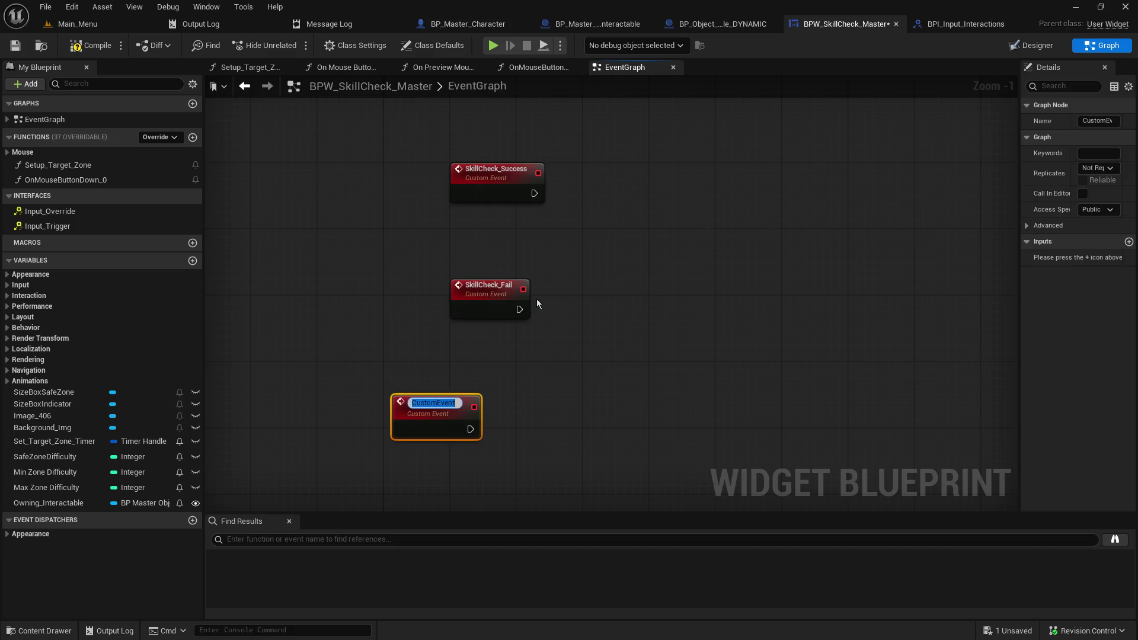
type("Skil")
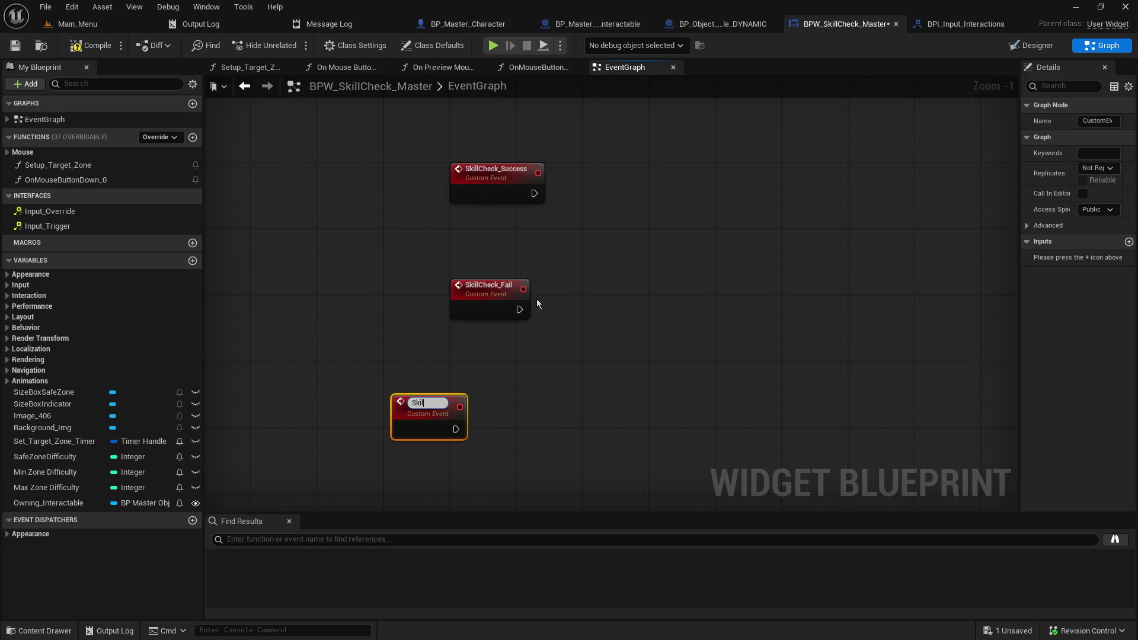
type("l_Check_End")
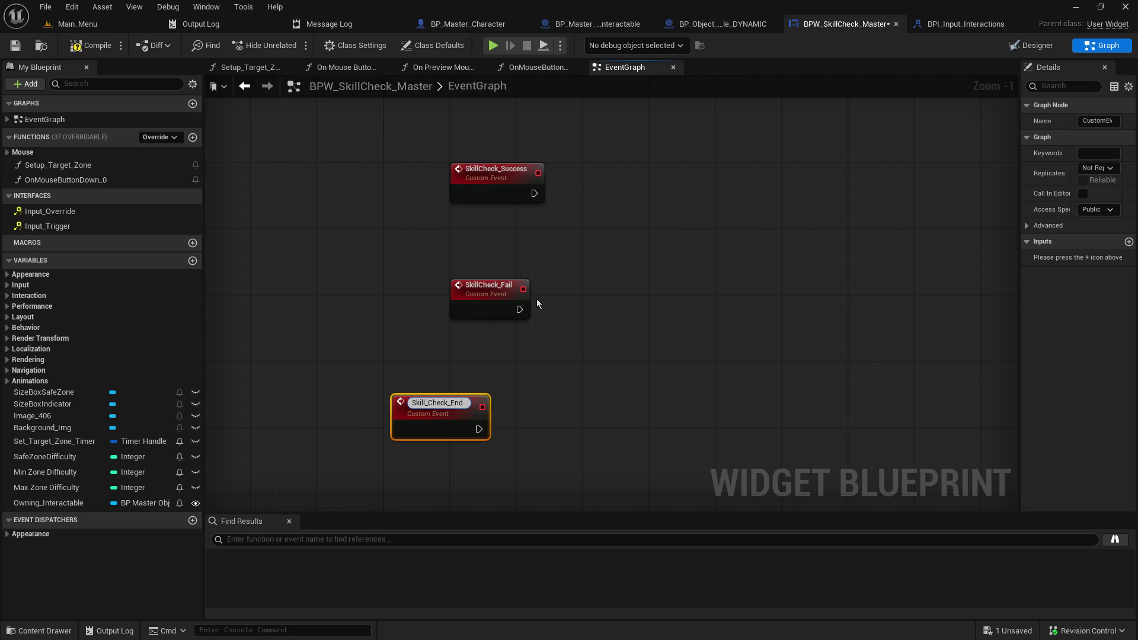
key("Delete")
key("Return")
left_click_drag(411, 395, 412, 438)
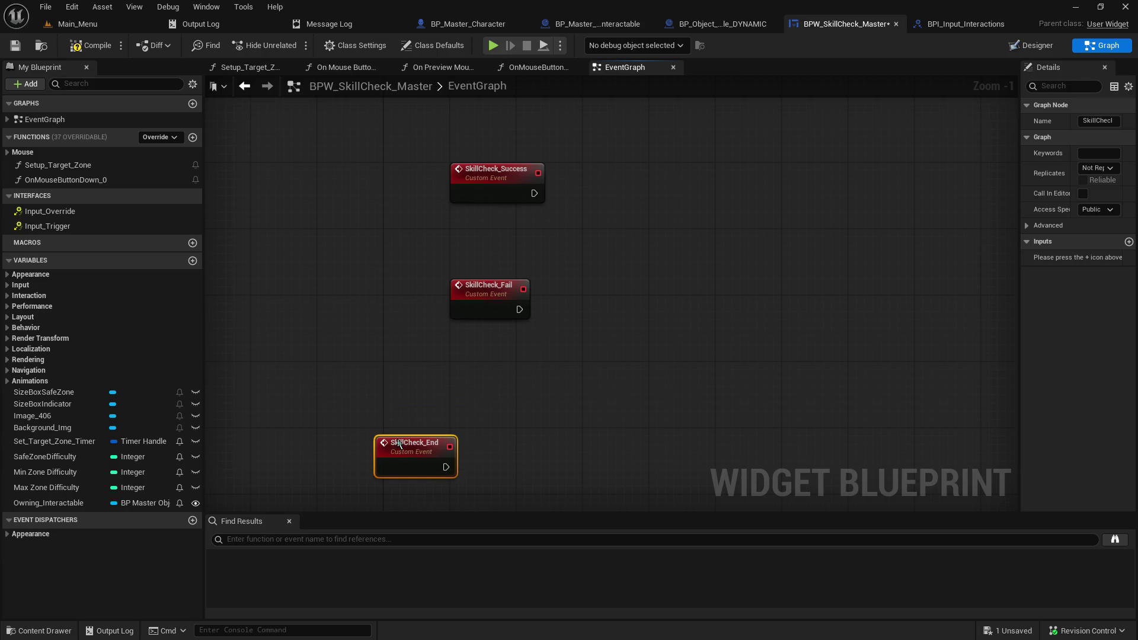
mouse_move(530, 418)
left_mouse_down()
mouse_move(523, 393)
mouse_move(667, 360)
mouse_move(512, 412)
left_mouse_up()
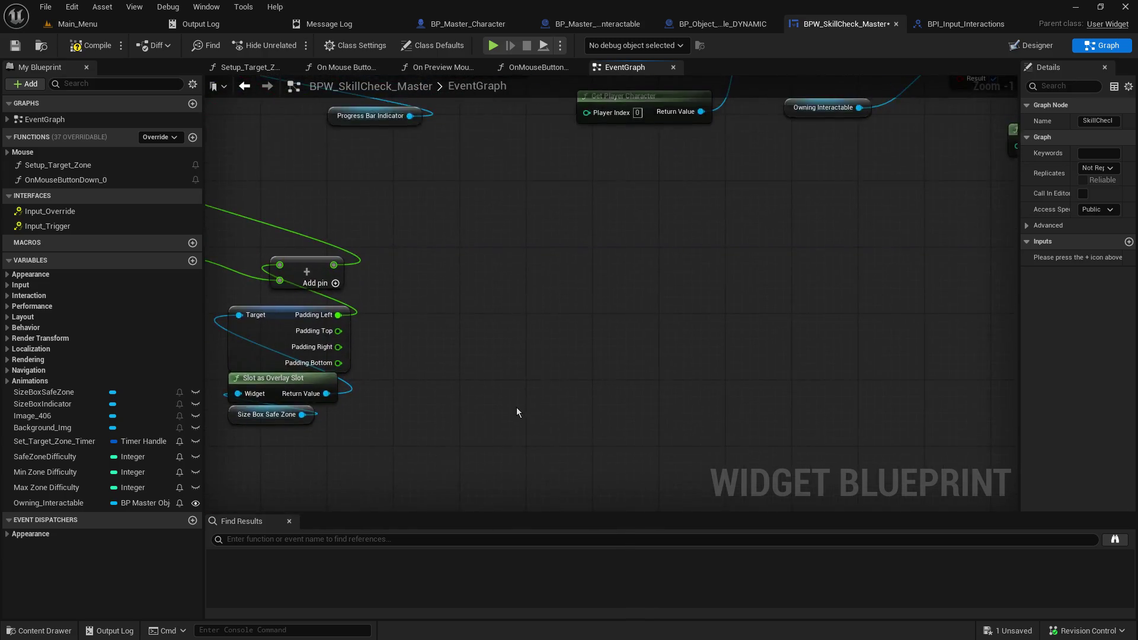
Step: Shift the Clear and Invalidate Timer by Handle node and its timer variable left for tidier spacing
scroll(512, 412, "down", 5)
scroll(501, 328, "up", 3)
mouse_move(501, 328)
left_mouse_down()
mouse_move(323, 431)
mouse_move(568, 406)
left_mouse_up()
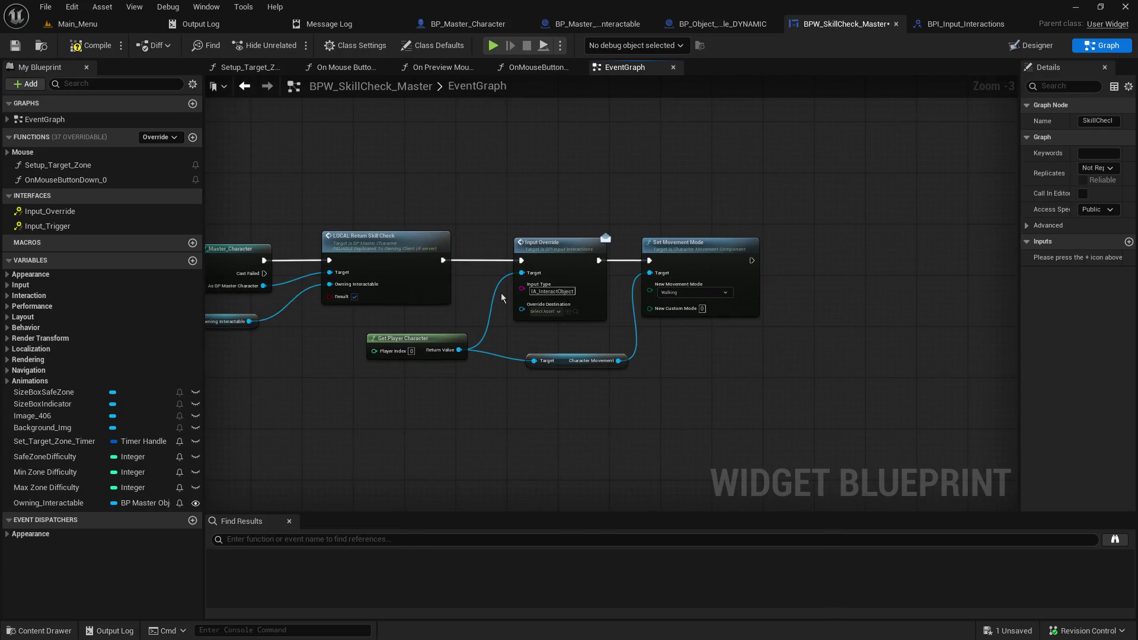
left_click_drag(315, 205, 592, 163)
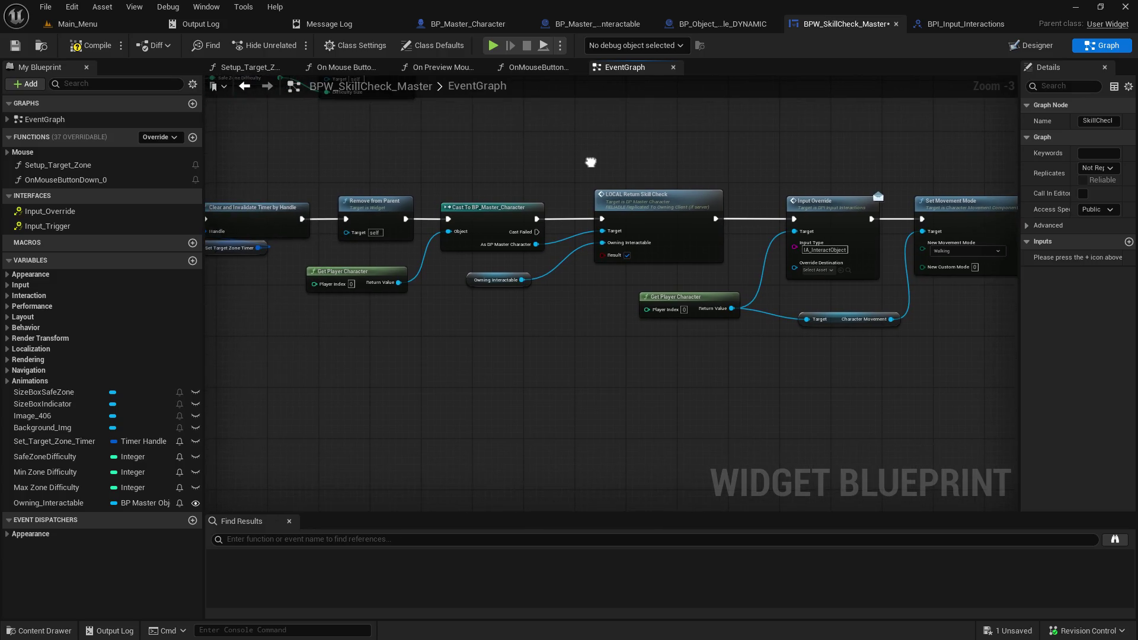
scroll(436, 324, "up", 3)
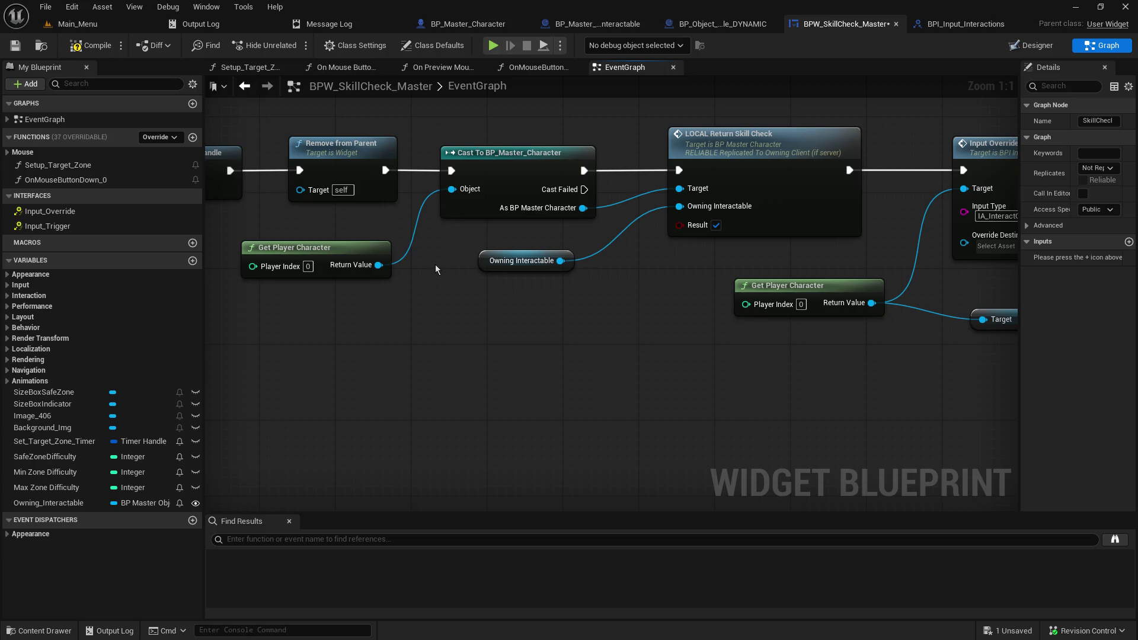
mouse_move(341, 319)
left_mouse_down()
mouse_move(634, 326)
mouse_move(849, 351)
left_mouse_up()
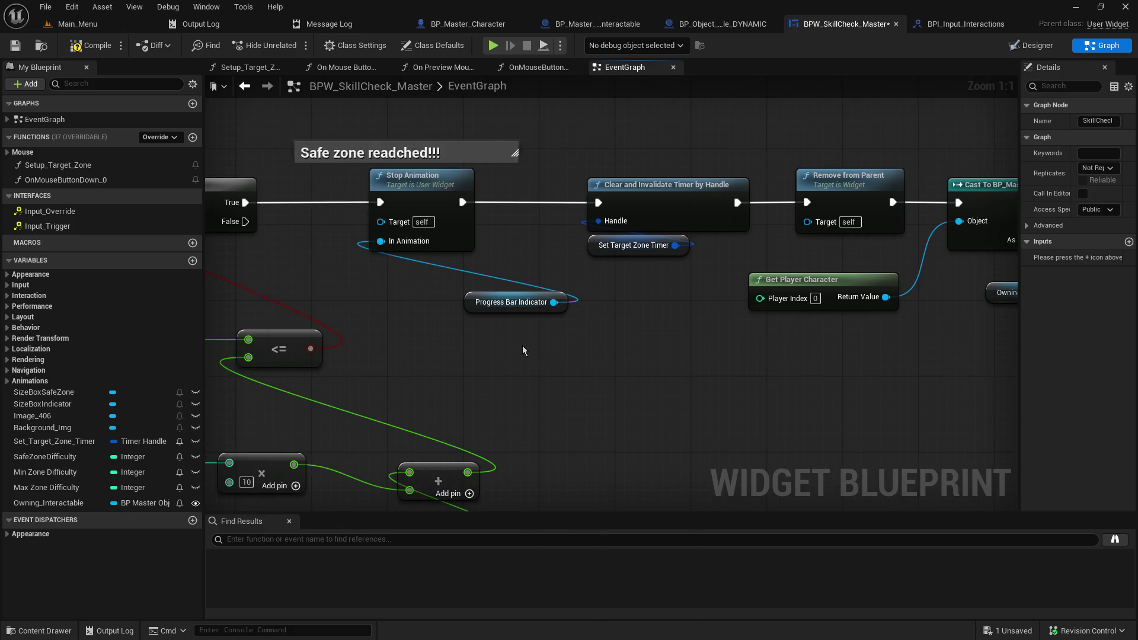
scroll(519, 343, "down", 2)
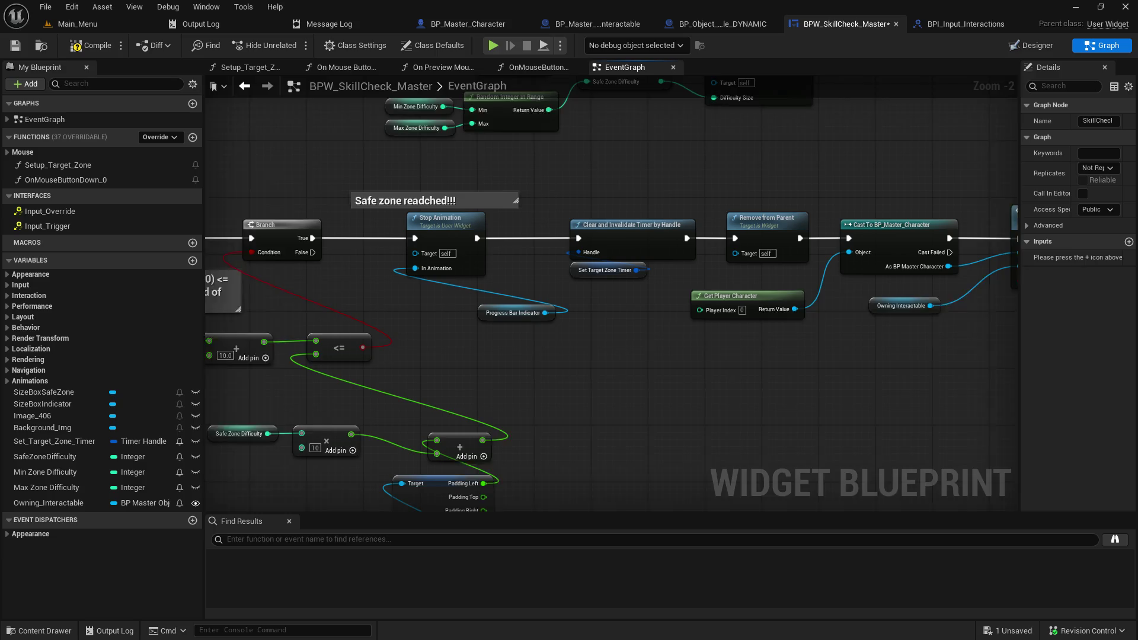
left_click_drag(617, 344, 527, 324)
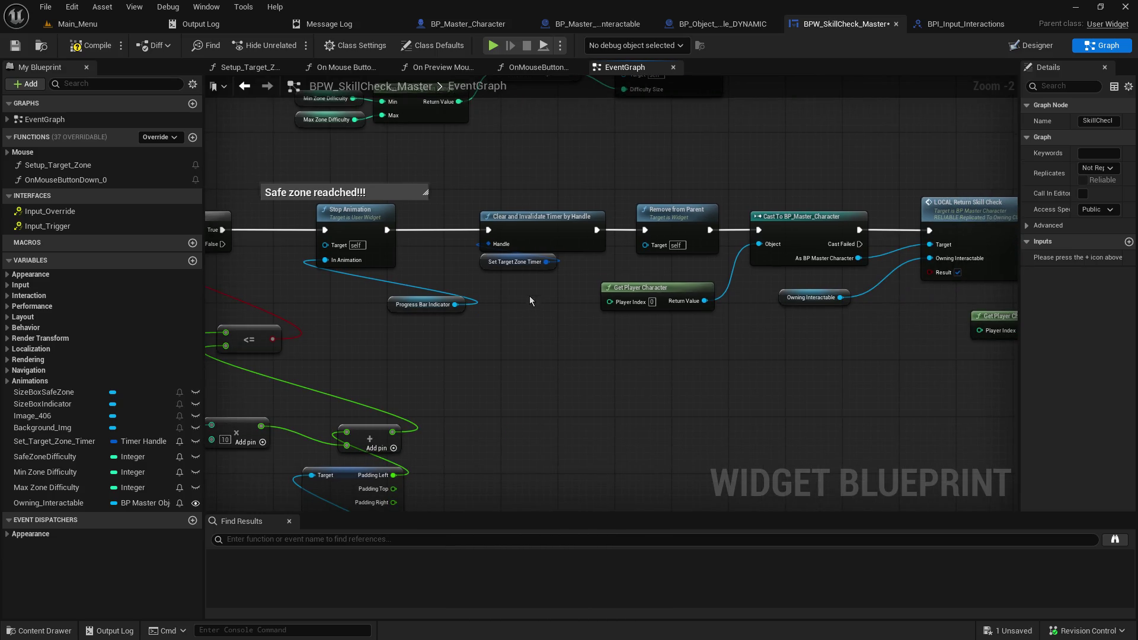
left_click_drag(537, 191, 539, 270)
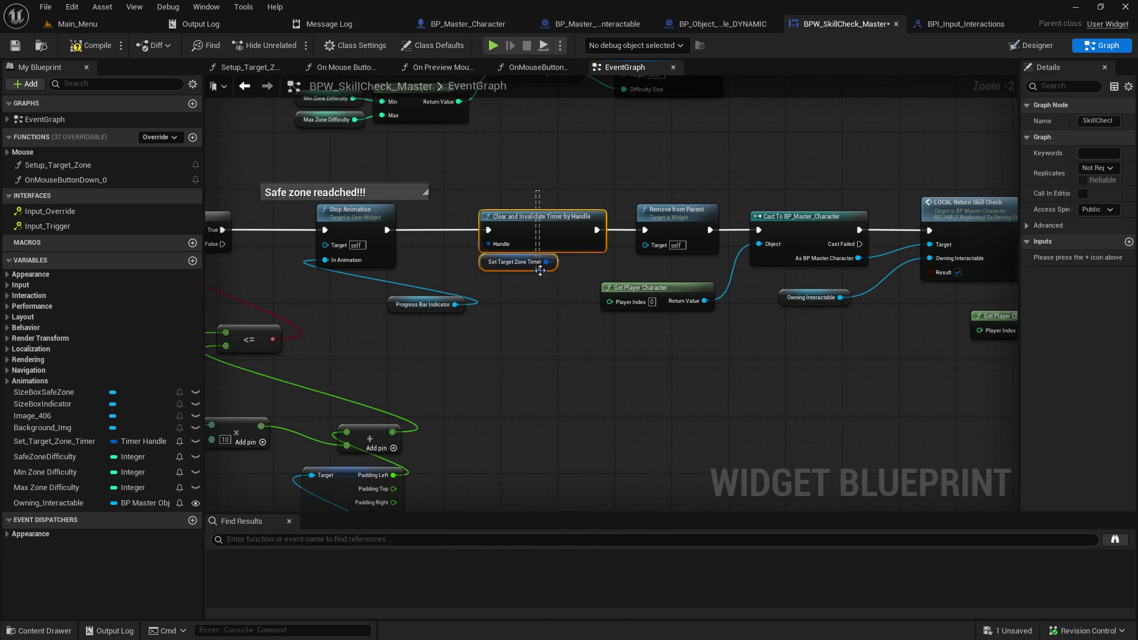
left_click_drag(548, 215, 505, 215)
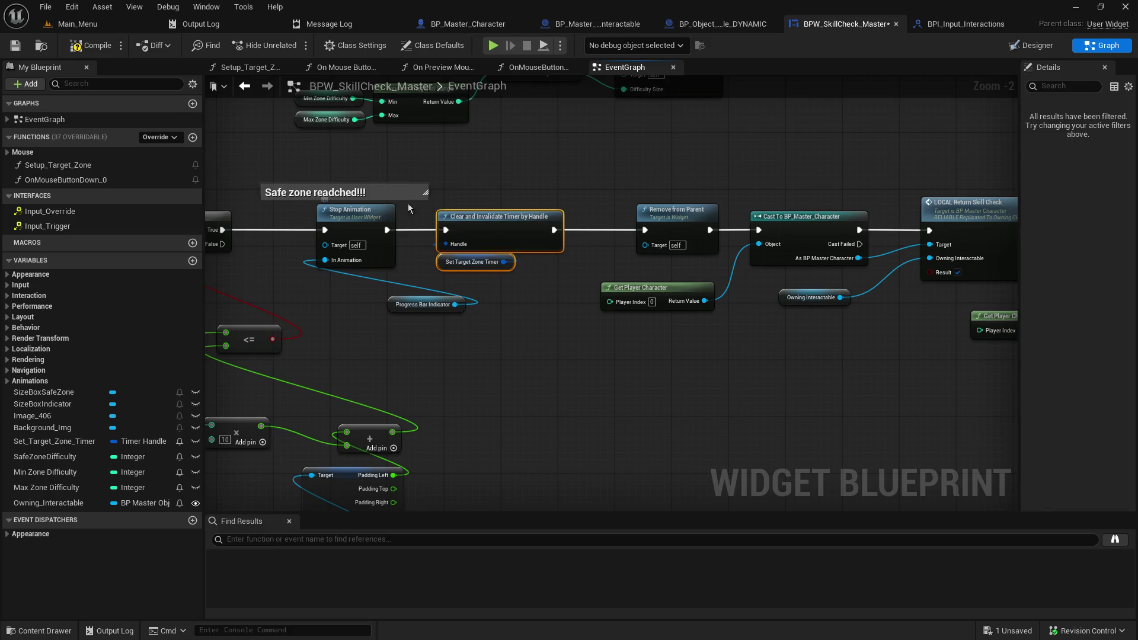
Step: Move the Stop Animation through Set Movement Mode chain below the red custom events
left_click_drag(307, 158, 515, 164)
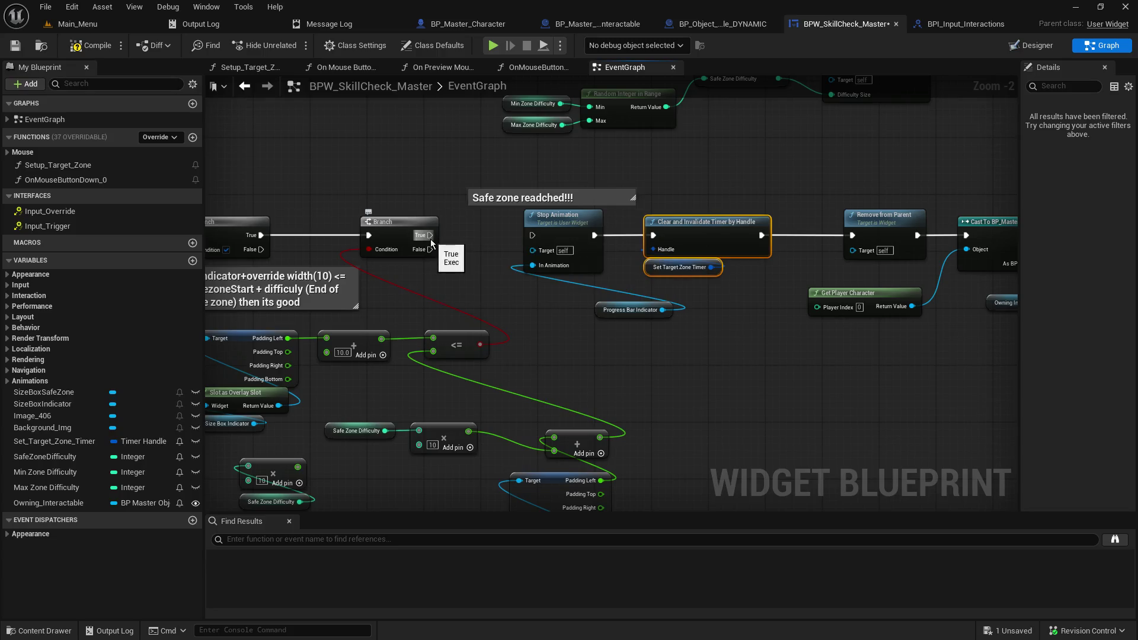
left_click_drag(475, 243, 278, 240)
scroll(346, 249, "down", 2)
left_click(320, 237)
left_click_drag(435, 254, 1007, 304)
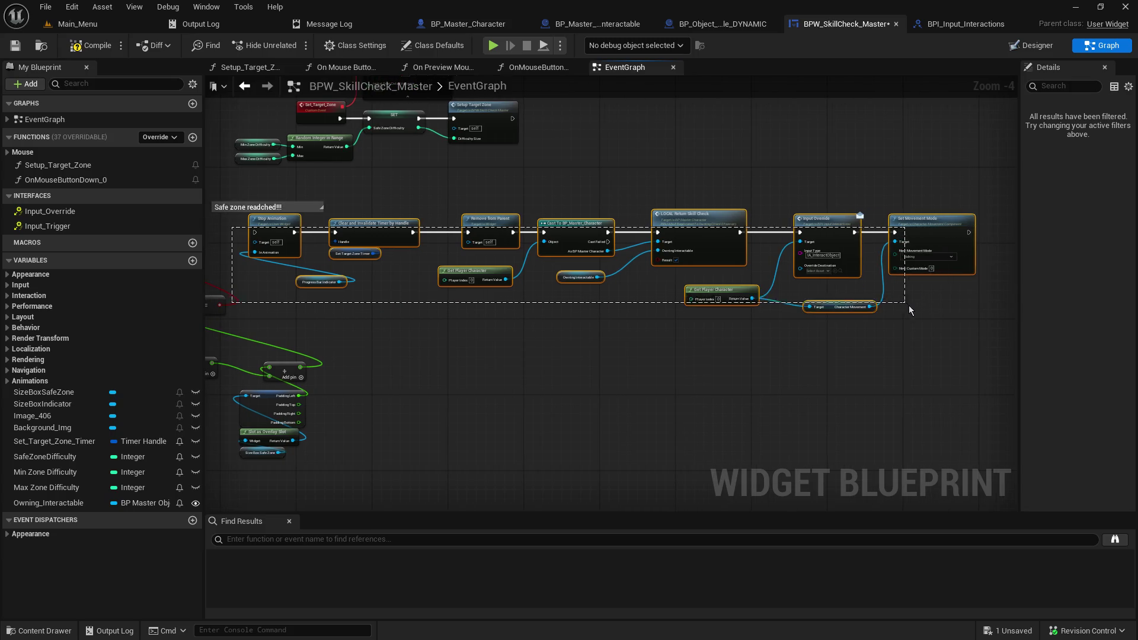
scroll(535, 339, "down", 2)
left_click_drag(503, 371, 769, 226)
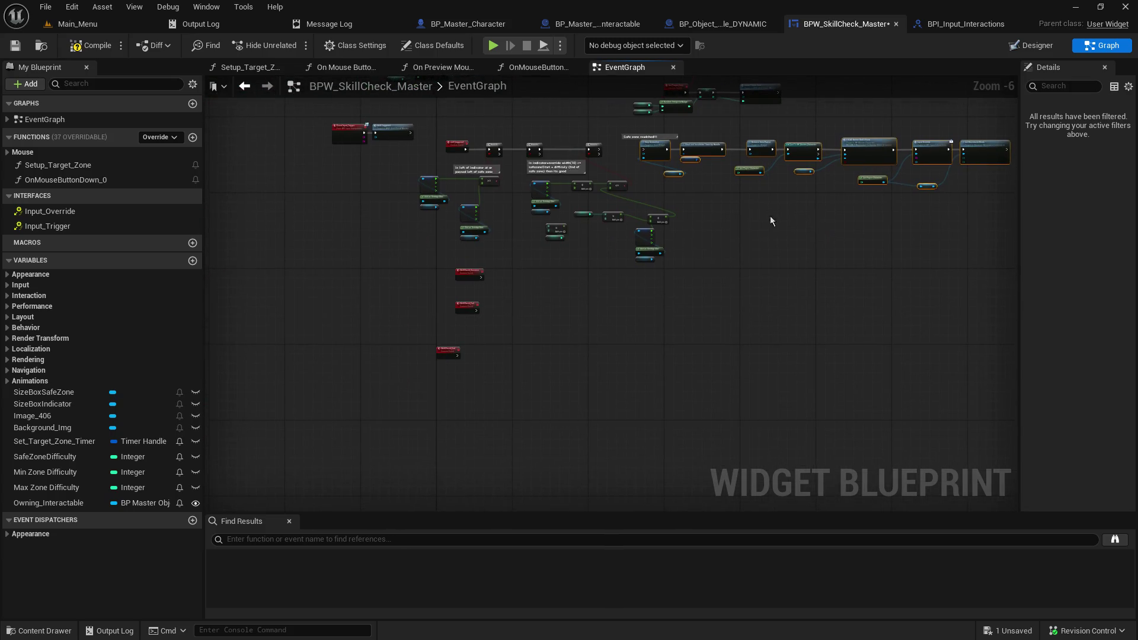
mouse_move(655, 150)
left_mouse_down()
mouse_move(534, 337)
mouse_move(490, 369)
mouse_move(485, 356)
left_mouse_up()
scroll(467, 372, "up", 5)
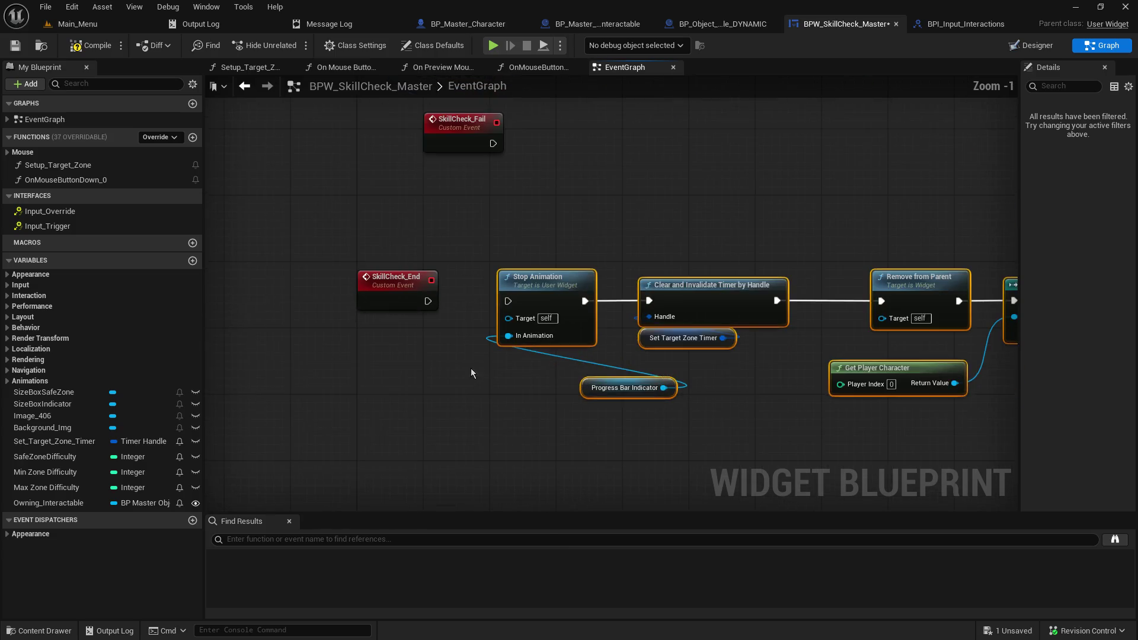
Step: Wire SkillCheck_End's exec pin into Stop Animation so it triggers the cleanup chain
left_click_drag(427, 300, 508, 301)
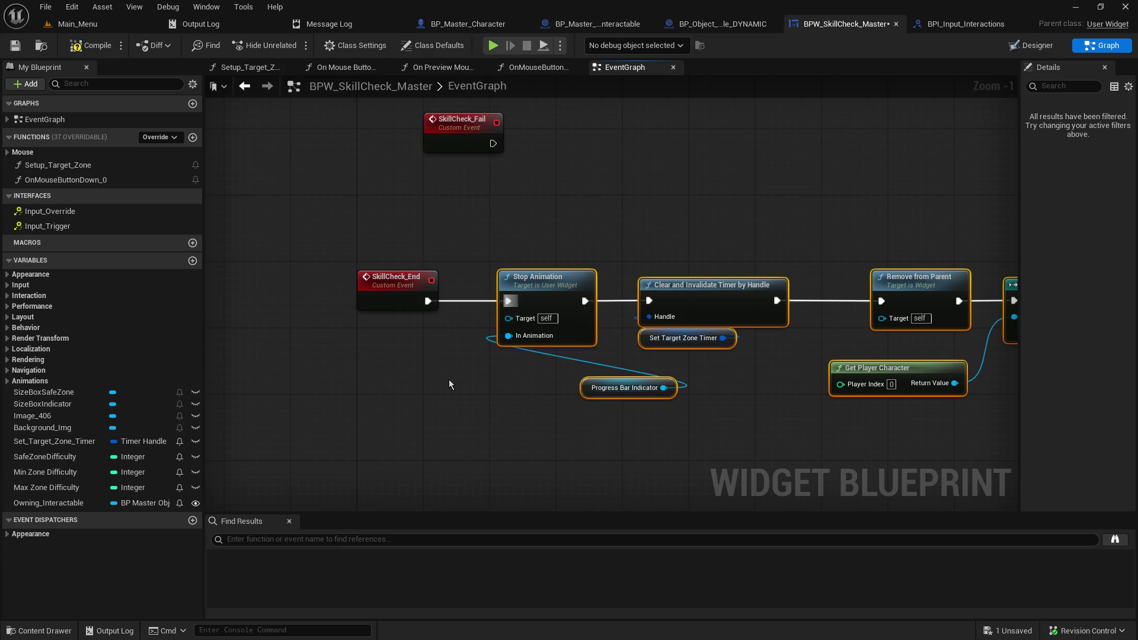
scroll(450, 379, "down", 4)
scroll(437, 422, "up", 3)
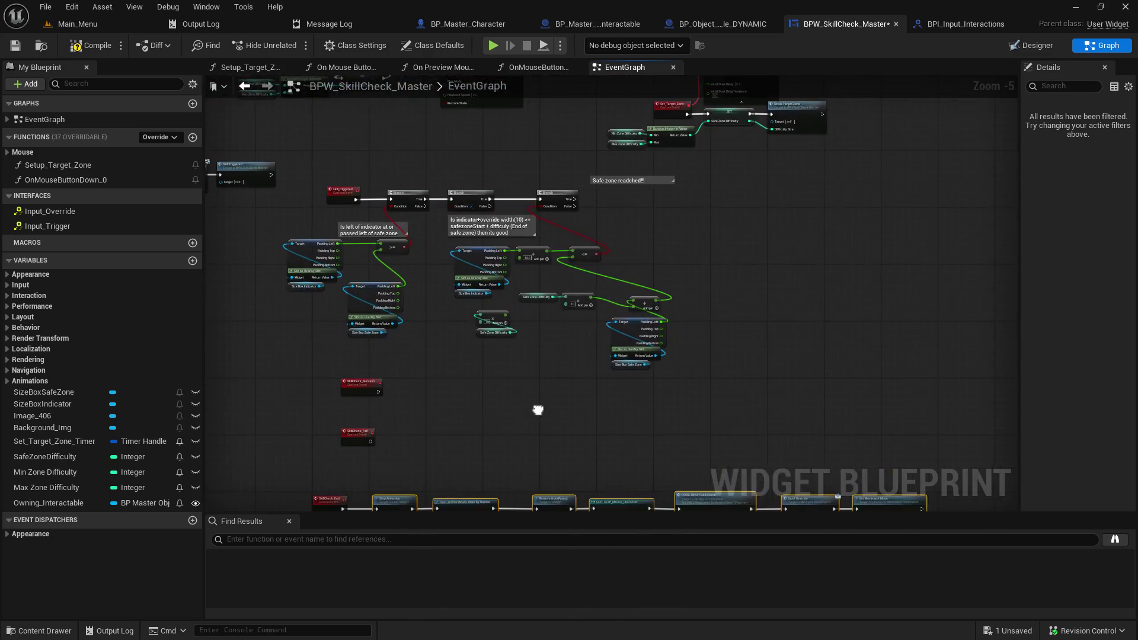
scroll(422, 418, "down", 3)
scroll(587, 264, "up", 4)
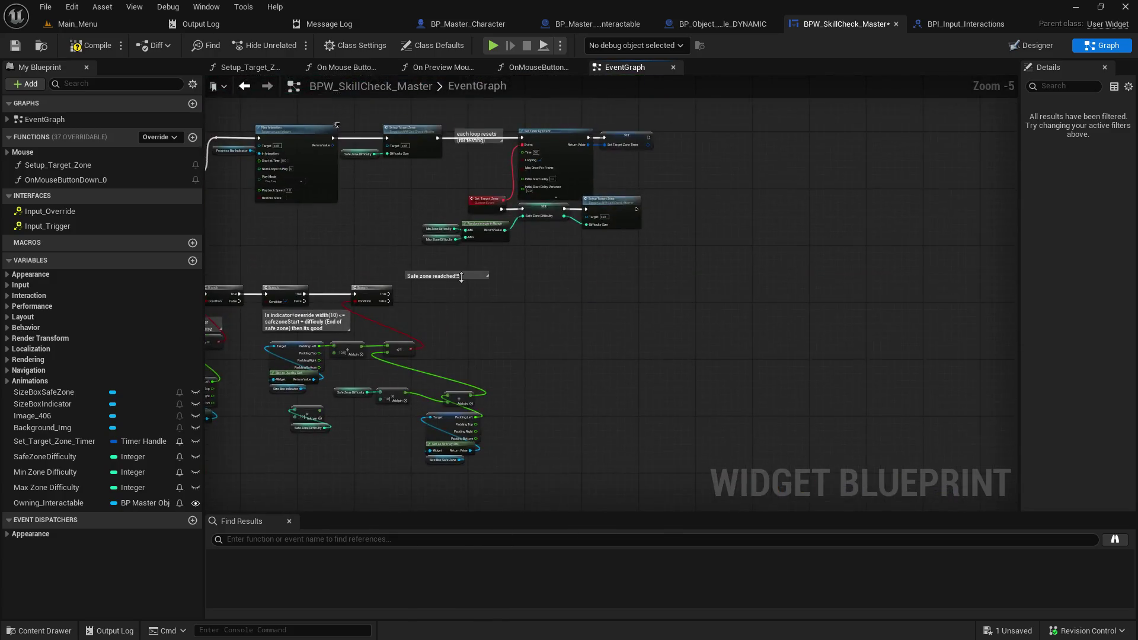
left_click_drag(293, 314, 346, 311)
Step: Connect Skill Check Success to the last Branch's True pin and Skill Check Fail to False
type("skillcheck")
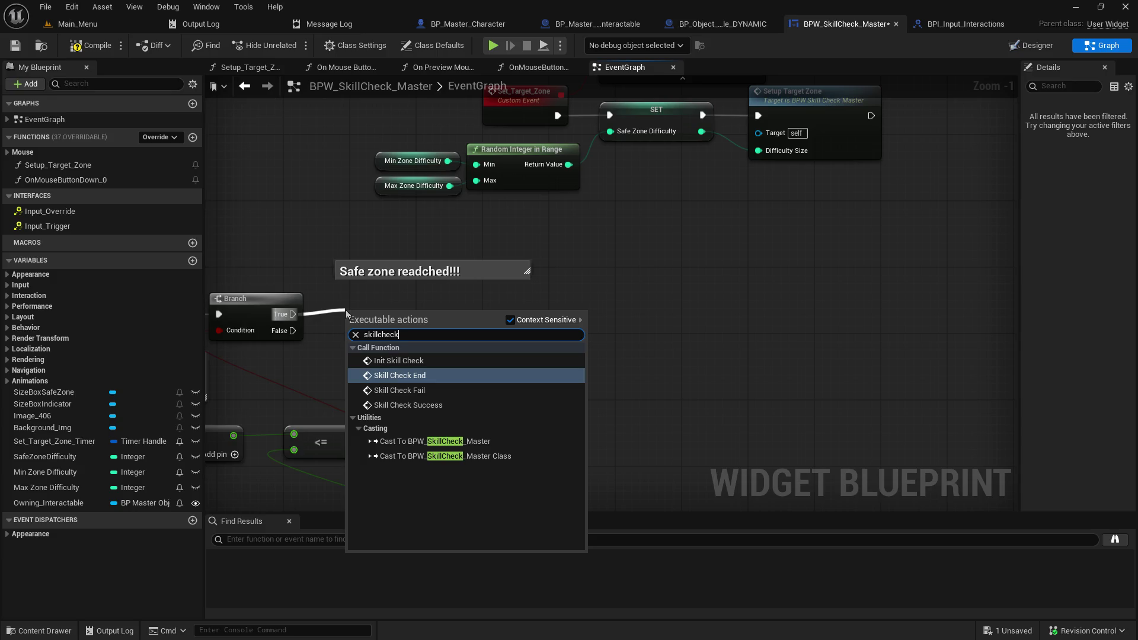
left_click(470, 404)
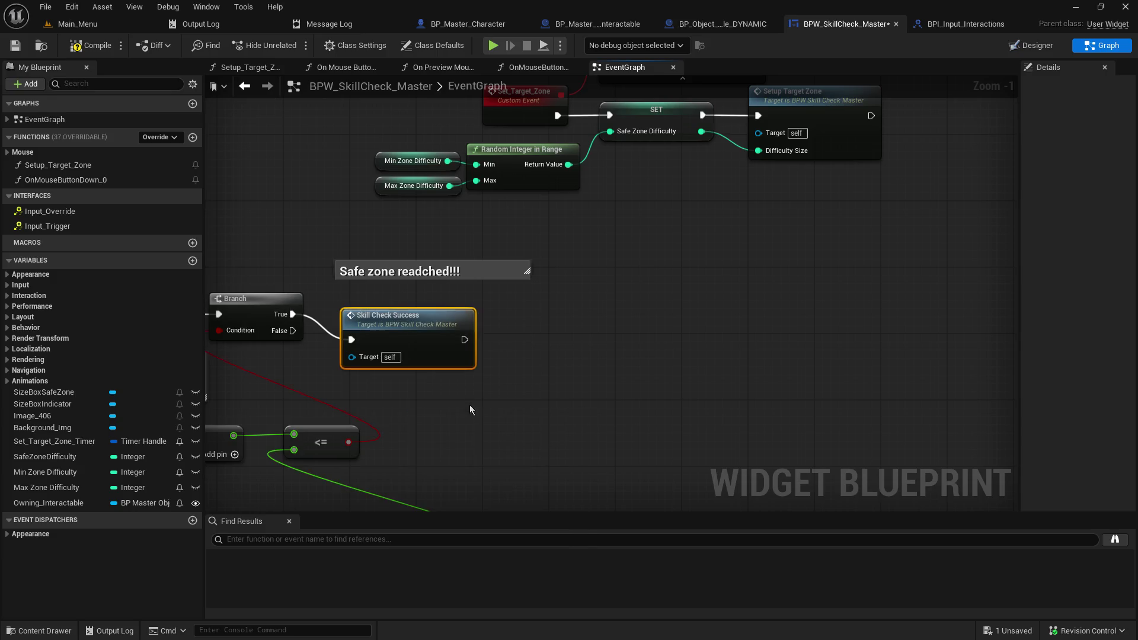
mouse_move(396, 318)
left_mouse_down()
mouse_move(421, 292)
mouse_move(419, 237)
left_mouse_up()
left_click_drag(293, 331, 361, 358)
type("ski")
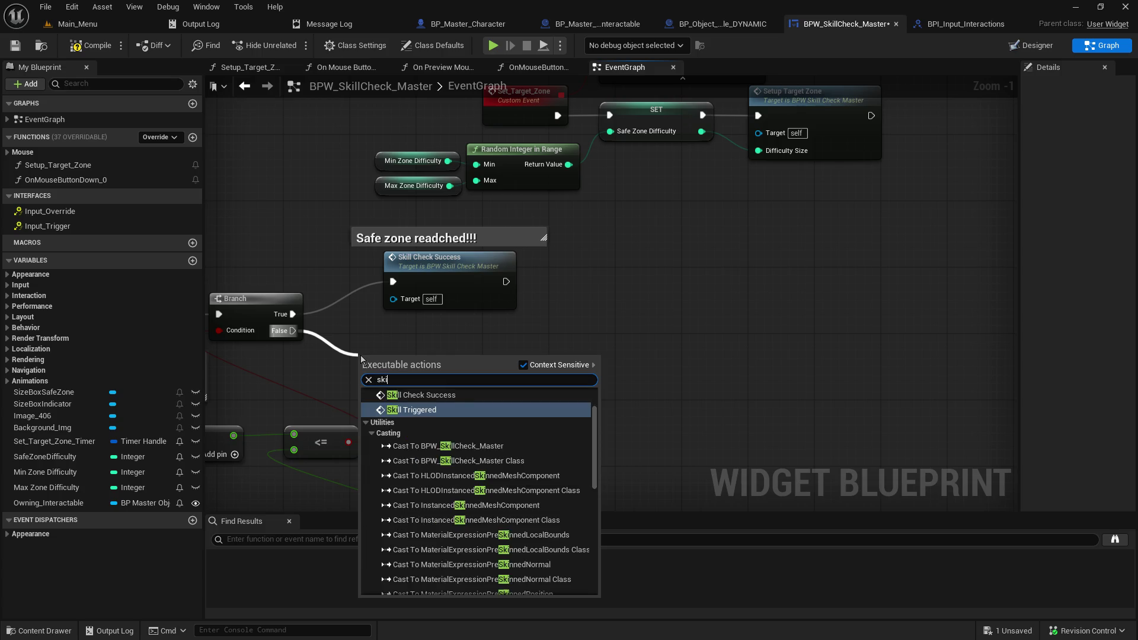
type("ll")
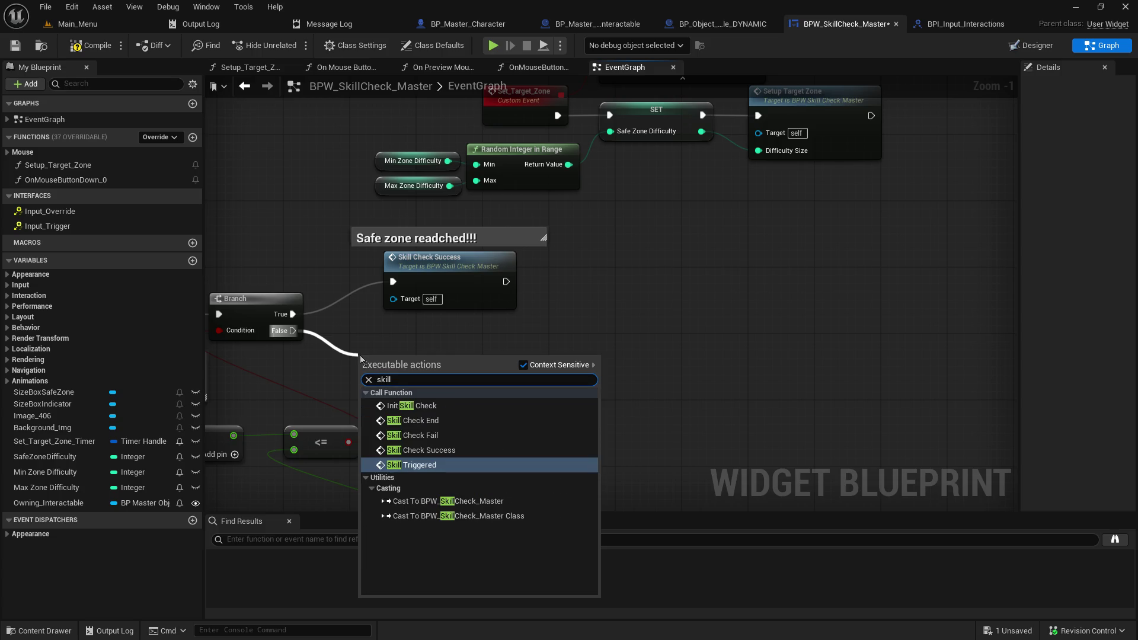
left_click(472, 435)
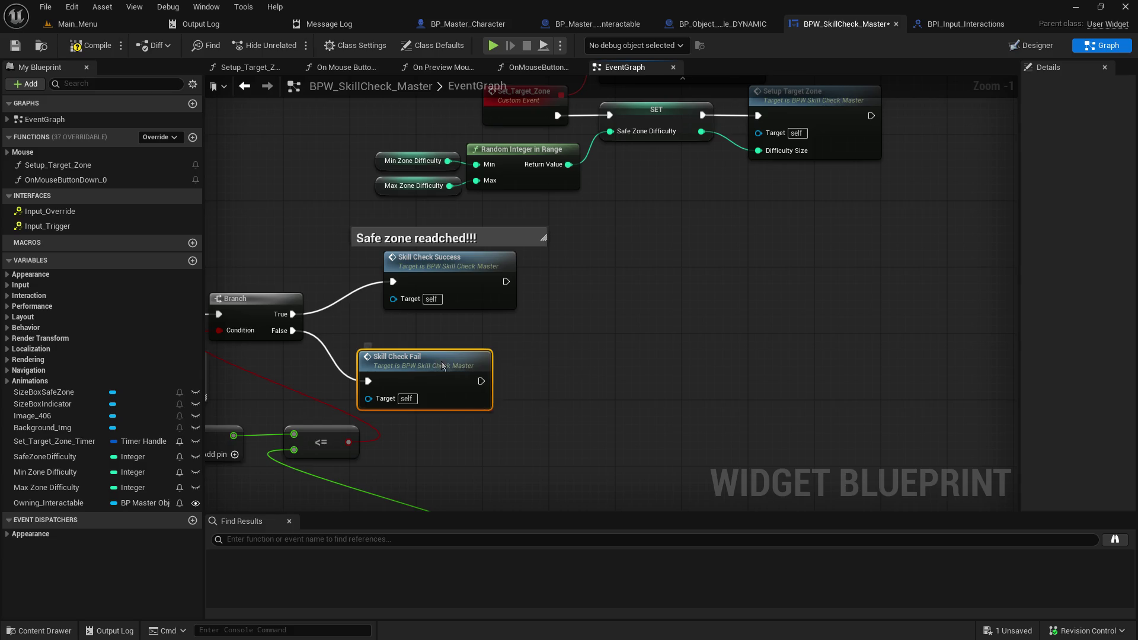
left_click_drag(440, 366, 465, 358)
left_click(706, 287)
Step: Add a reroute on the fail wire, reposition the commented comparison group, and link the middle Branch's False to it
left_click_drag(255, 245, 557, 173)
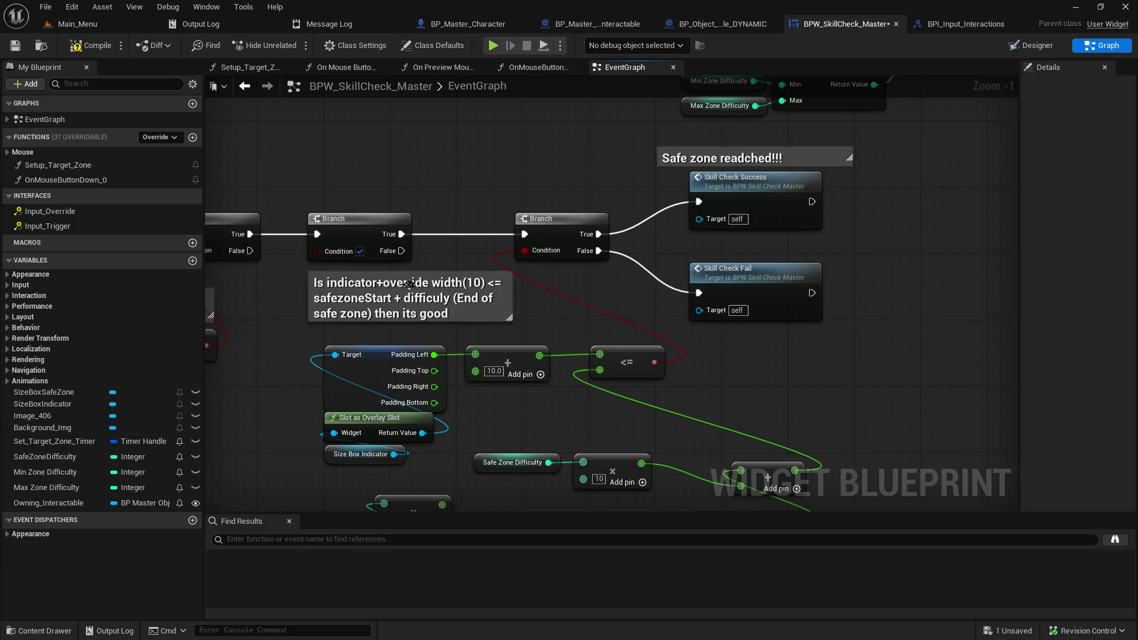
left_click_drag(429, 253, 500, 243)
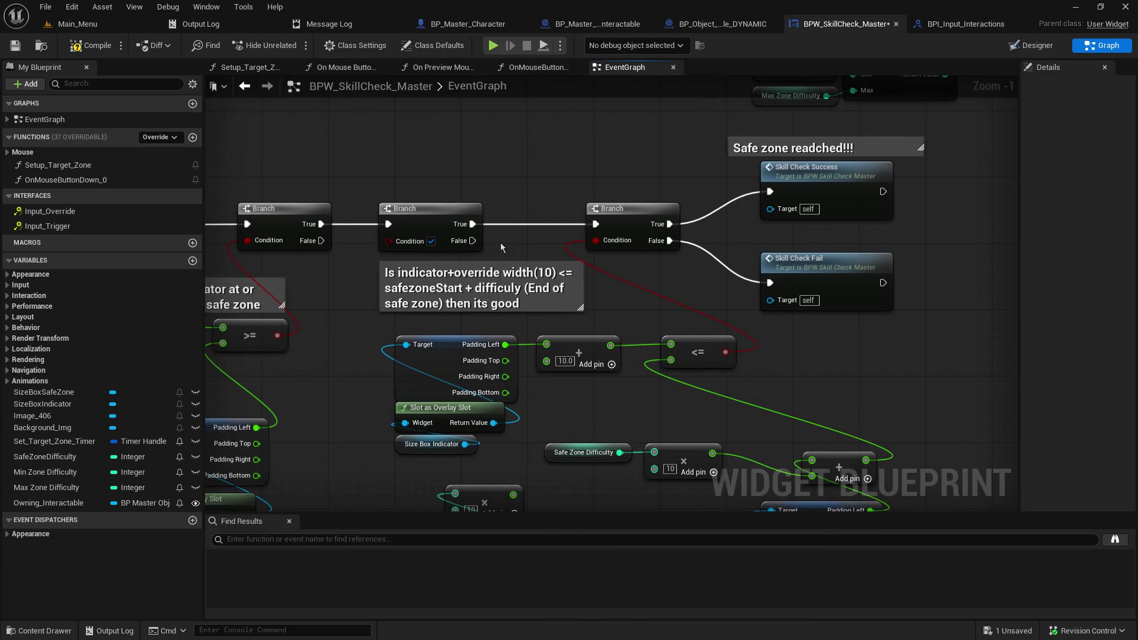
double_click(720, 262)
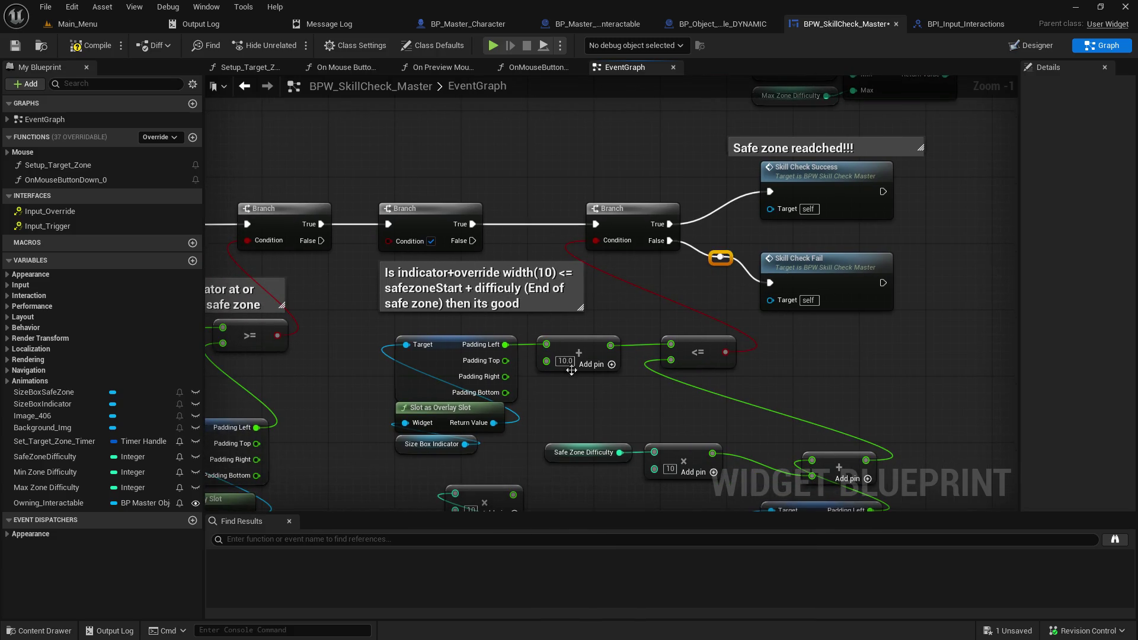
left_click_drag(571, 371, 518, 300)
scroll(366, 305, "down", 2)
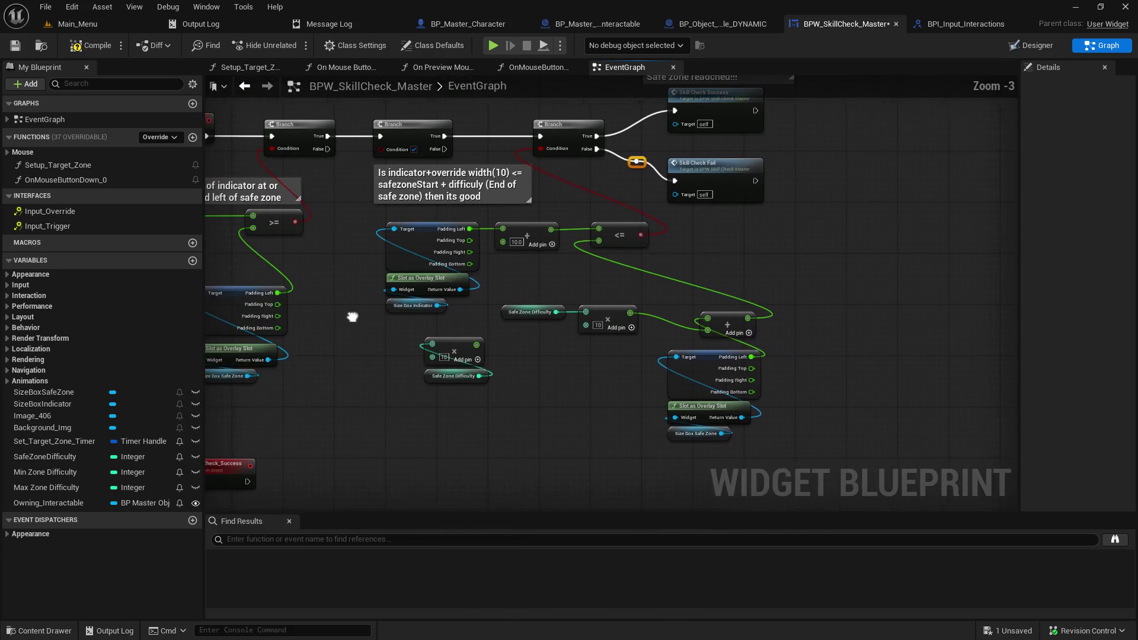
mouse_move(368, 195)
left_mouse_down()
mouse_move(662, 428)
mouse_move(723, 435)
left_mouse_up()
mouse_move(482, 191)
left_mouse_down()
mouse_move(504, 207)
mouse_move(470, 230)
left_mouse_up()
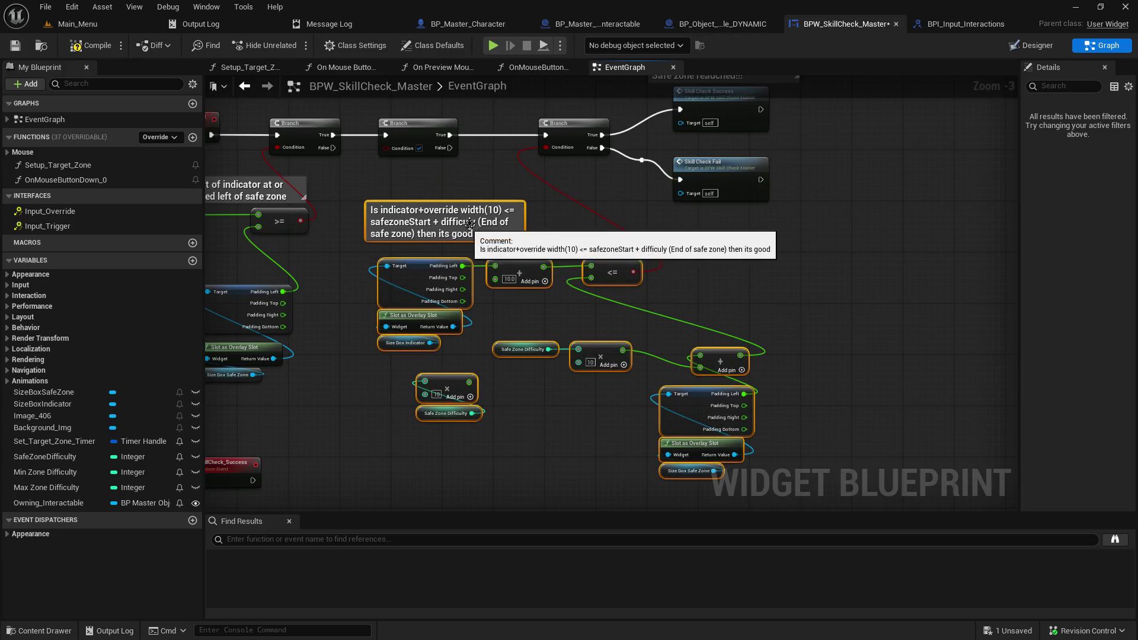
left_click(638, 171)
left_click_drag(640, 161, 641, 185)
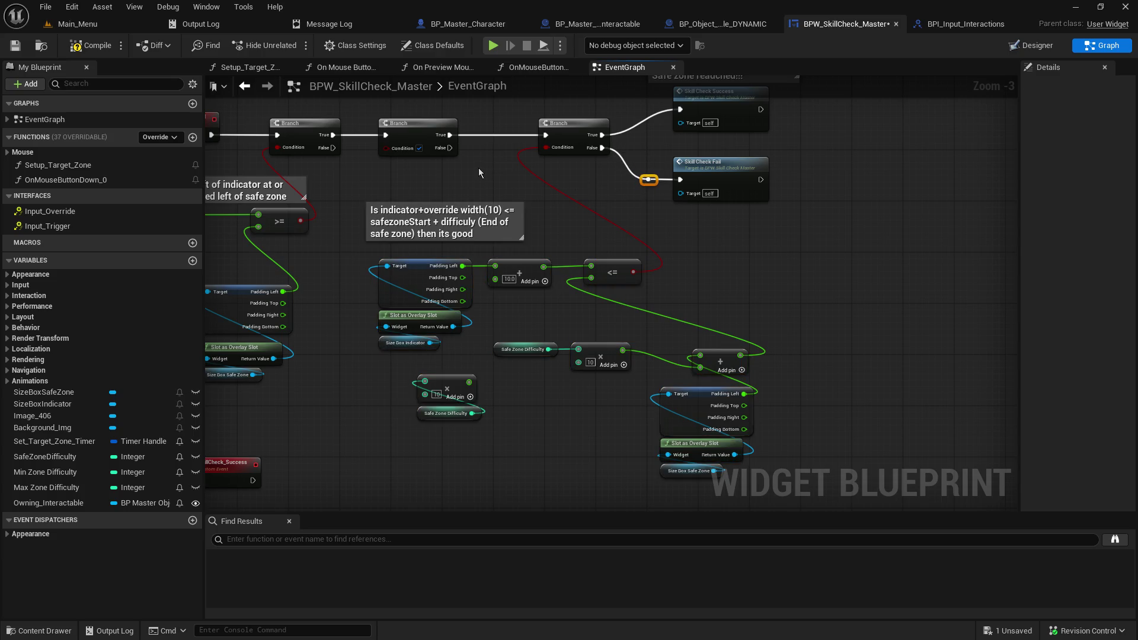
left_click_drag(449, 148, 651, 184)
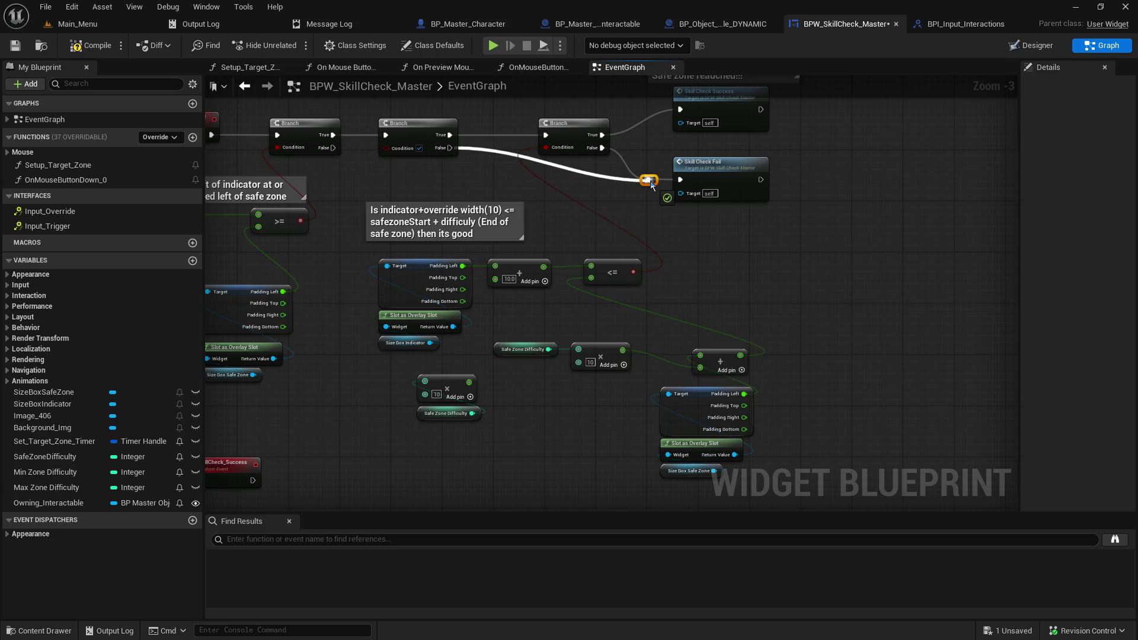
Step: Delete the middle Branch, wiring the first Branch's True to the second Branch and False to Skill Check Fail
mouse_move(652, 184)
left_mouse_down()
mouse_move(470, 183)
mouse_move(490, 175)
left_mouse_up()
left_click(393, 172)
scroll(367, 161, "up", 3)
mouse_move(367, 161)
left_mouse_down()
mouse_move(670, 219)
mouse_move(519, 223)
left_mouse_up()
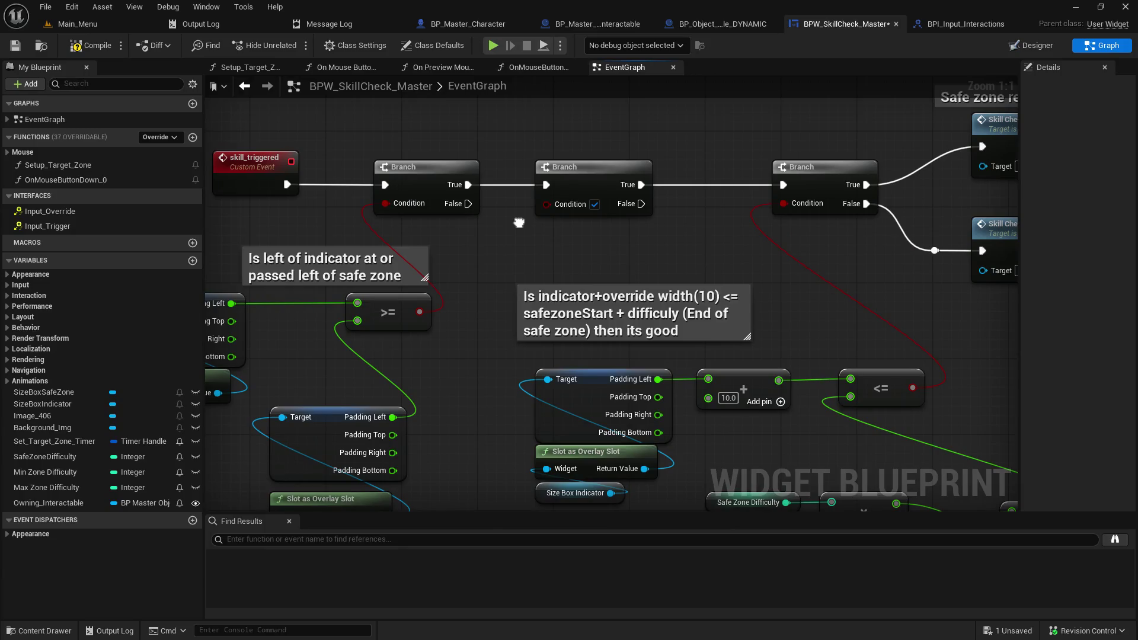
mouse_move(519, 223)
left_mouse_down()
mouse_move(345, 178)
mouse_move(609, 226)
mouse_move(670, 346)
mouse_move(569, 249)
left_mouse_up()
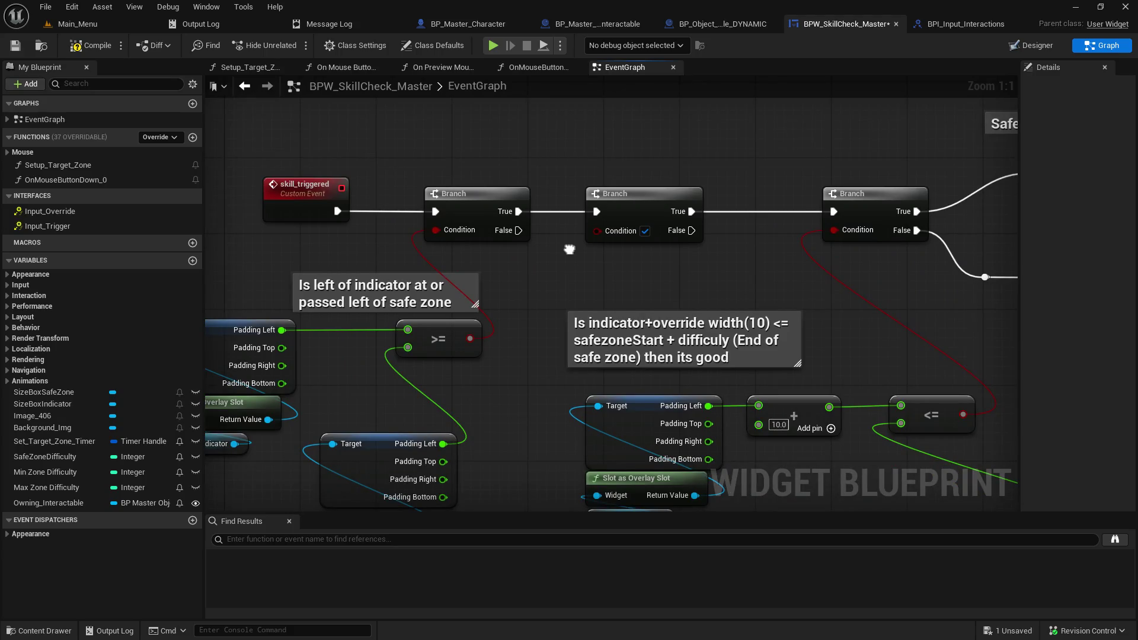
left_click_drag(569, 249, 392, 262)
left_click(454, 215)
key("Delete")
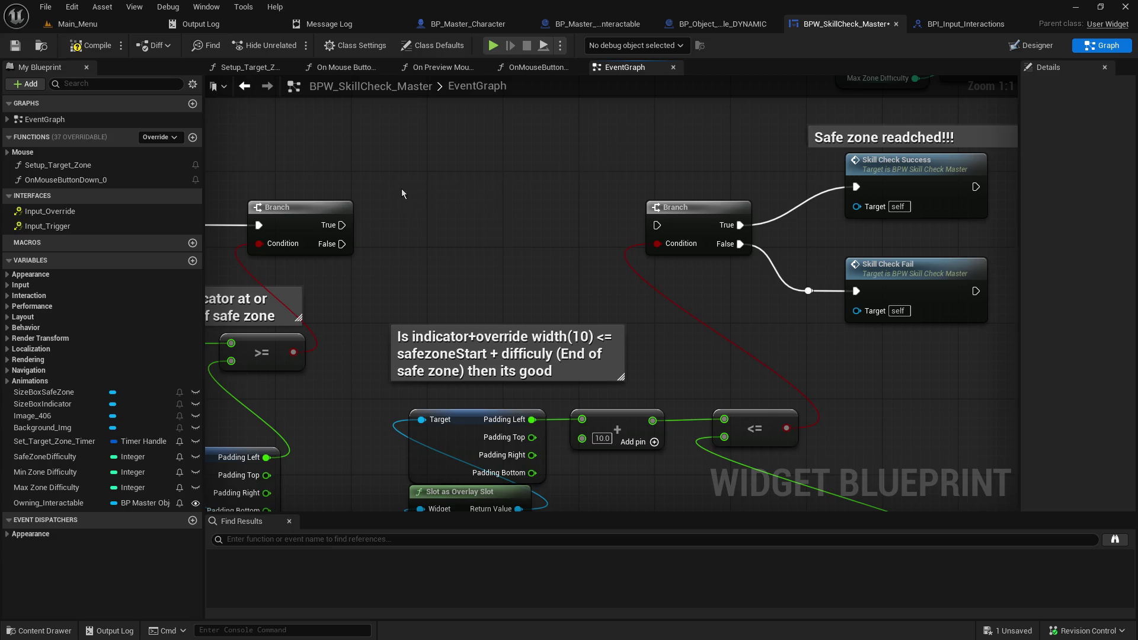
left_click_drag(342, 225, 657, 226)
mouse_move(342, 244)
left_mouse_down()
mouse_move(904, 307)
mouse_move(808, 291)
left_mouse_up()
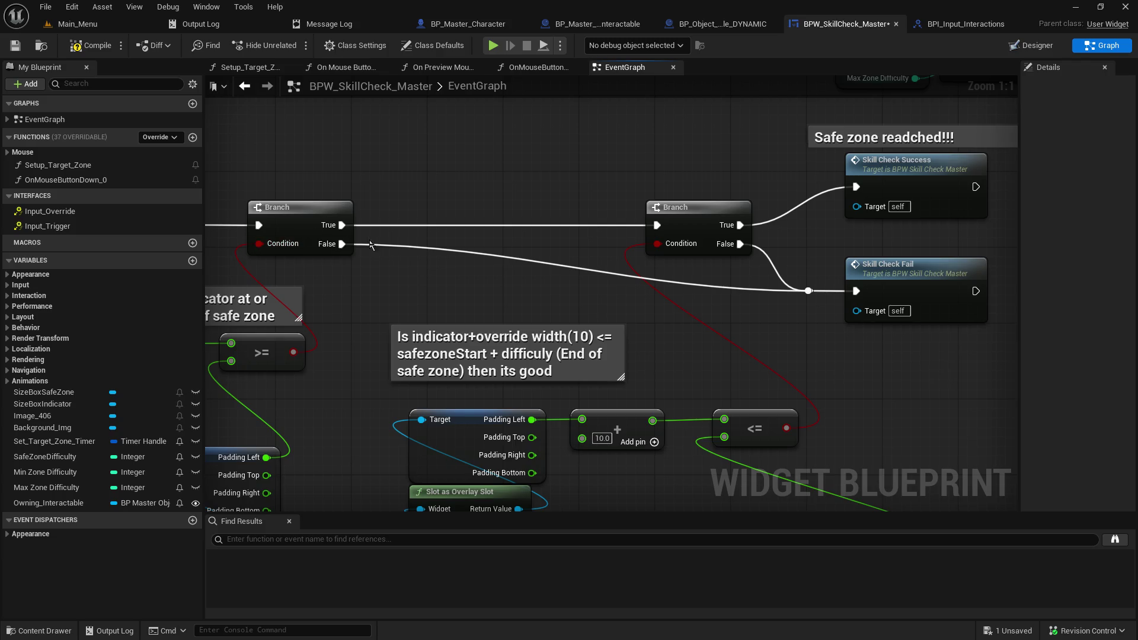
Step: Move the SkillCheck_Success and SkillCheck_Fail events closer together
mouse_move(741, 316)
left_mouse_down()
mouse_move(622, 278)
mouse_move(707, 292)
left_mouse_up()
scroll(706, 287, "down", 2)
left_click_drag(622, 368, 663, 208)
mouse_move(437, 102)
left_mouse_down()
mouse_move(571, 208)
mouse_move(462, 233)
left_mouse_up()
left_click(508, 247)
mouse_move(650, 222)
left_mouse_down()
mouse_move(539, 353)
mouse_move(351, 392)
mouse_move(472, 287)
mouse_move(537, 90)
mouse_move(377, 69)
mouse_move(287, 19)
left_mouse_up()
scroll(528, 331, "up", 2)
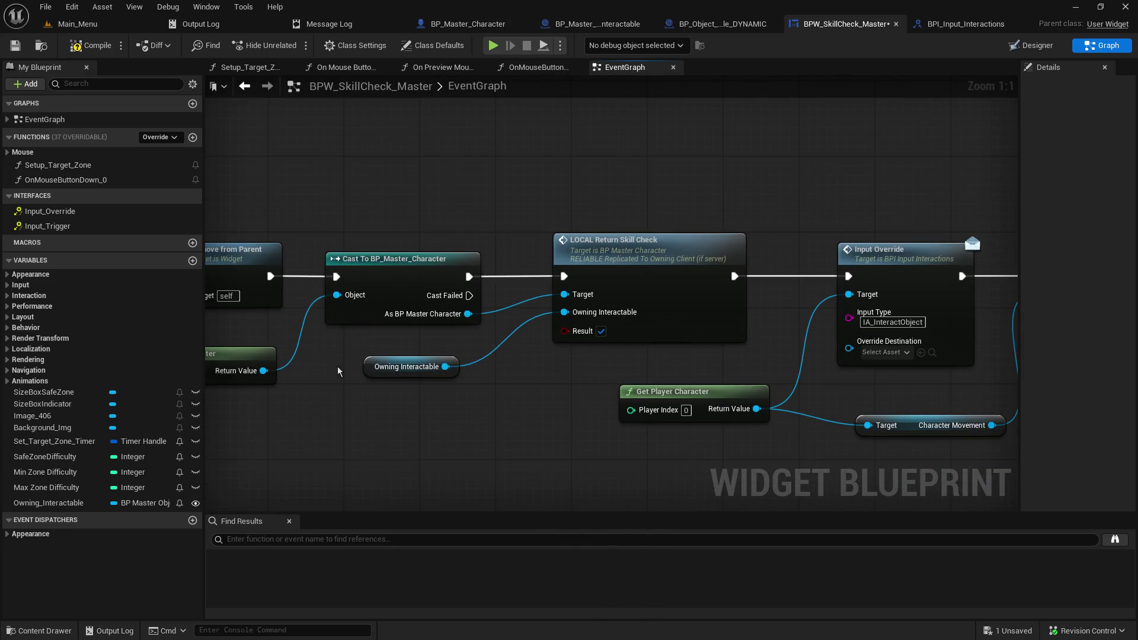
Step: Disconnect the Cast and LOCAL Return Skill Check nodes and lift them above the bottom row
left_click_drag(525, 330, 560, 330)
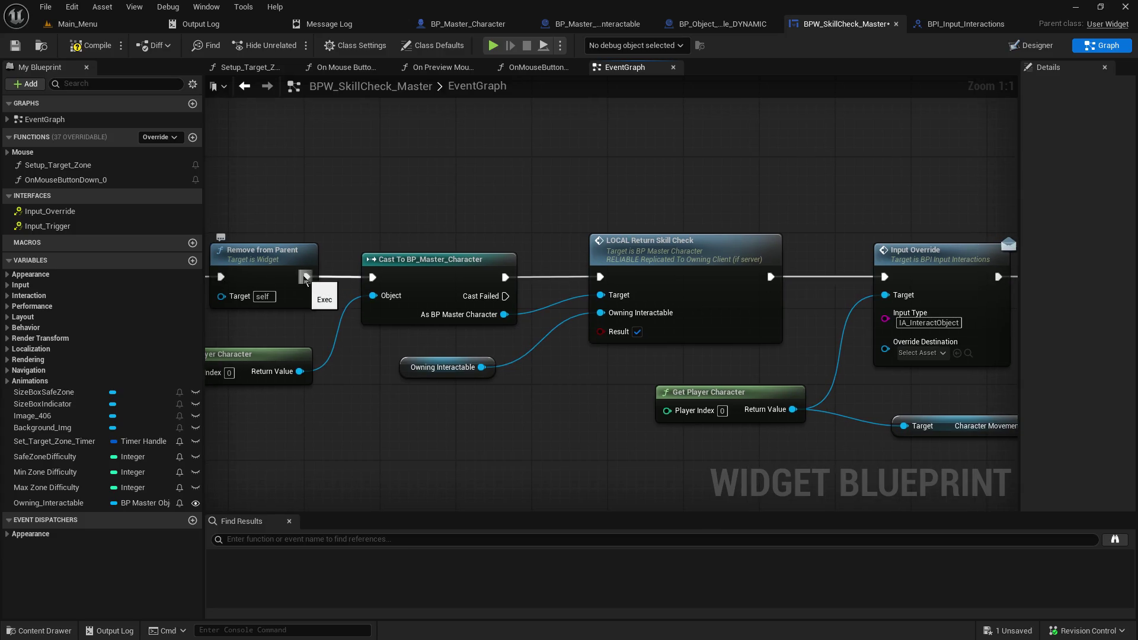
left_click(305, 277, "alt")
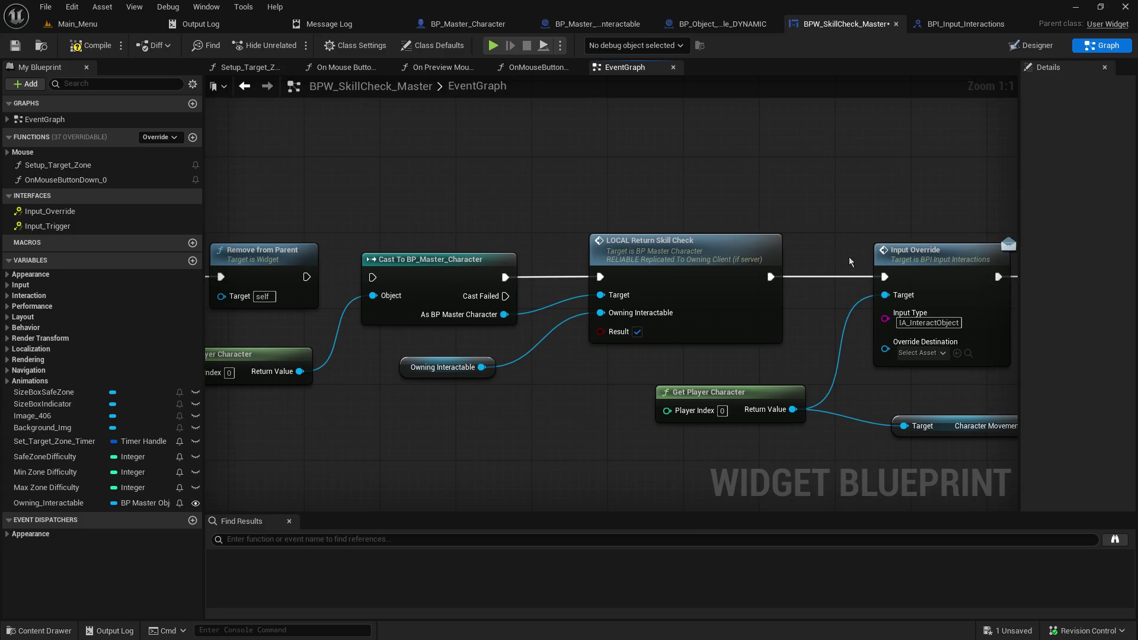
left_click(884, 277, "alt")
mouse_move(255, 358)
left_mouse_down()
mouse_move(312, 365)
mouse_move(391, 432)
mouse_move(533, 413)
left_mouse_up()
left_click_drag(440, 236, 604, 457)
mouse_move(434, 259)
left_mouse_down()
mouse_move(403, 179)
mouse_move(264, 377)
mouse_move(302, 381)
left_mouse_up()
mouse_move(602, 313)
left_mouse_down()
mouse_move(909, 268)
mouse_move(1127, 118)
left_mouse_up()
mouse_move(834, 142)
left_mouse_down()
mouse_move(418, 144)
mouse_move(344, 125)
left_mouse_up()
Step: Close the gap and connect Remove from Parent directly to Input Override
scroll(625, 299, "down", 5)
left_click_drag(624, 299, 577, 261)
left_click_drag(361, 272, 720, 340)
mouse_move(620, 298)
left_mouse_down()
mouse_move(619, 355)
mouse_move(617, 327)
left_mouse_up()
left_click_drag(773, 306, 530, 291)
left_click_drag(522, 224, 901, 374)
mouse_move(644, 274)
left_mouse_down()
mouse_move(620, 294)
mouse_move(531, 301)
mouse_move(489, 320)
left_mouse_up()
left_click(433, 307)
left_click_drag(411, 325, 462, 324)
mouse_move(418, 218)
left_mouse_down()
mouse_move(682, 204)
mouse_move(581, 261)
mouse_move(562, 256)
left_mouse_up()
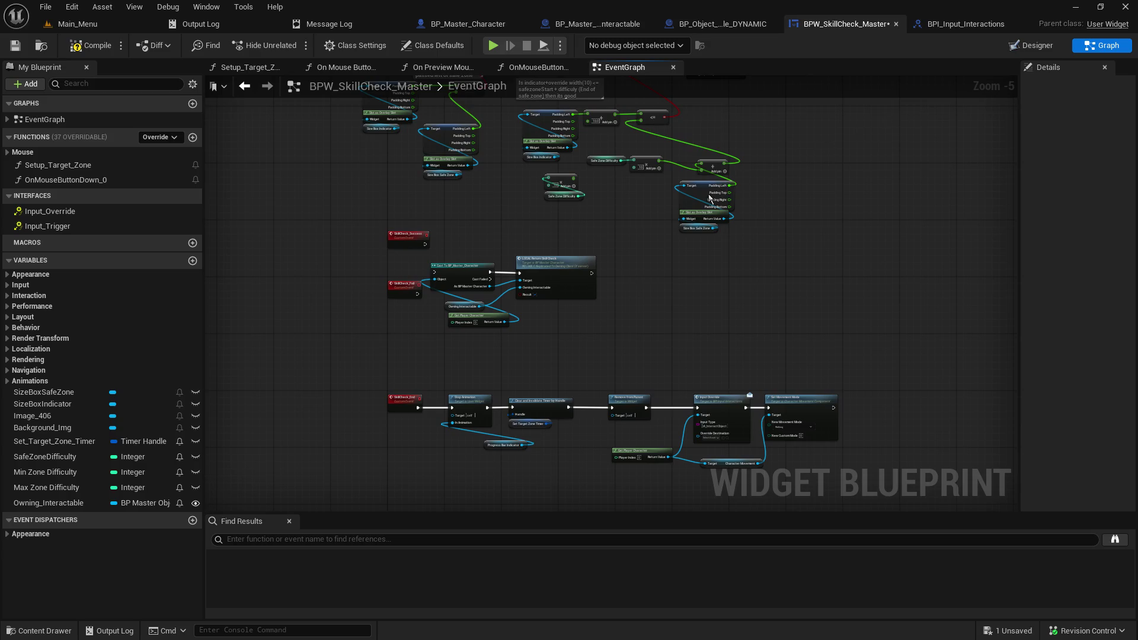
Step: Line up SkillCheck_Success with the Cast To BP_Master_Character group and move SkillCheck_Fail further down
scroll(568, 332, "up", 2)
left_click_drag(458, 191, 632, 336)
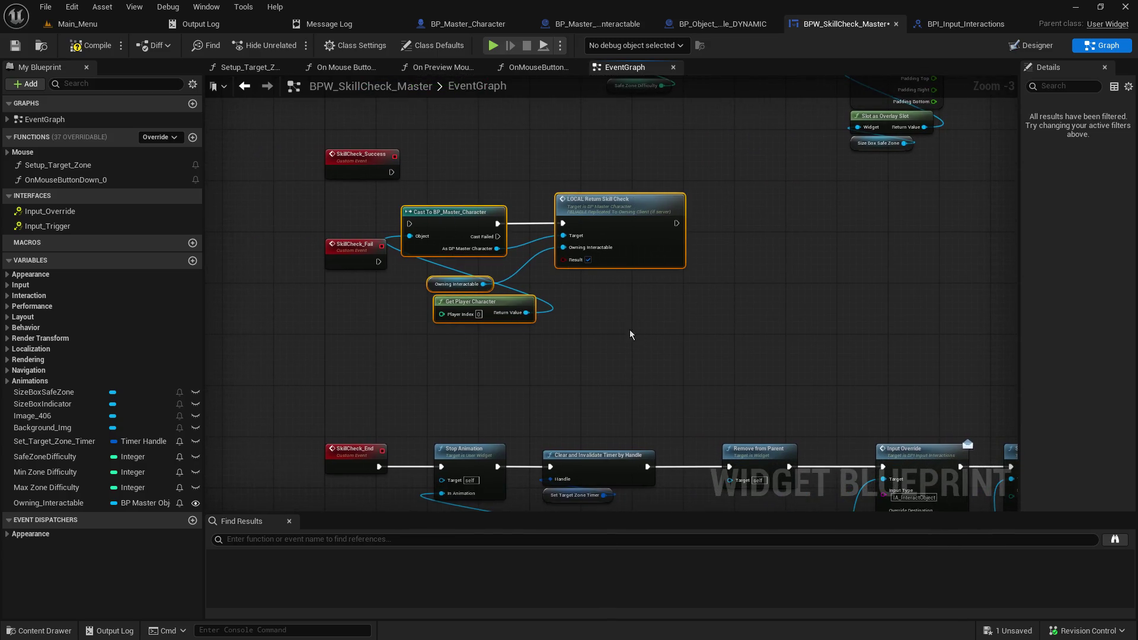
mouse_move(477, 217)
left_mouse_down()
mouse_move(506, 249)
mouse_move(505, 152)
mouse_move(516, 170)
left_mouse_up()
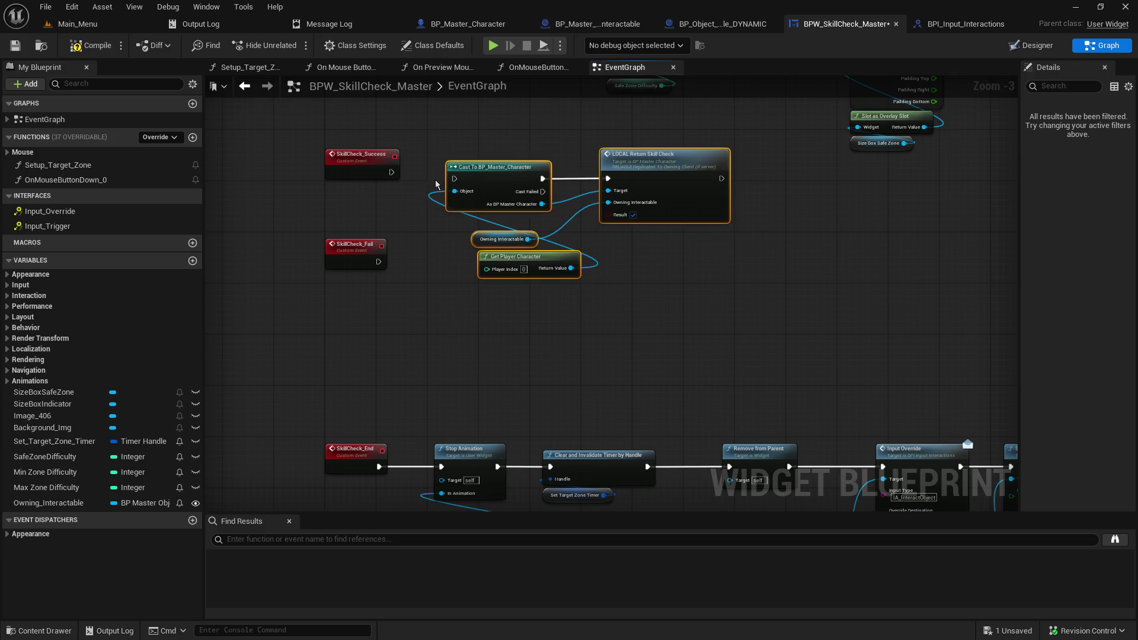
mouse_move(368, 158)
left_mouse_down()
mouse_move(369, 197)
mouse_move(369, 169)
mouse_move(471, 188)
mouse_move(454, 178)
left_mouse_up()
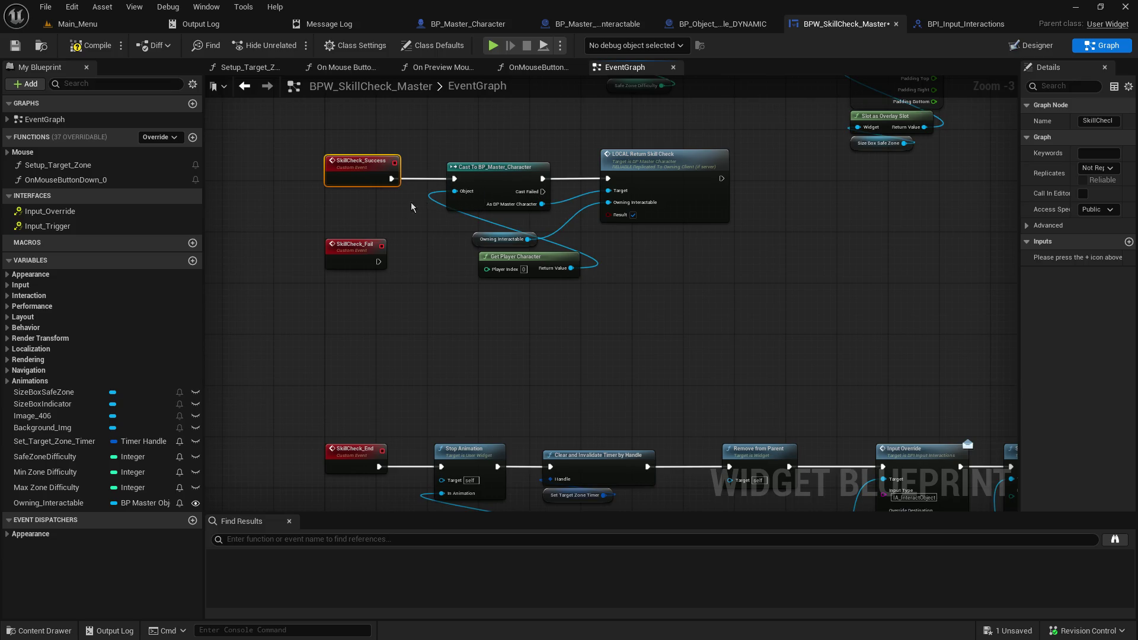
mouse_move(353, 240)
left_mouse_down()
mouse_move(344, 342)
mouse_move(351, 323)
left_mouse_up()
left_click_drag(300, 149, 651, 267)
mouse_move(351, 163)
left_mouse_down()
mouse_move(352, 201)
mouse_move(350, 188)
left_mouse_up()
left_click(488, 371)
left_click_drag(489, 371, 426, 315)
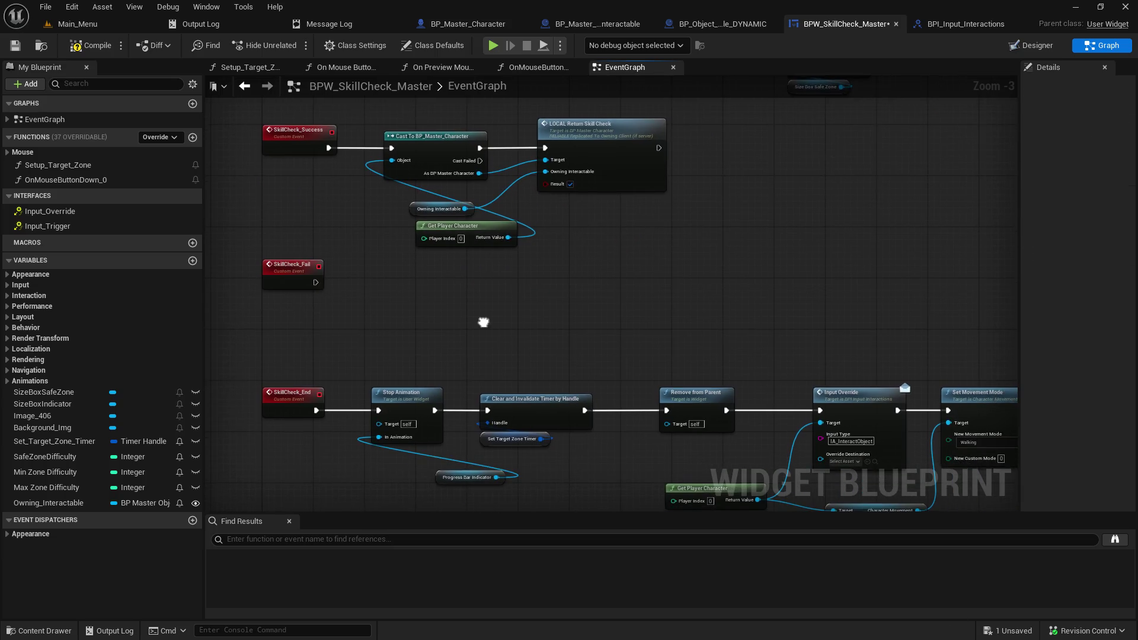
left_click_drag(291, 271, 291, 290)
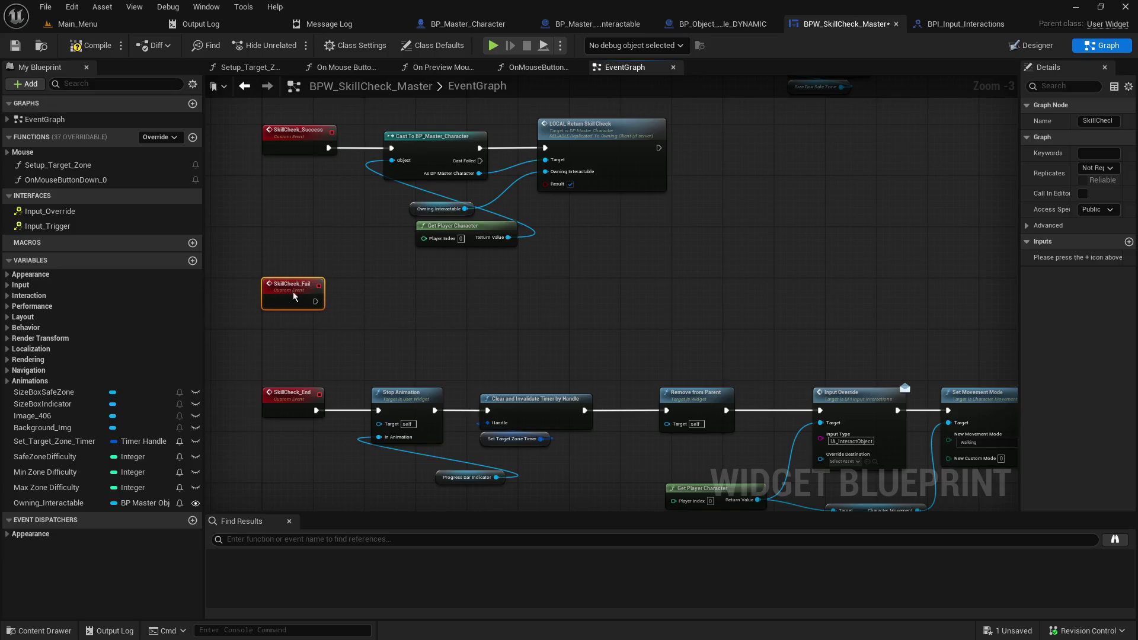
left_click(465, 279)
Step: Duplicate the Cast and LOCAL Return Skill Check group and connect SkillCheck_Fail to the copy
left_click_drag(465, 279, 676, 116)
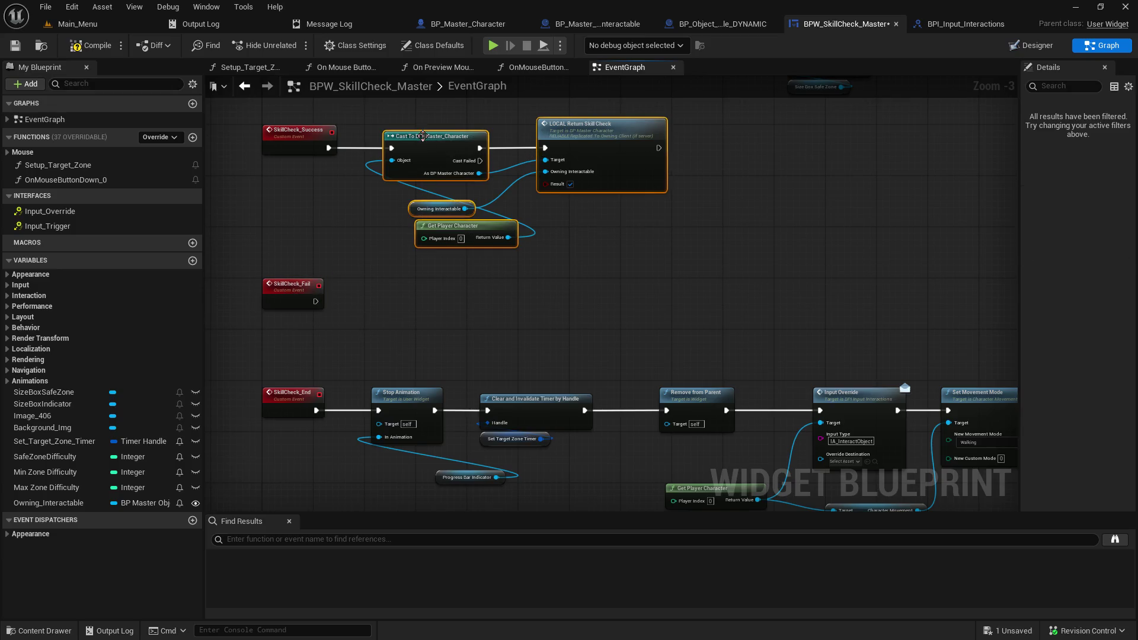
key("ctrl+c")
left_click(528, 301)
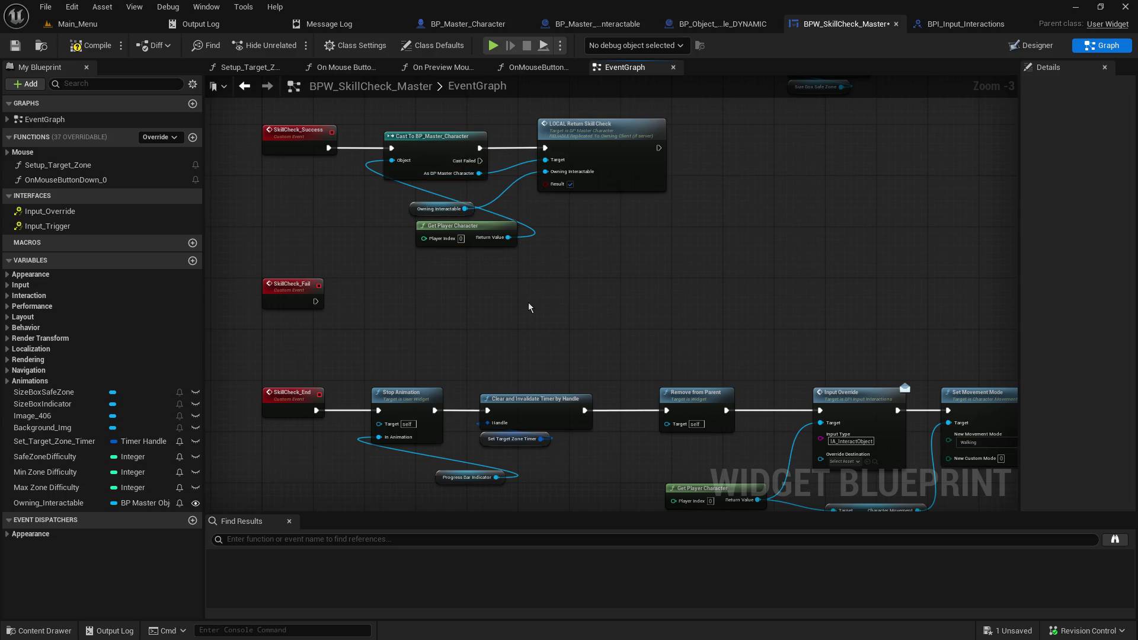
key("ctrl+v")
mouse_move(315, 302)
left_mouse_down()
mouse_move(481, 283)
mouse_move(425, 289)
mouse_move(429, 267)
left_mouse_up()
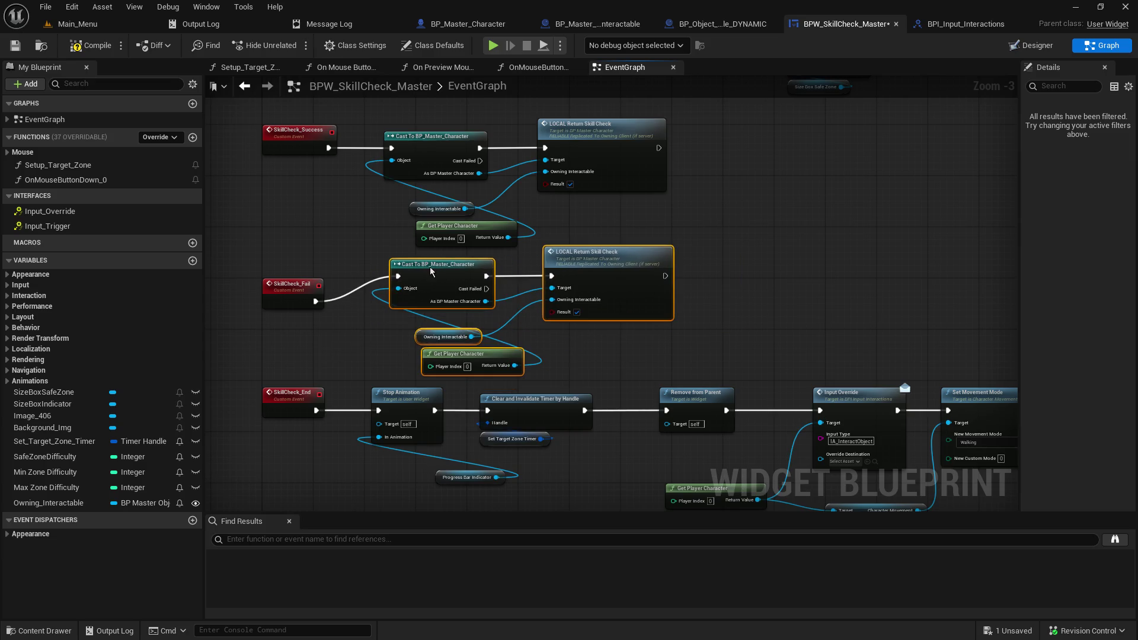
Step: Move the SkillCheck_End row down to space it from the Fail chain
scroll(355, 350, "down", 3)
left_click_drag(278, 244, 634, 317)
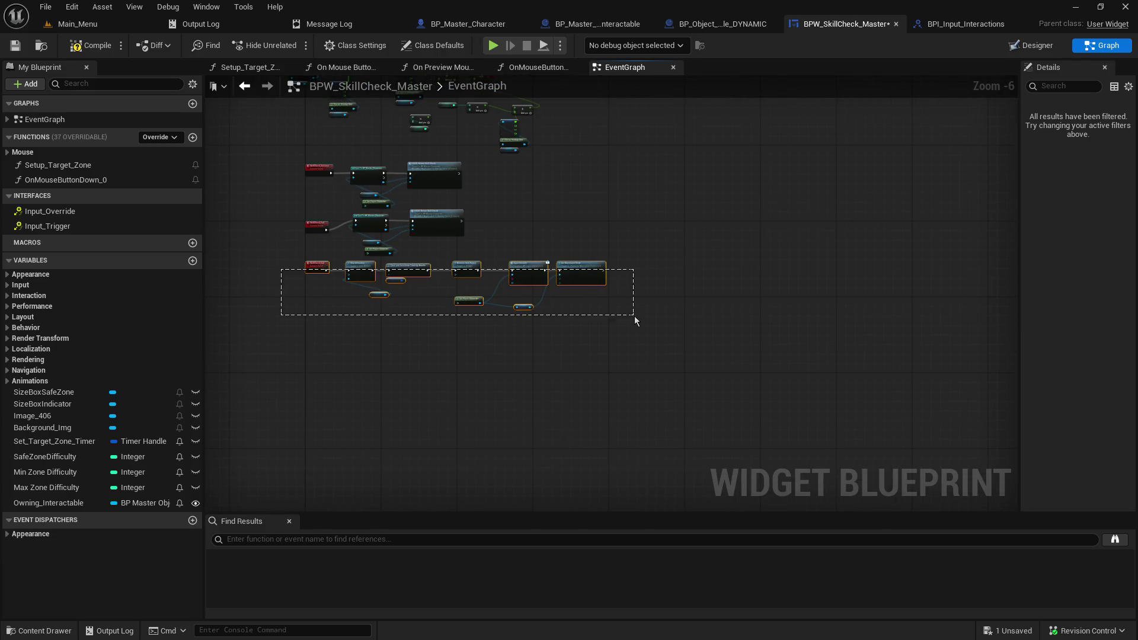
left_click_drag(318, 270, 320, 303)
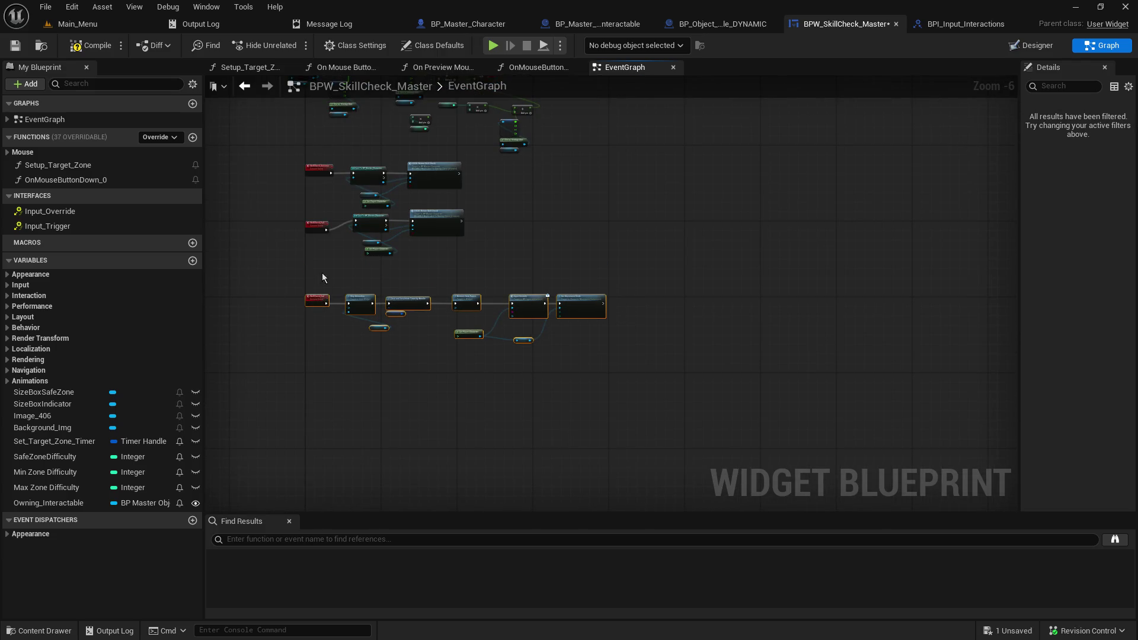
scroll(324, 279, "up", 4)
left_click_drag(343, 258, 651, 188)
left_click_drag(455, 157, 471, 266)
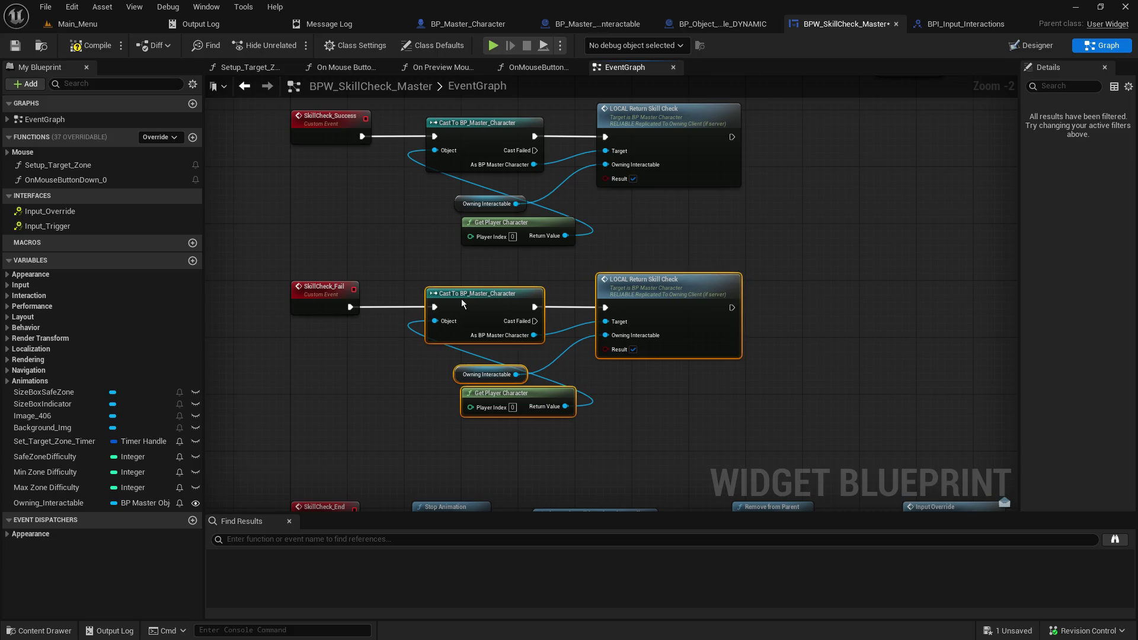
left_click(405, 249)
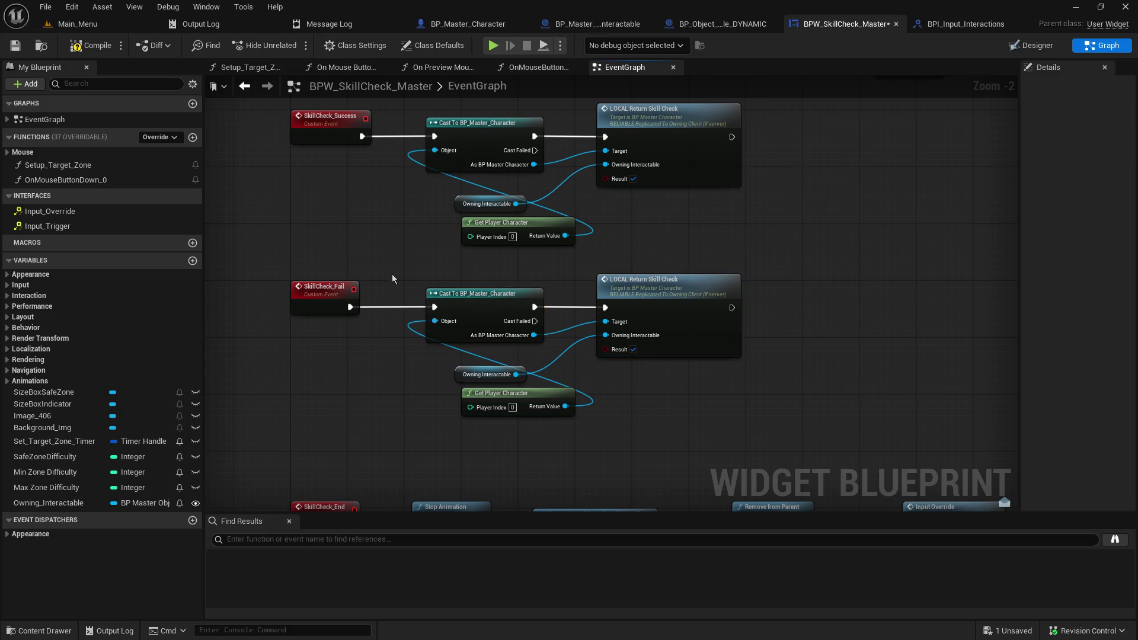
Step: Place Progress Bar Indicator under Stop Animation, then save and compile the widget blueprint
mouse_move(499, 296)
left_mouse_down()
mouse_move(394, 106)
mouse_move(377, 97)
left_mouse_up()
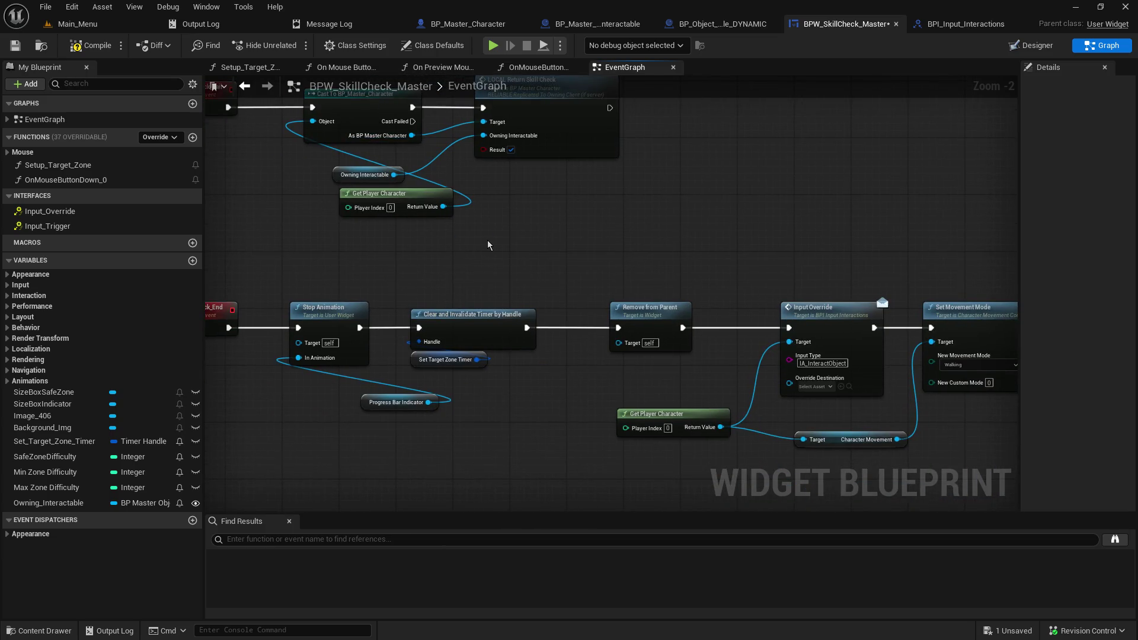
left_click_drag(495, 245, 605, 263)
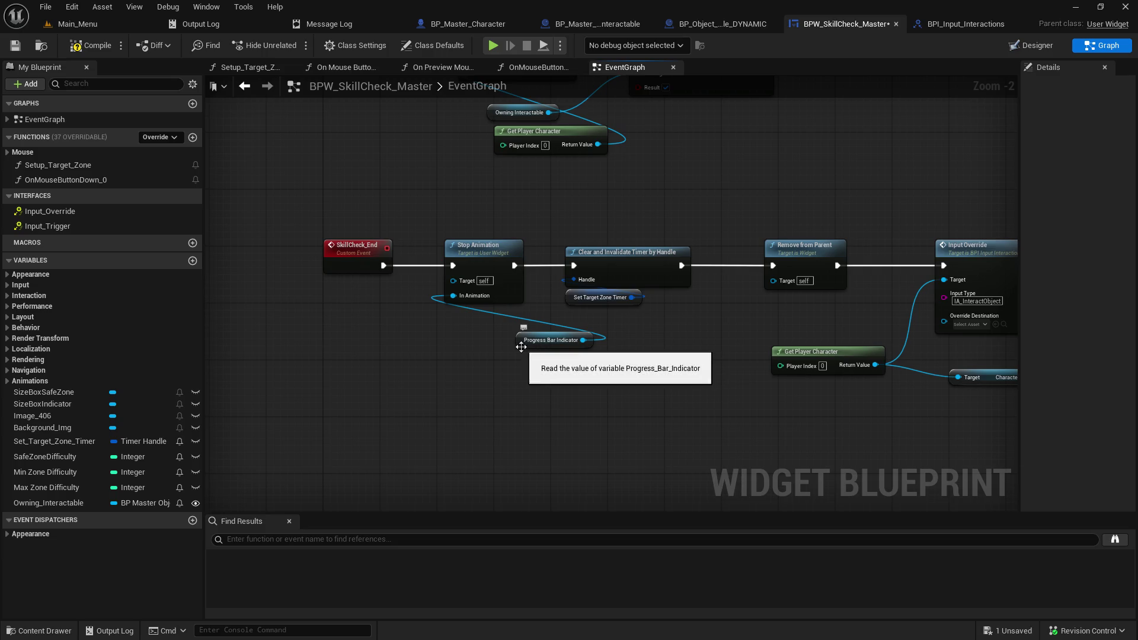
left_click_drag(540, 348, 476, 327)
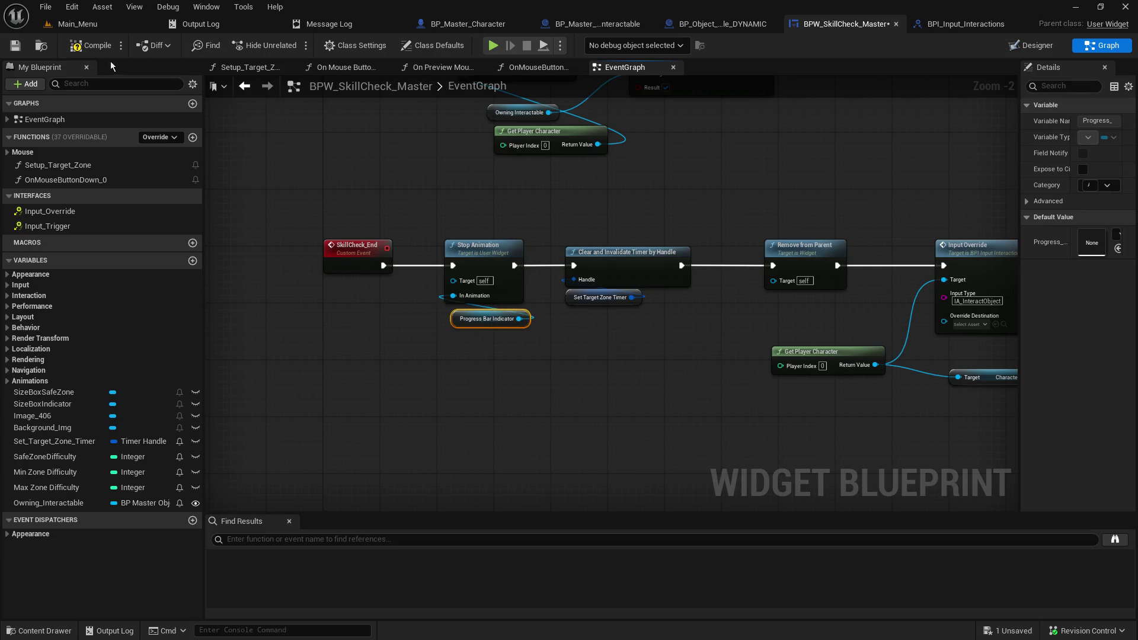
left_click(15, 45)
left_click(78, 49)
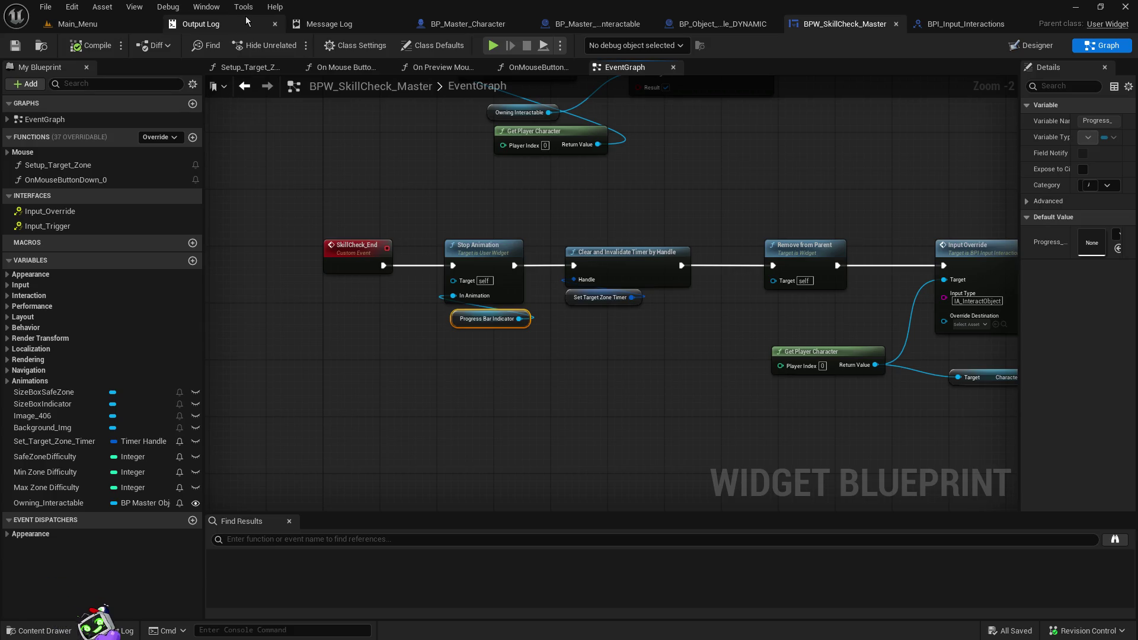
Step: Review the Success, Fail and End chains, then switch to BP_Master_Character's Player Inputs graph
mouse_move(702, 152)
left_mouse_down()
mouse_move(724, 453)
mouse_move(1015, 481)
mouse_move(1002, 494)
left_mouse_up()
left_click_drag(761, 332, 851, 54)
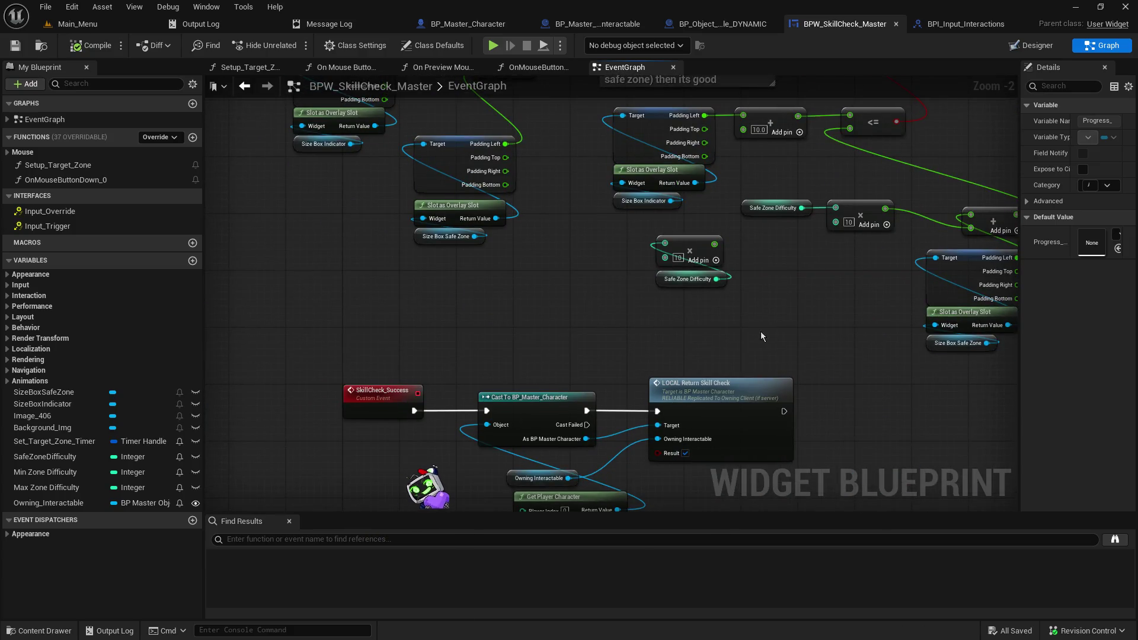
mouse_move(556, 371)
left_mouse_down()
mouse_move(568, 121)
mouse_move(569, 178)
left_mouse_up()
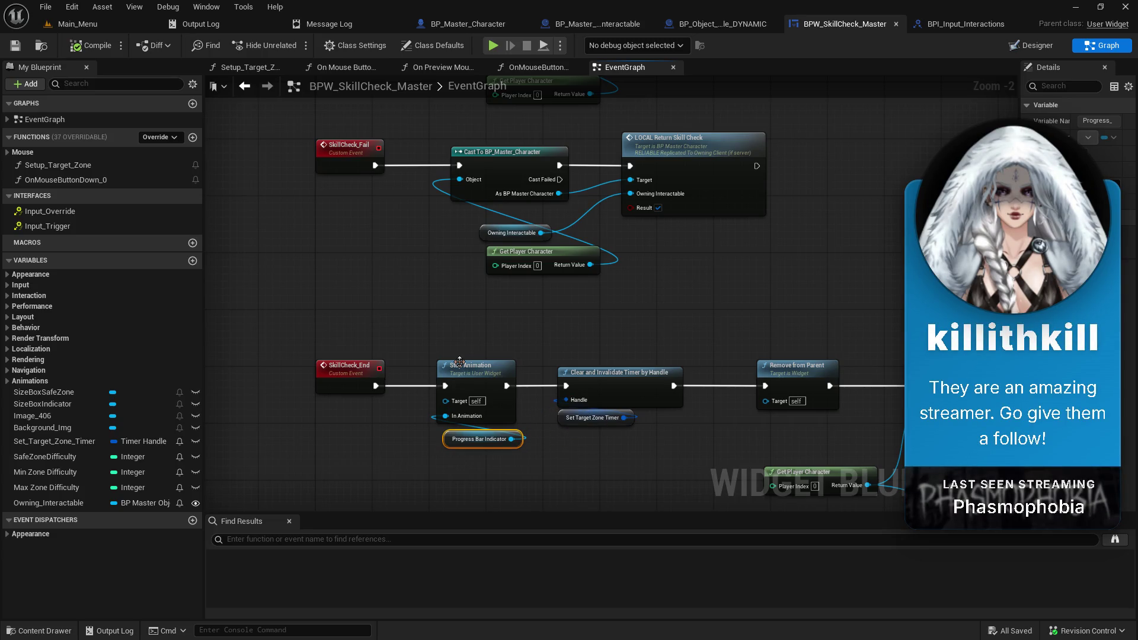
mouse_move(520, 175)
left_mouse_down()
mouse_move(424, 402)
mouse_move(419, 532)
mouse_move(505, 568)
left_mouse_up()
mouse_move(610, 290)
left_mouse_down()
mouse_move(575, 412)
mouse_move(529, 454)
left_mouse_up()
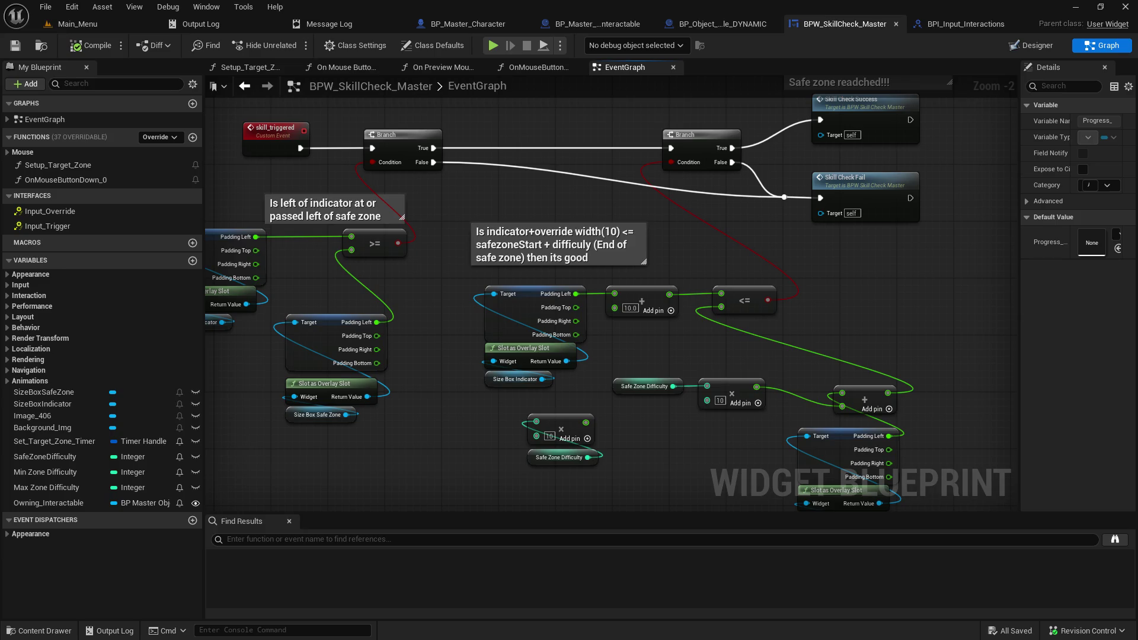
scroll(505, 272, "down", 2)
mouse_move(427, 238)
left_mouse_down()
mouse_move(474, 119)
mouse_move(462, 47)
left_mouse_up()
left_click_drag(902, 494, 853, 498)
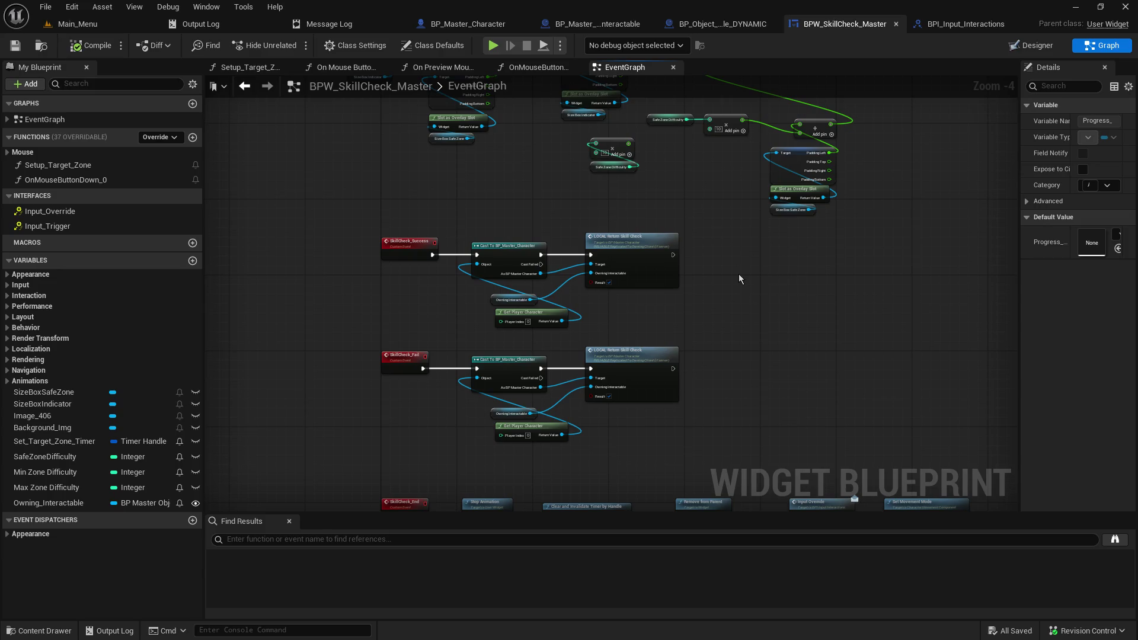
scroll(433, 298, "up", 2)
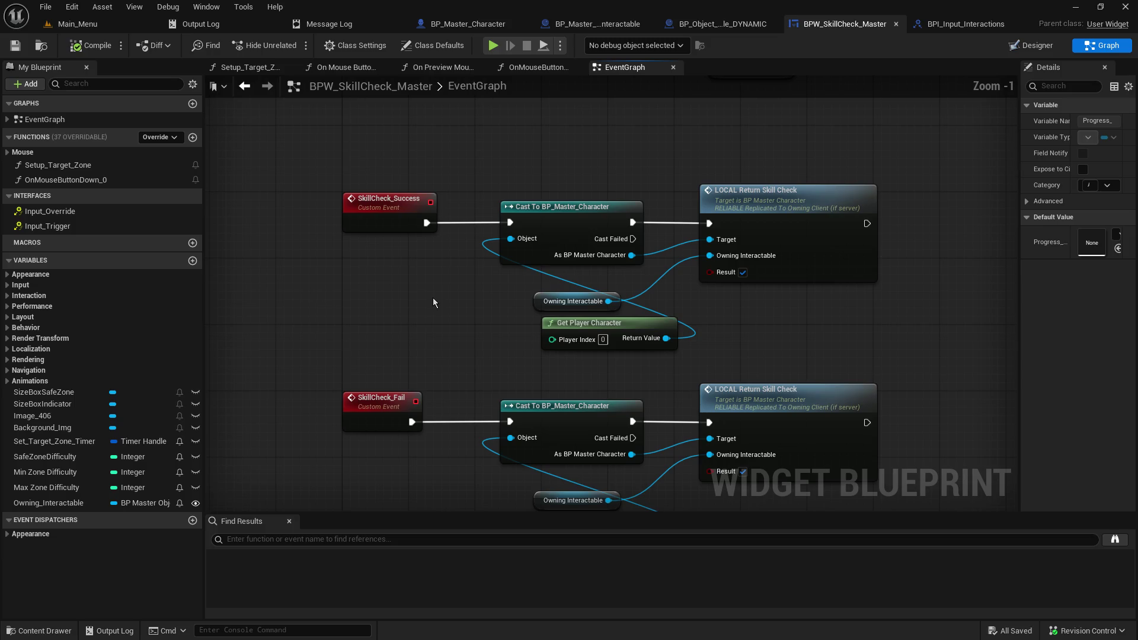
left_click(456, 25)
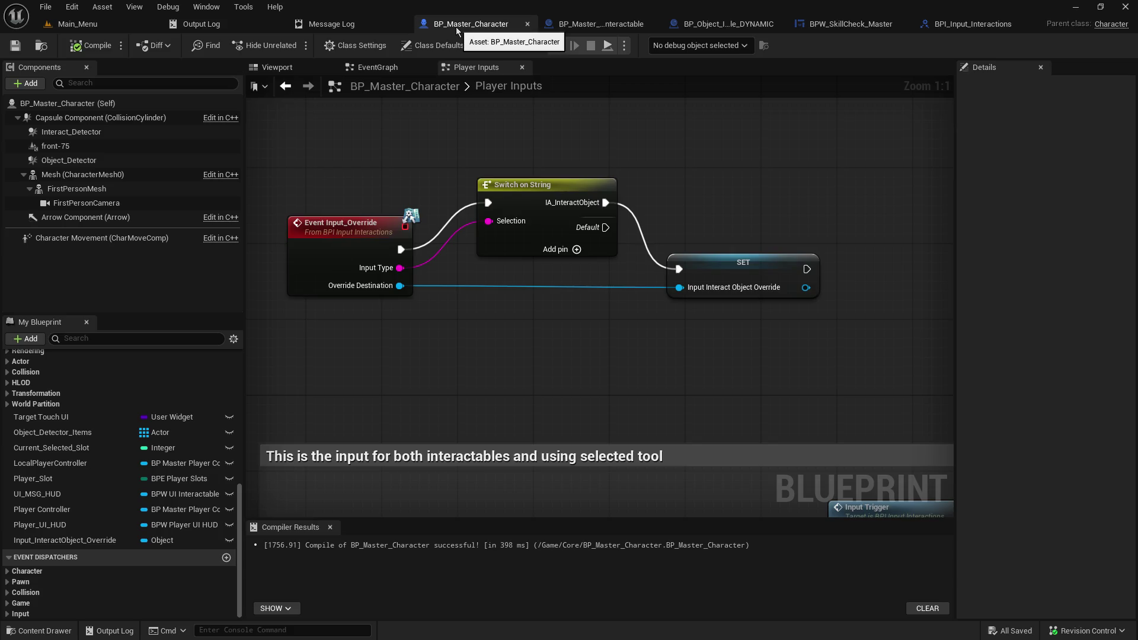
Step: From BP_Master_Character's main graph, jump to the SR_Handle_SkillCheck_Result event in BP_Master_Object_Interactable
left_click(364, 69)
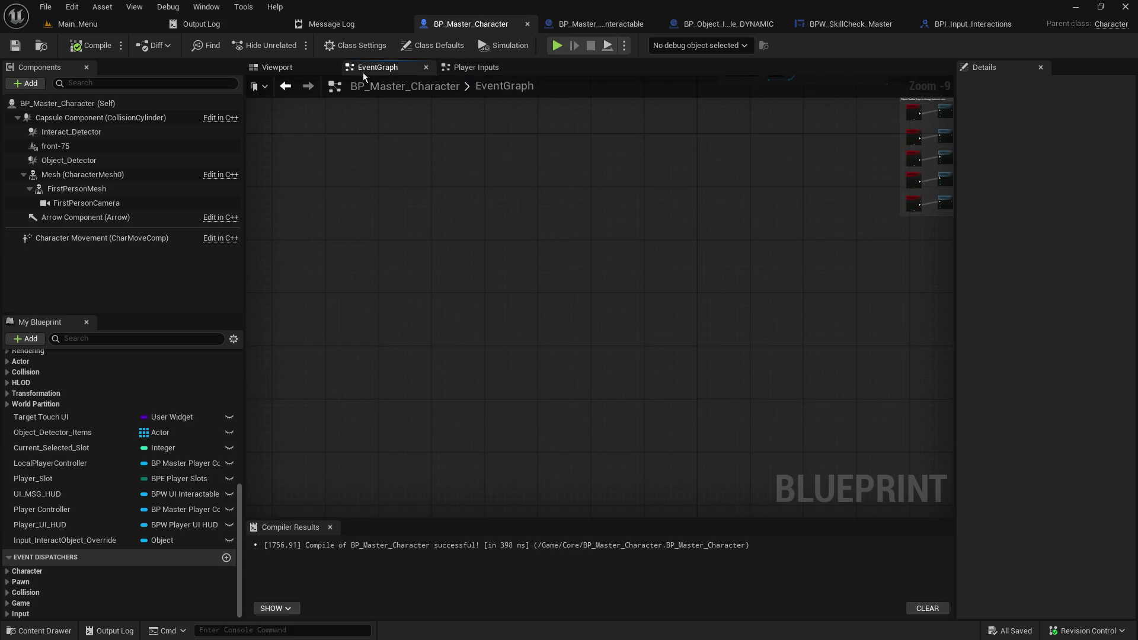
scroll(658, 244, "down", 2)
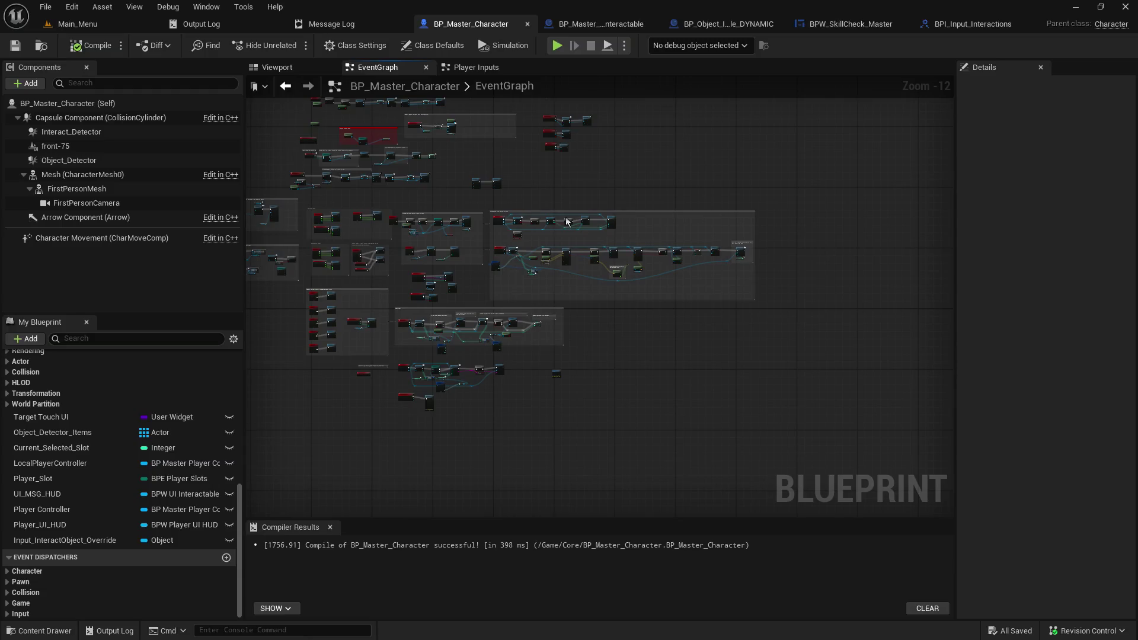
scroll(508, 261, "up", 9)
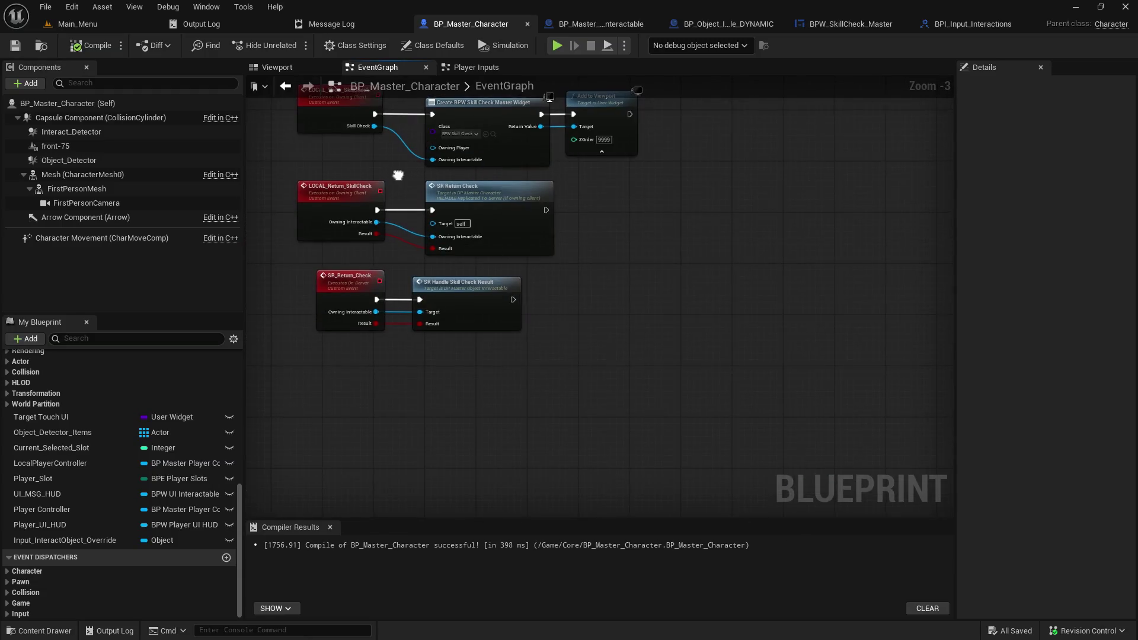
left_click_drag(508, 261, 492, 224)
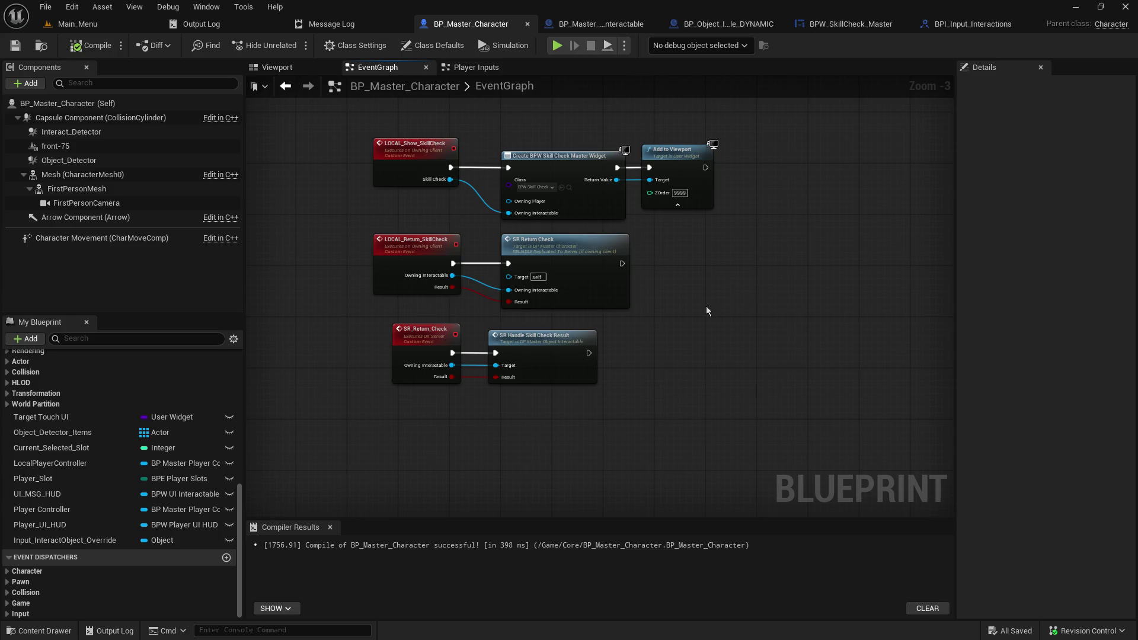
left_click_drag(627, 415, 624, 339)
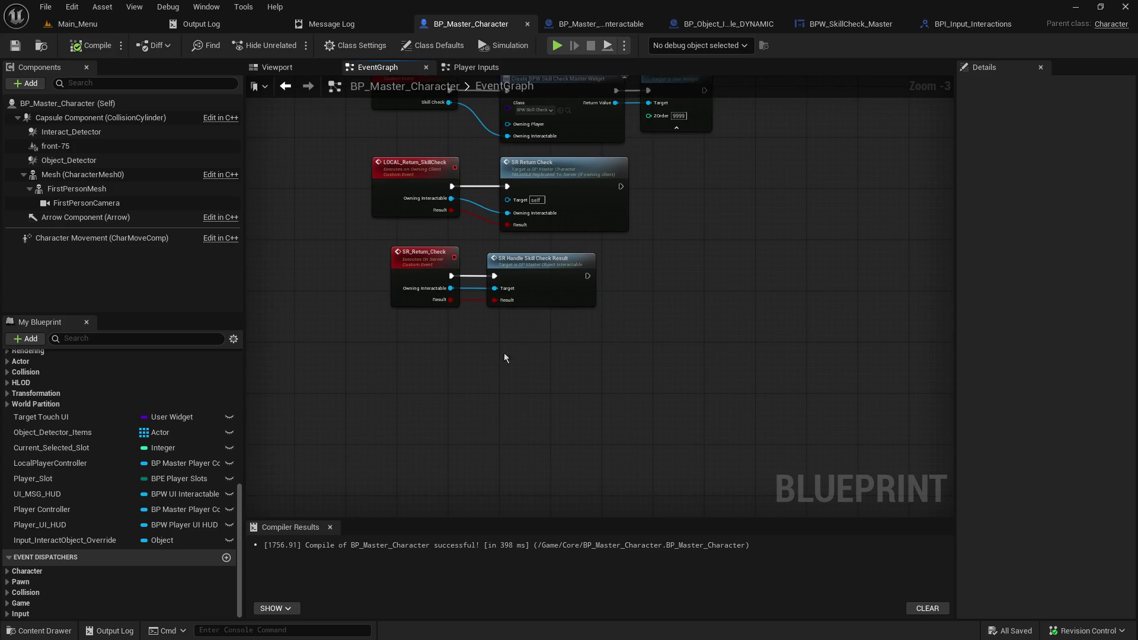
scroll(478, 354, "up", 2)
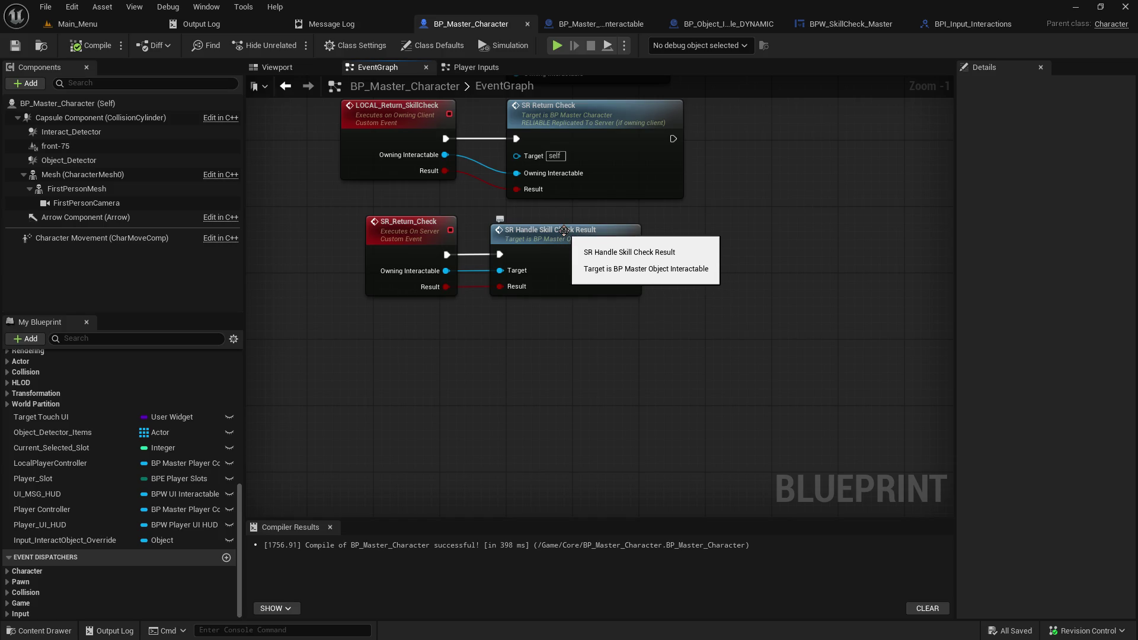
double_click(564, 230)
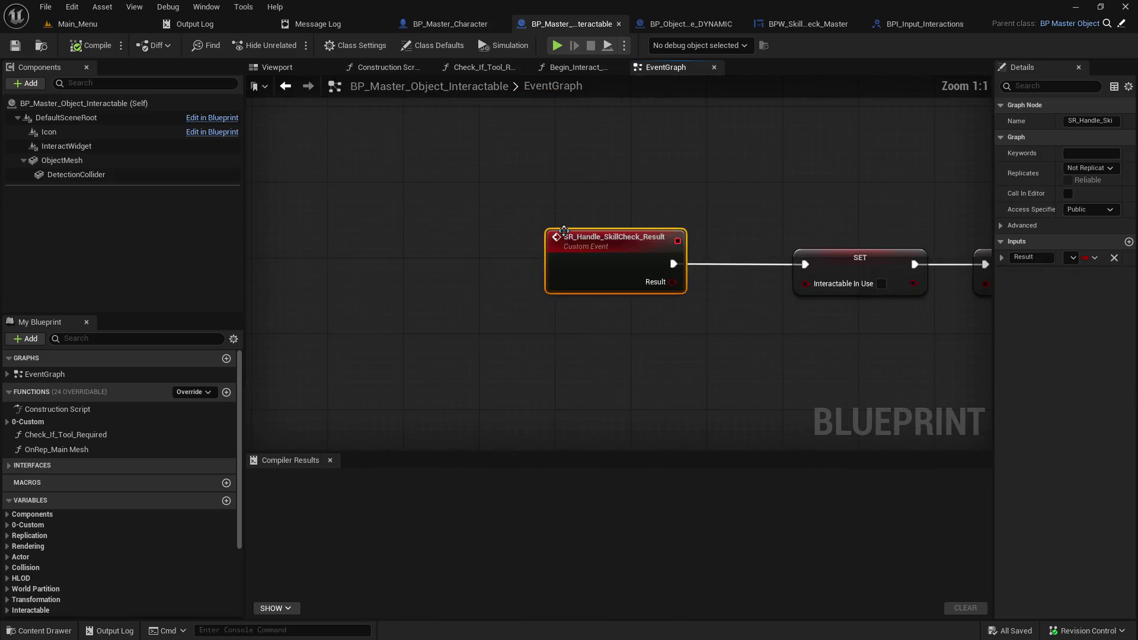
Step: Check the handler's Boolean Result output, then shift both SET nodes further right
left_click_drag(771, 361, 496, 350)
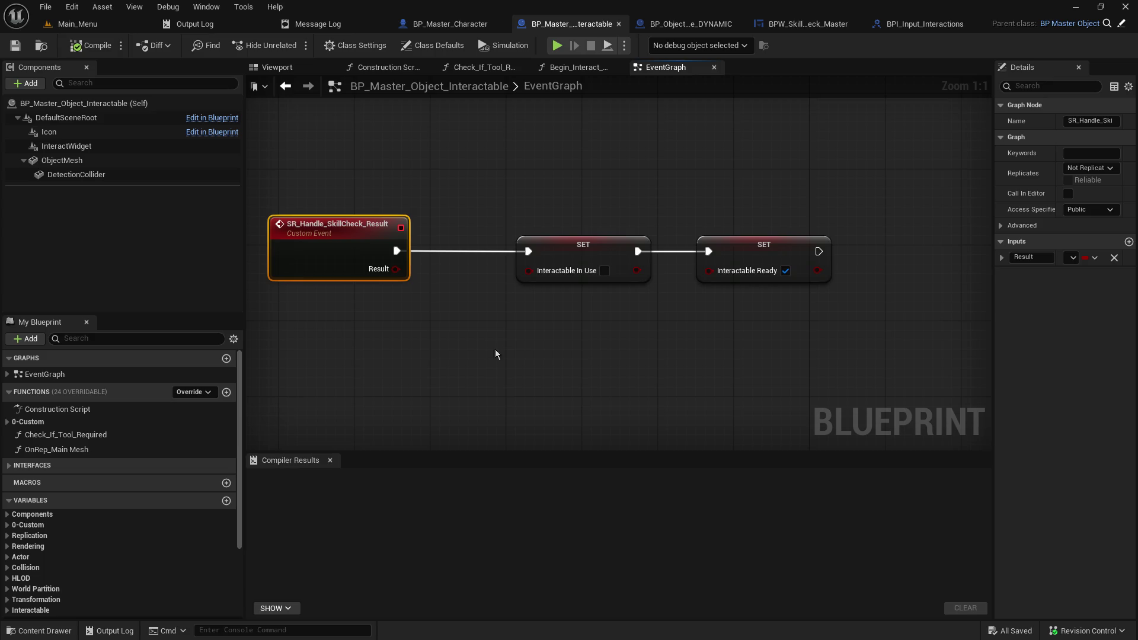
left_click_drag(395, 269, 438, 328)
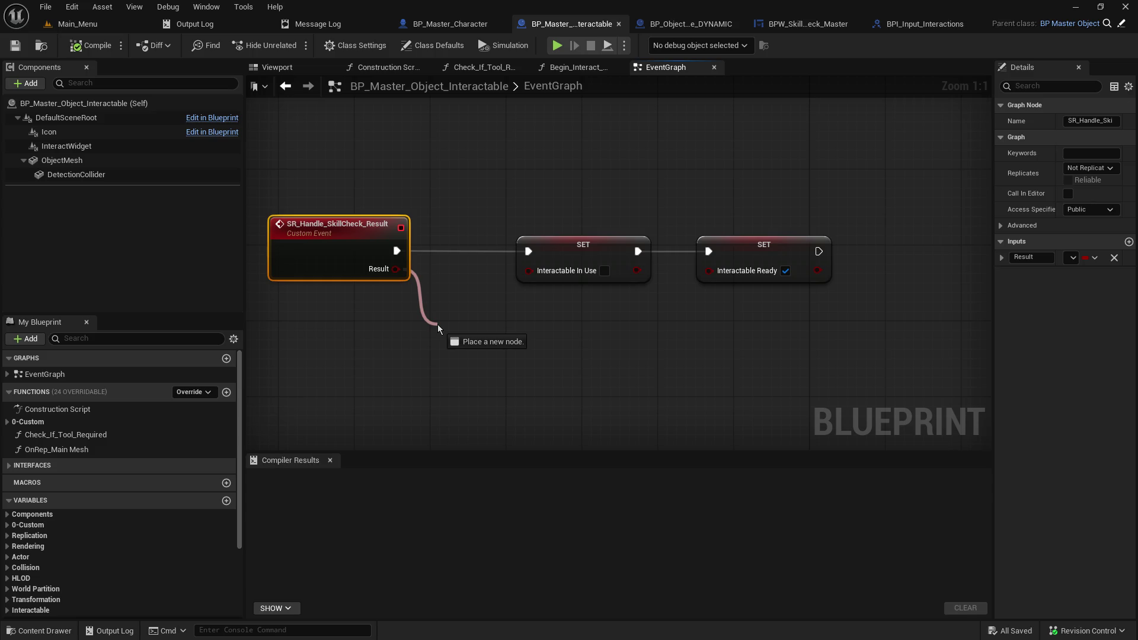
left_click_drag(437, 325, 437, 324)
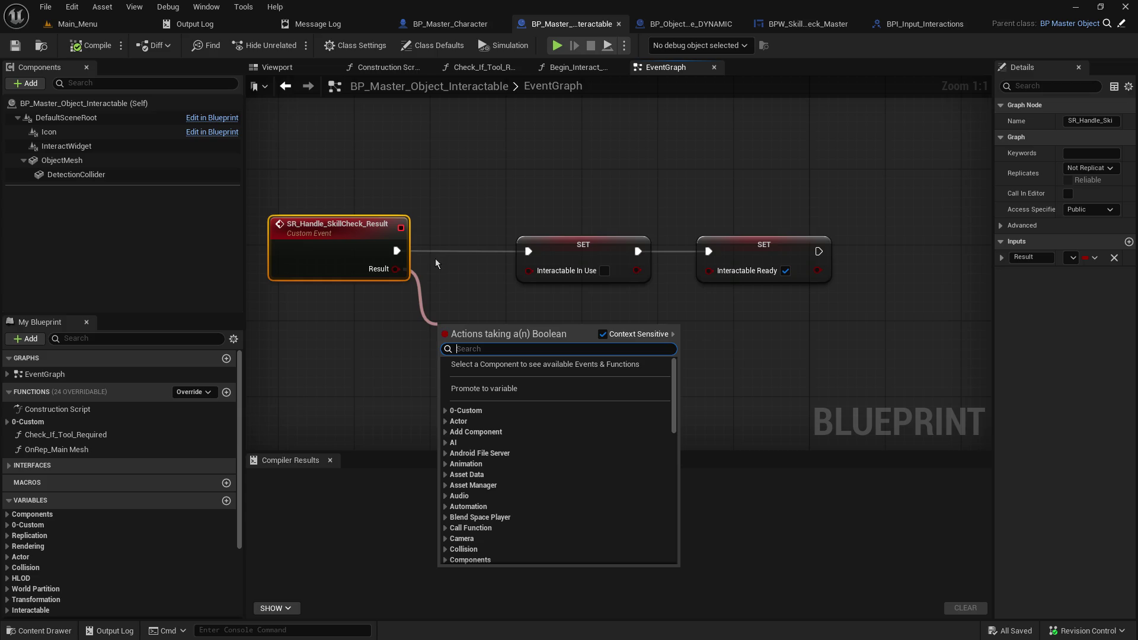
left_click(438, 198)
mouse_move(508, 183)
left_mouse_down()
mouse_move(674, 261)
mouse_move(723, 263)
left_mouse_up()
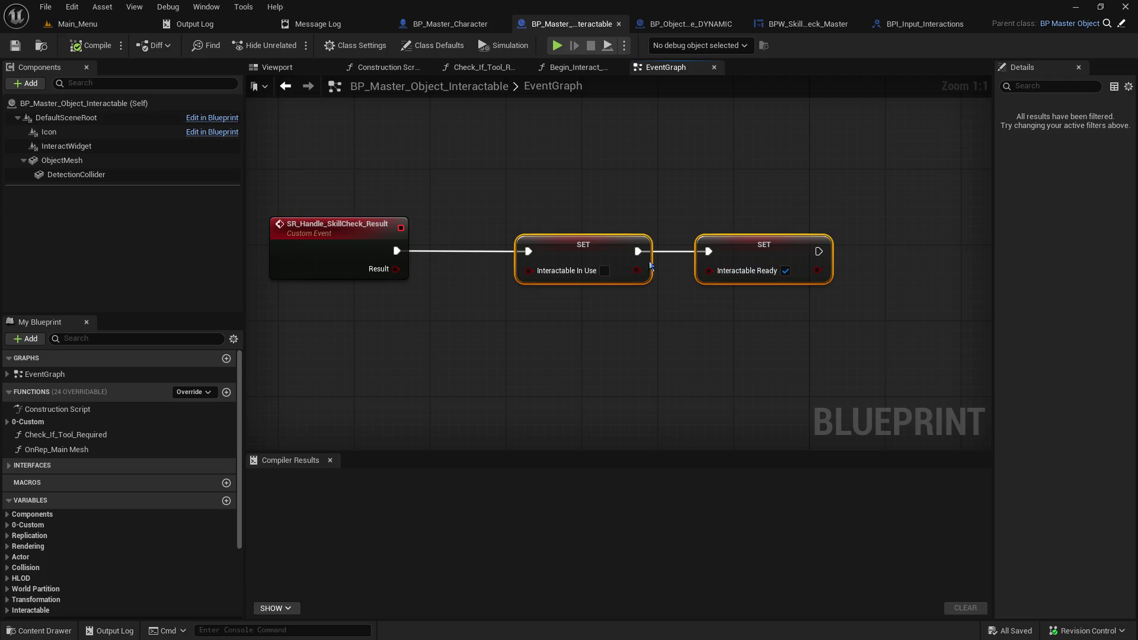
left_click_drag(610, 250, 688, 247)
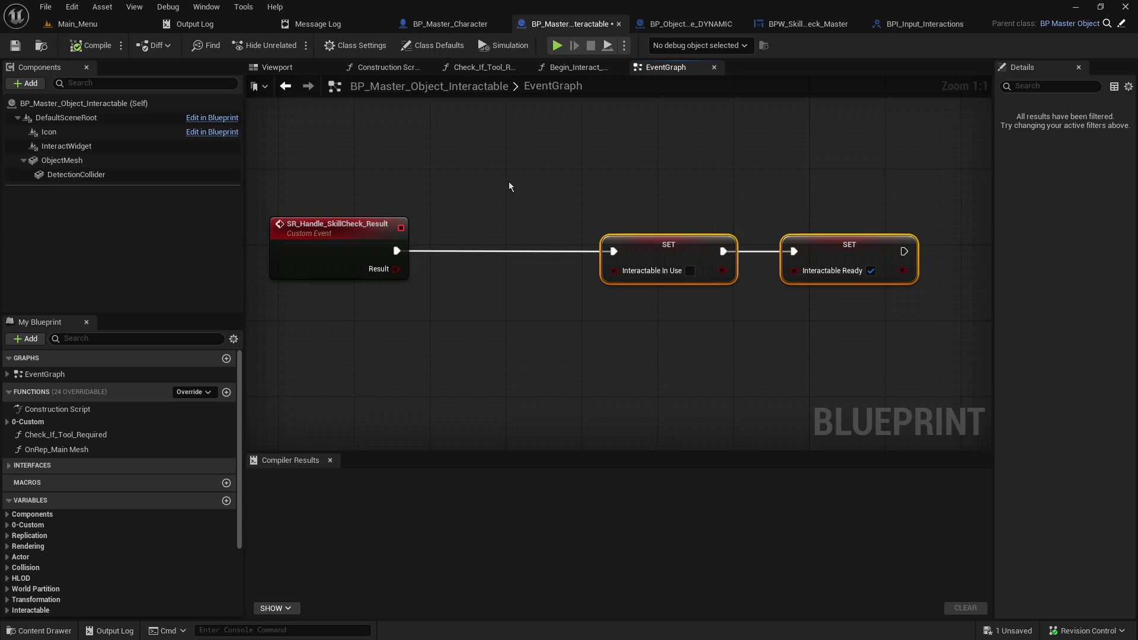
Step: Pull both SET nodes back beside SR_Handle_SkillCheck_Result, save the blueprint, and return to BPW_SkillCheck_Master
left_click_drag(509, 187, 539, 186)
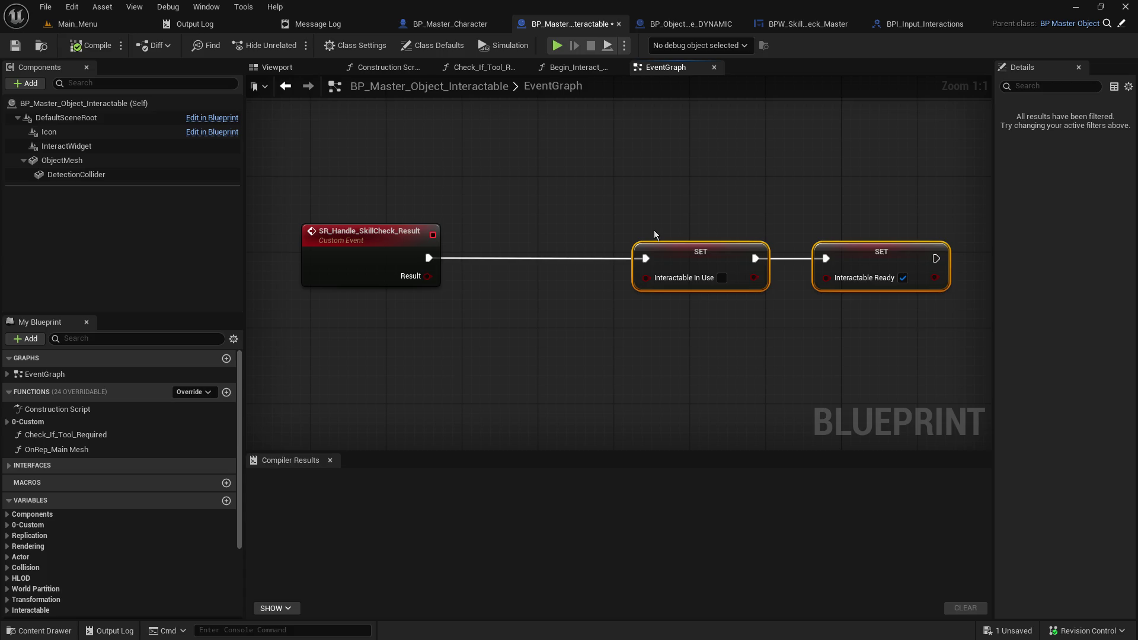
left_click(654, 231)
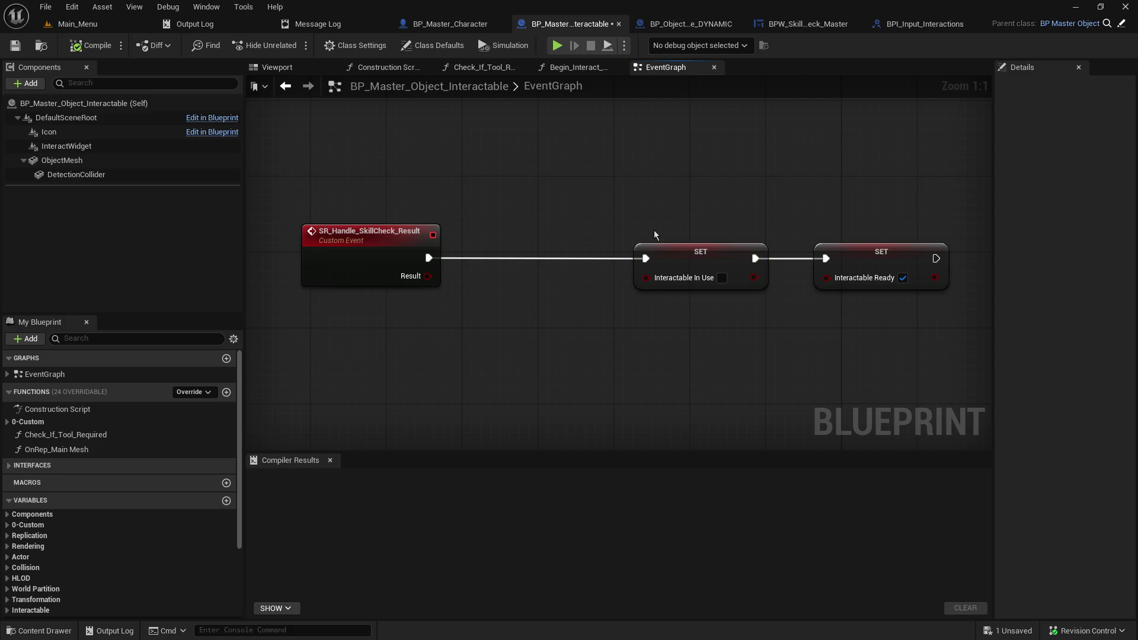
left_click_drag(654, 235, 830, 300)
left_click_drag(665, 267, 529, 267)
left_click(514, 202)
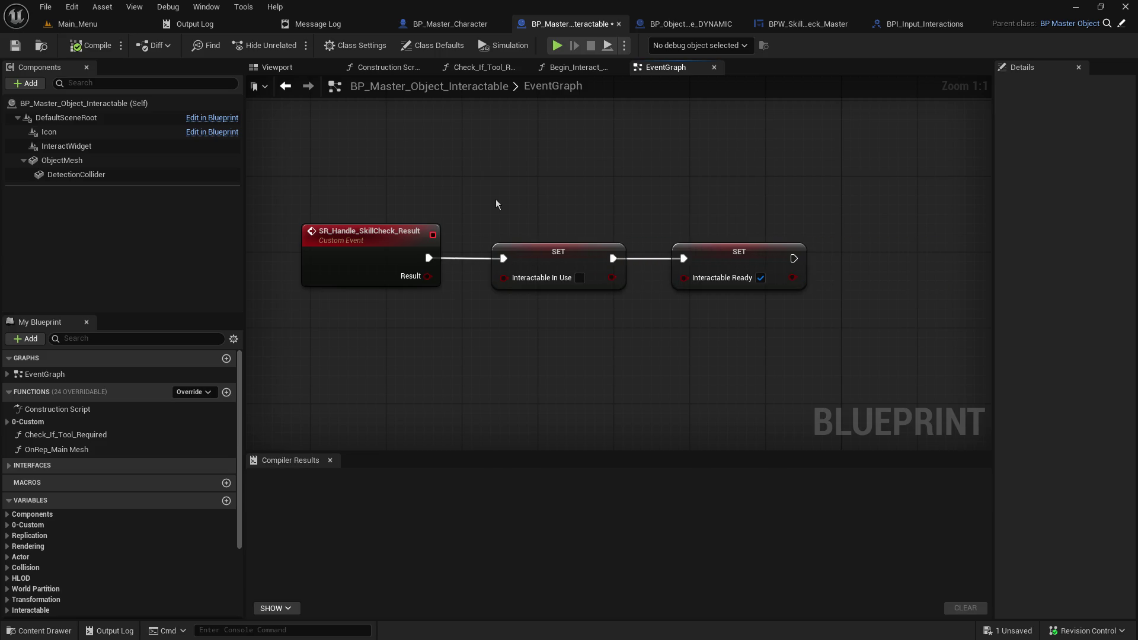
left_click(15, 46)
left_click(801, 24)
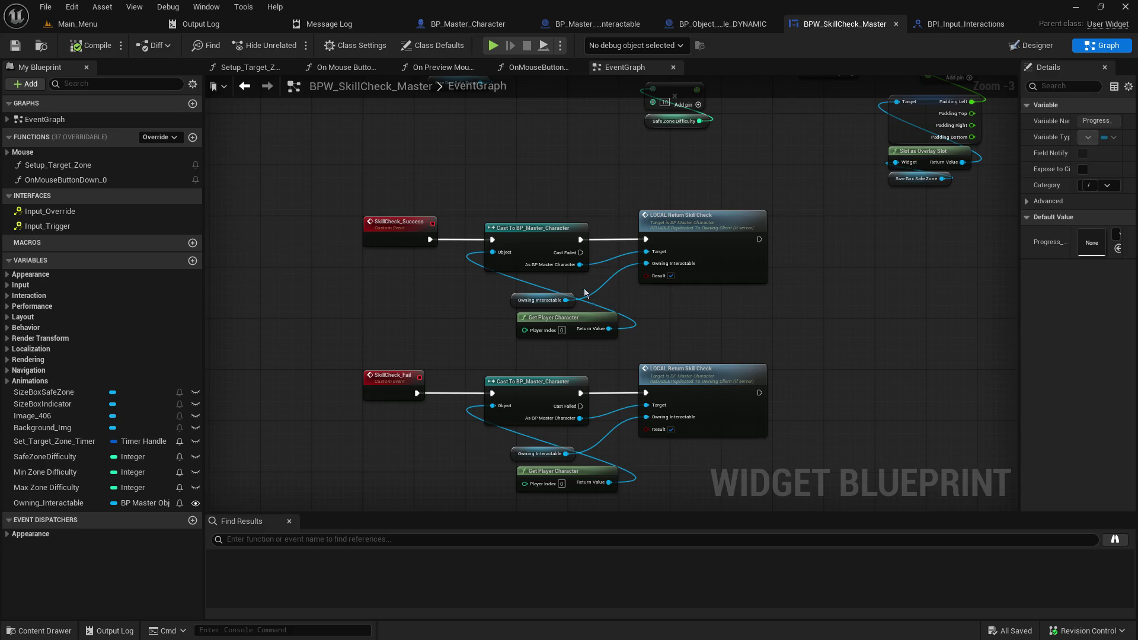
Step: Review the Success and Fail chains and nudge the Progress Bar Indicator getter beside SkillCheck_End's Stop Animation
left_click_drag(588, 207, 678, 250)
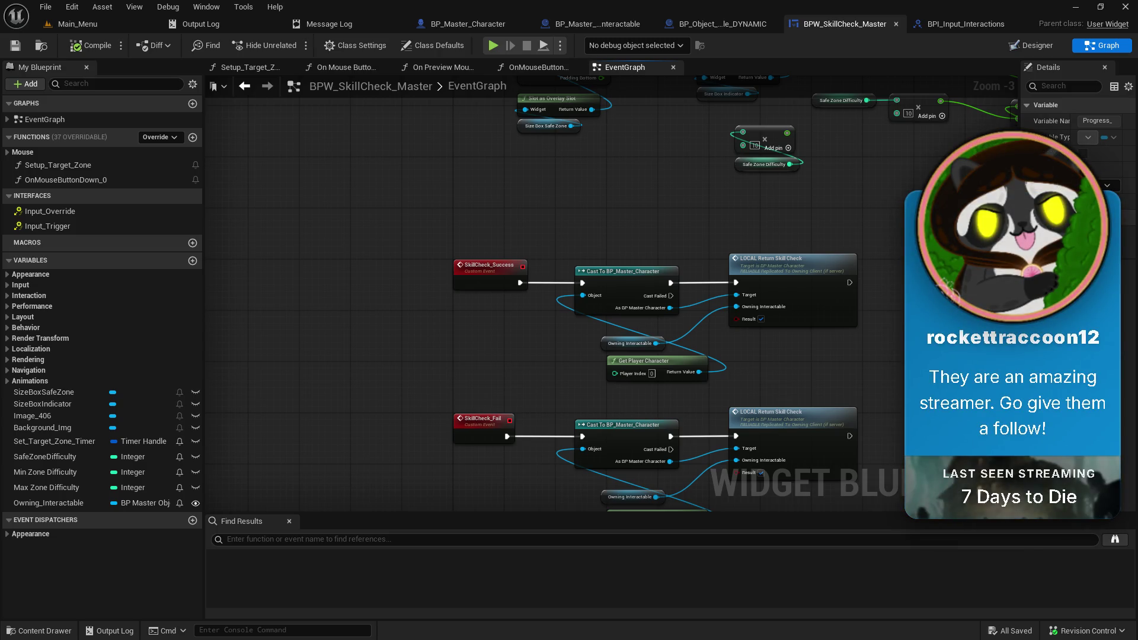
left_click_drag(796, 228, 604, 144)
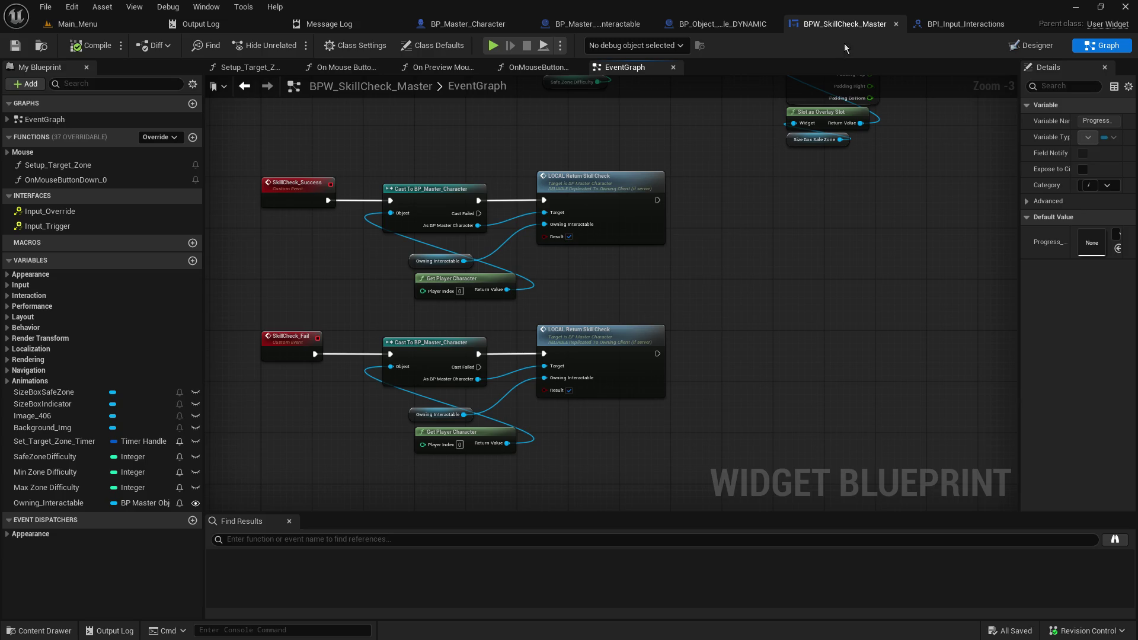
mouse_move(312, 254)
left_mouse_down()
mouse_move(362, 76)
mouse_move(337, 134)
left_mouse_up()
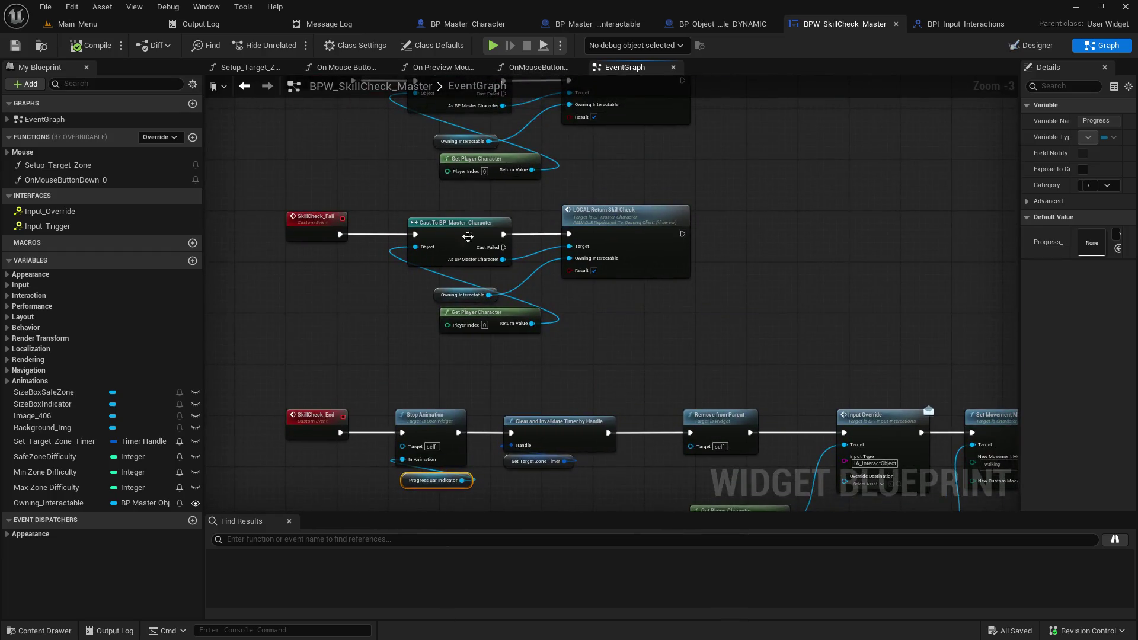
left_click_drag(400, 485, 394, 478)
left_click(565, 367)
mouse_move(639, 303)
left_mouse_down()
mouse_move(776, 299)
mouse_move(756, 367)
left_mouse_up()
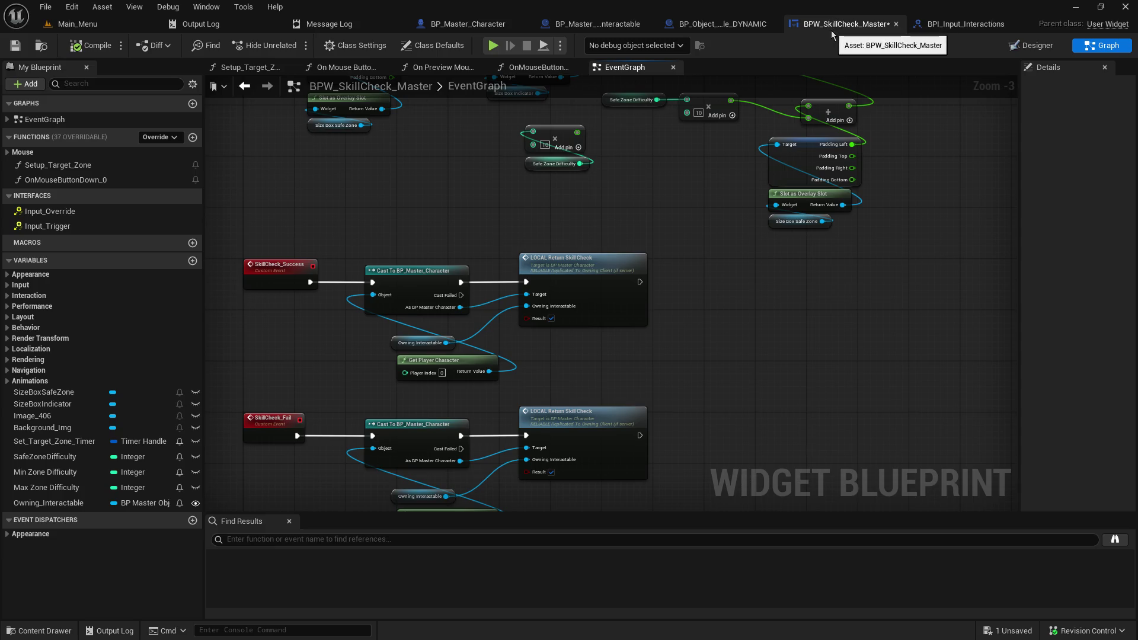
mouse_move(623, 204)
left_mouse_down()
mouse_move(643, 464)
mouse_move(790, 479)
mouse_move(593, 592)
left_mouse_up()
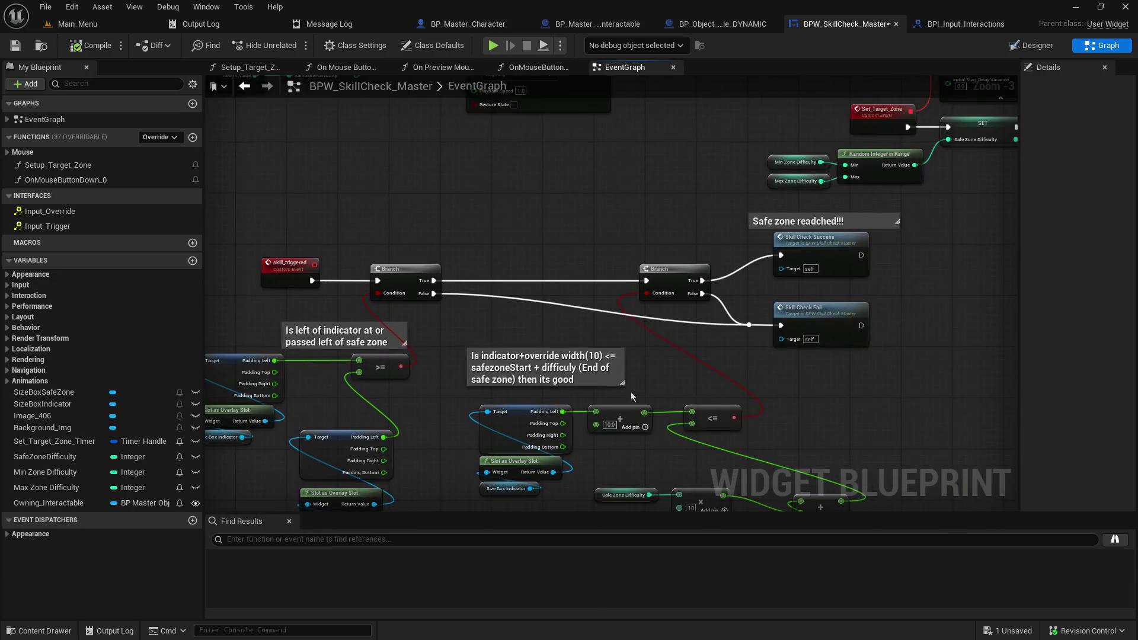
Step: Zoom out the widget graph and move the main node group to the right
scroll(516, 358, "down", 4)
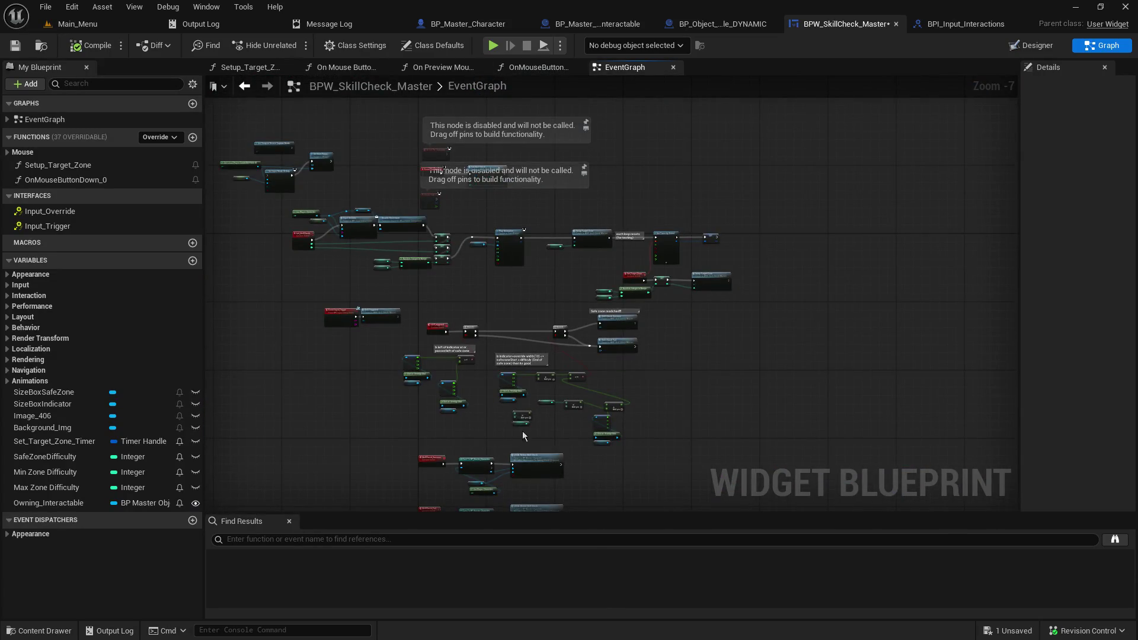
left_click_drag(435, 292, 640, 334)
mouse_move(389, 121)
left_mouse_down()
mouse_move(565, 230)
mouse_move(597, 234)
left_mouse_up()
left_click_drag(650, 261, 545, 192)
mouse_move(377, 180)
left_mouse_down()
mouse_move(824, 282)
mouse_move(835, 275)
left_mouse_up()
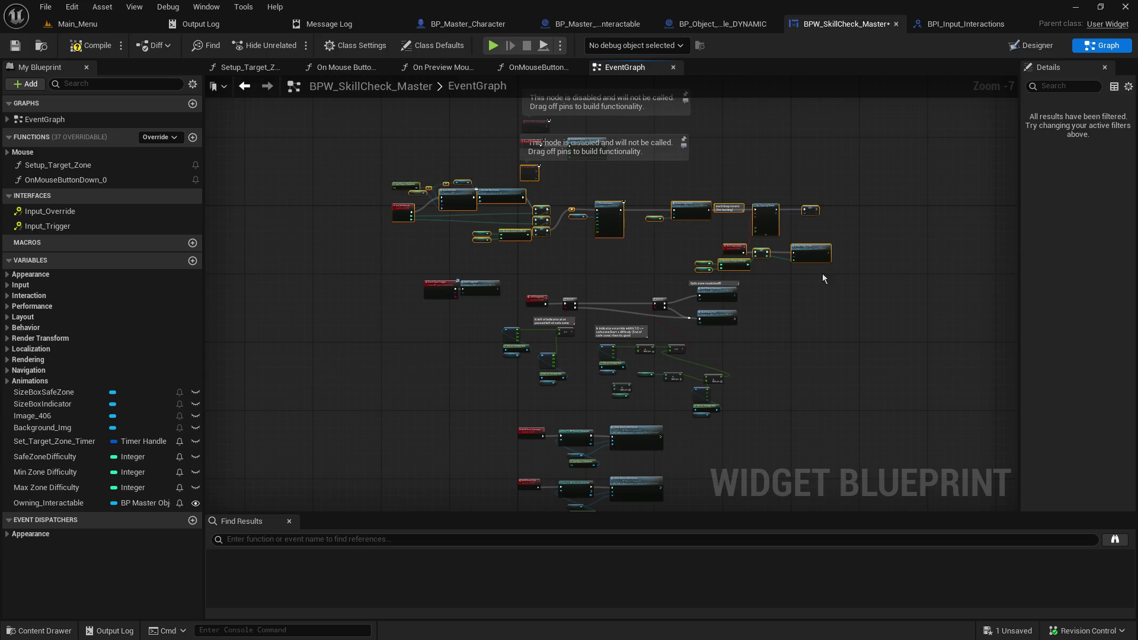
left_click(373, 197)
left_click_drag(370, 194, 673, 242)
mouse_move(369, 194)
left_mouse_down()
mouse_move(881, 289)
mouse_move(899, 277)
left_mouse_up()
left_click_drag(426, 213, 529, 230)
left_click(498, 255)
Step: Move the lower node groups down and the two top-left event nodes right
mouse_move(602, 310)
left_mouse_down()
mouse_move(610, 279)
mouse_move(504, 316)
mouse_move(444, 252)
left_mouse_up()
scroll(425, 271, "up", 1)
mouse_move(488, 123)
left_mouse_down()
mouse_move(658, 249)
mouse_move(808, 457)
left_mouse_up()
left_click_drag(526, 141, 515, 188)
left_click(490, 180)
mouse_move(387, 121)
left_mouse_down()
mouse_move(481, 145)
mouse_move(445, 132)
mouse_move(518, 132)
left_mouse_up()
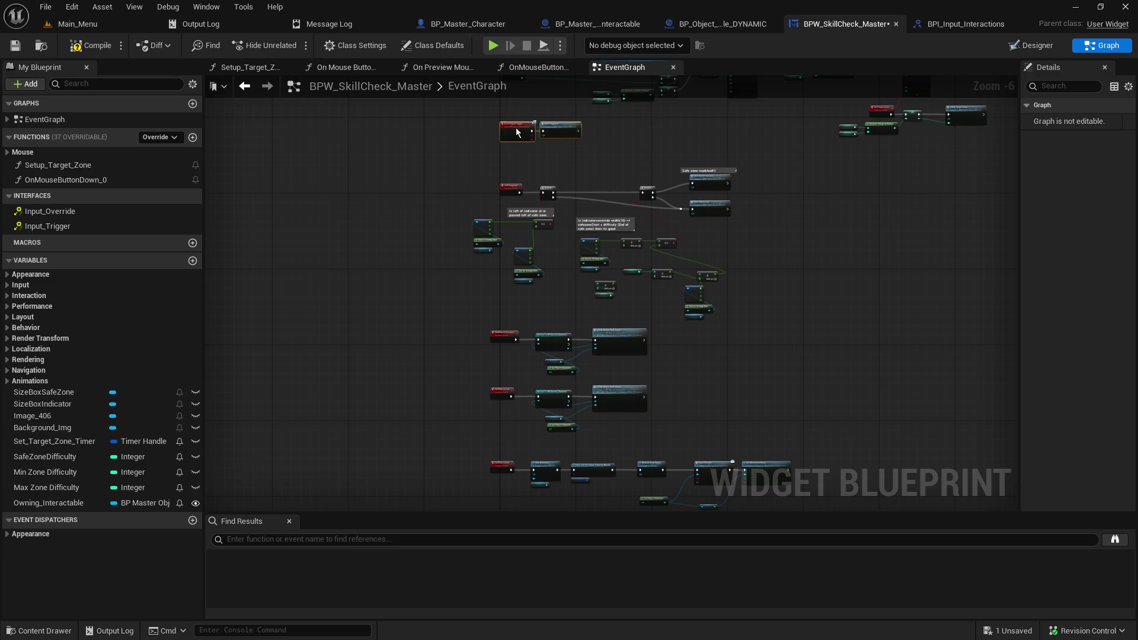
left_click(475, 171)
Step: Select the Success, Fail and End chains and shift them slightly right into alignment
mouse_move(474, 170)
left_mouse_down()
mouse_move(480, 234)
mouse_move(483, 196)
mouse_move(530, 208)
mouse_move(520, 196)
left_mouse_up()
left_click(466, 225)
mouse_move(498, 249)
left_mouse_down()
mouse_move(417, 122)
mouse_move(393, 147)
mouse_move(740, 297)
mouse_move(794, 400)
left_mouse_up()
left_click_drag(451, 102, 490, 146)
mouse_move(547, 194)
left_mouse_down()
mouse_move(841, 429)
mouse_move(837, 463)
left_mouse_up()
mouse_move(401, 169)
left_mouse_down()
mouse_move(475, 222)
mouse_move(506, 188)
left_mouse_up()
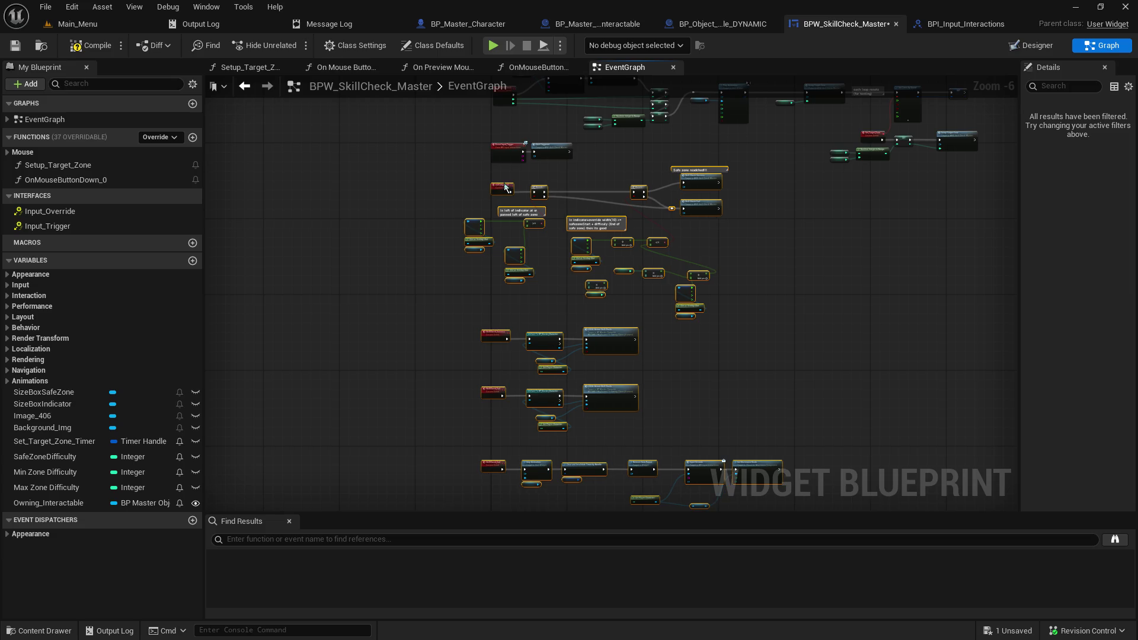
left_click(791, 314)
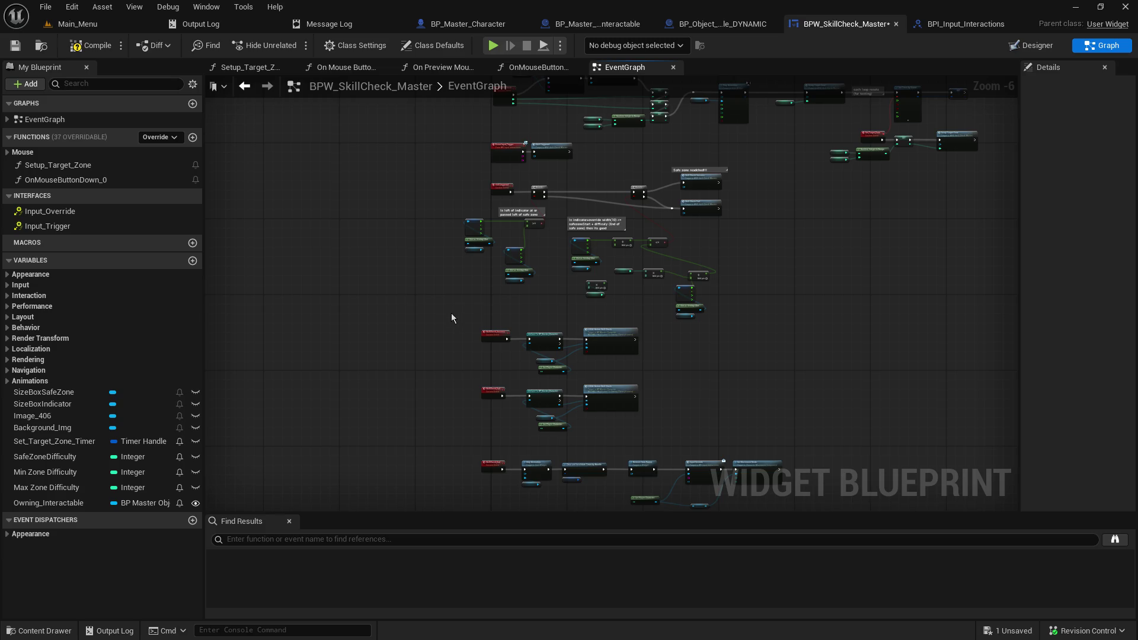
mouse_move(414, 323)
left_mouse_down()
mouse_move(416, 282)
mouse_move(332, 203)
mouse_move(712, 423)
left_mouse_up()
left_click(600, 205, "ctrl")
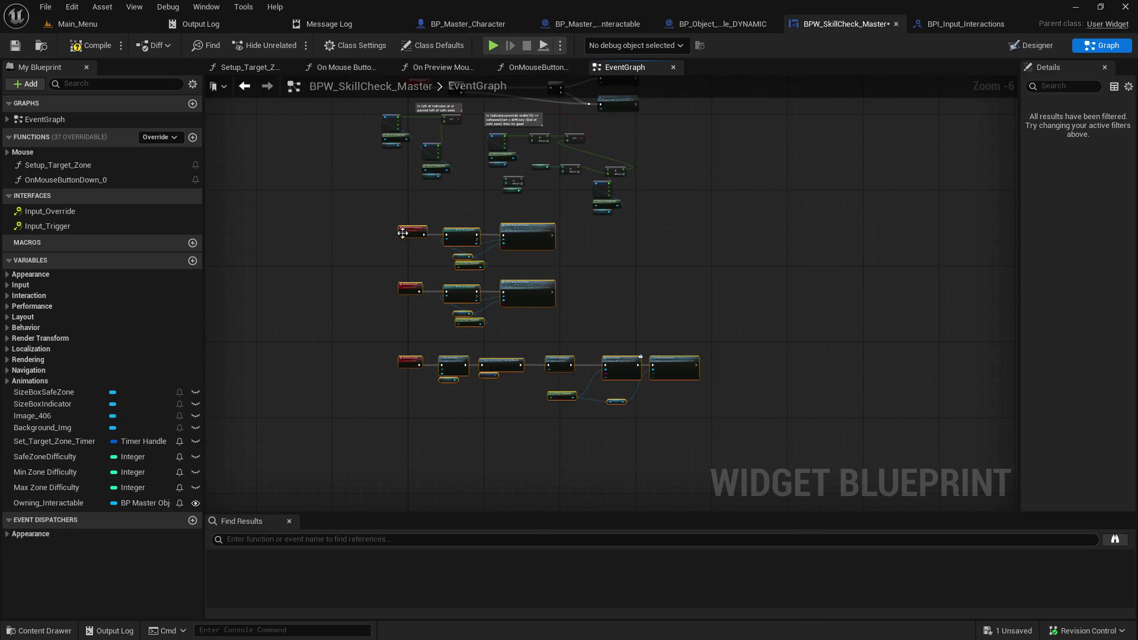
left_click_drag(523, 226, 531, 227)
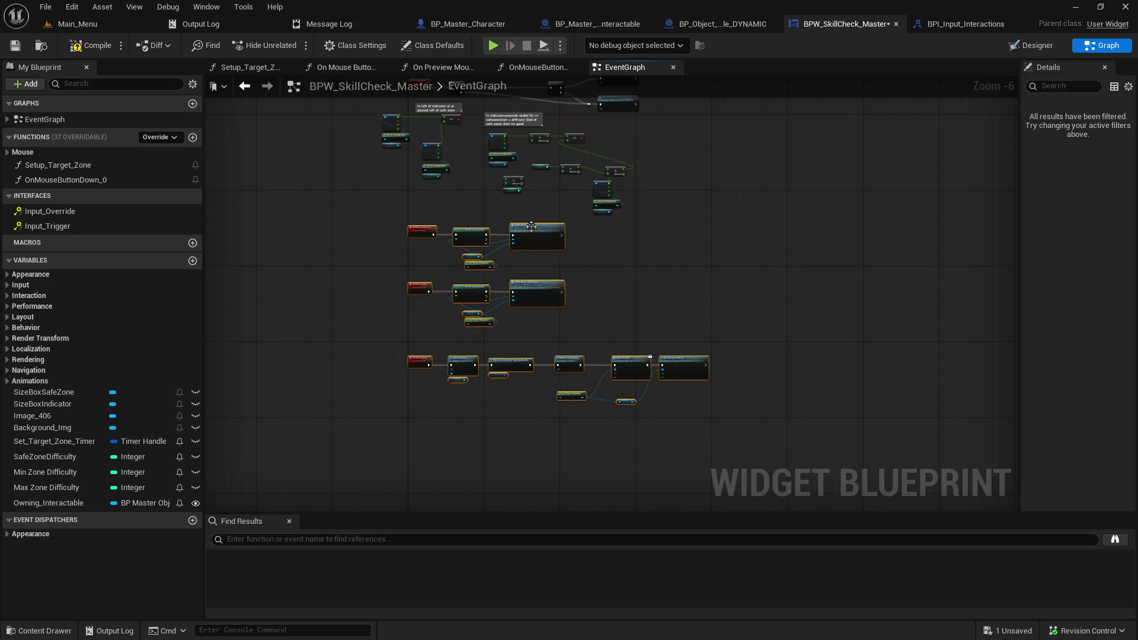
Step: Deselect the aligned chains, save BPW_SkillCheck_Master with Ctrl+S, and compile it
left_click(647, 250)
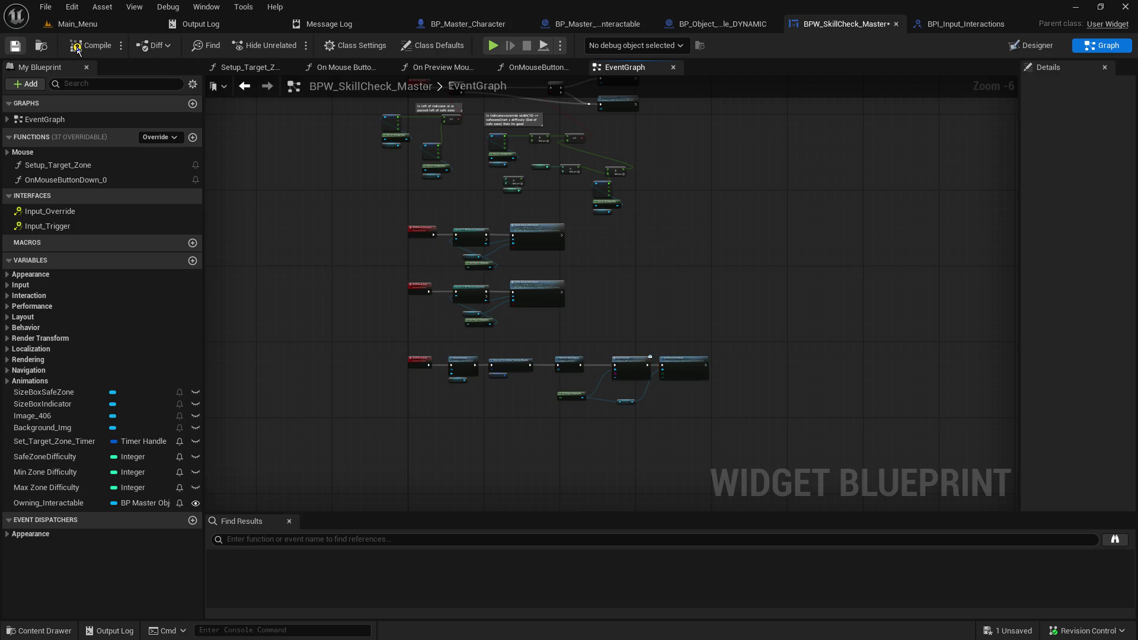
key("ctrl+s")
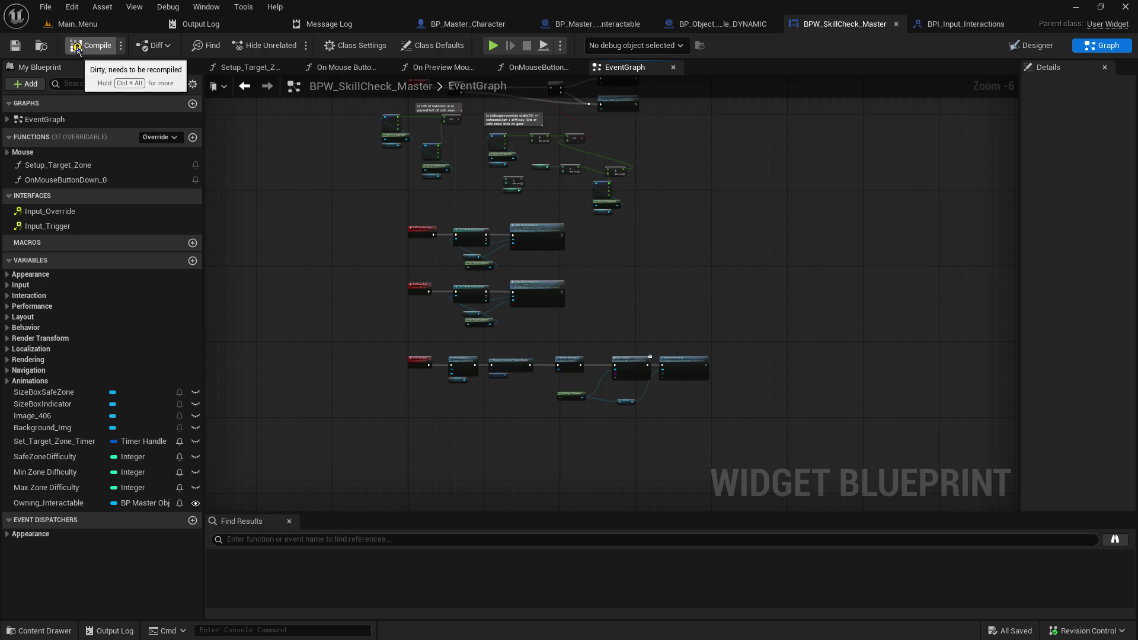
left_click(78, 47)
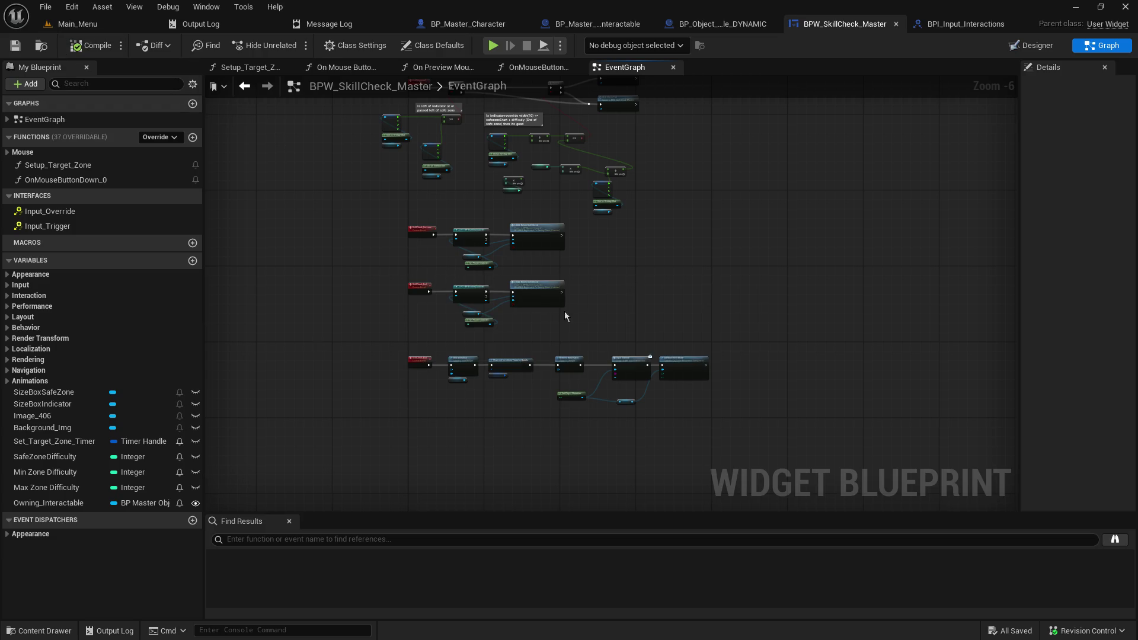
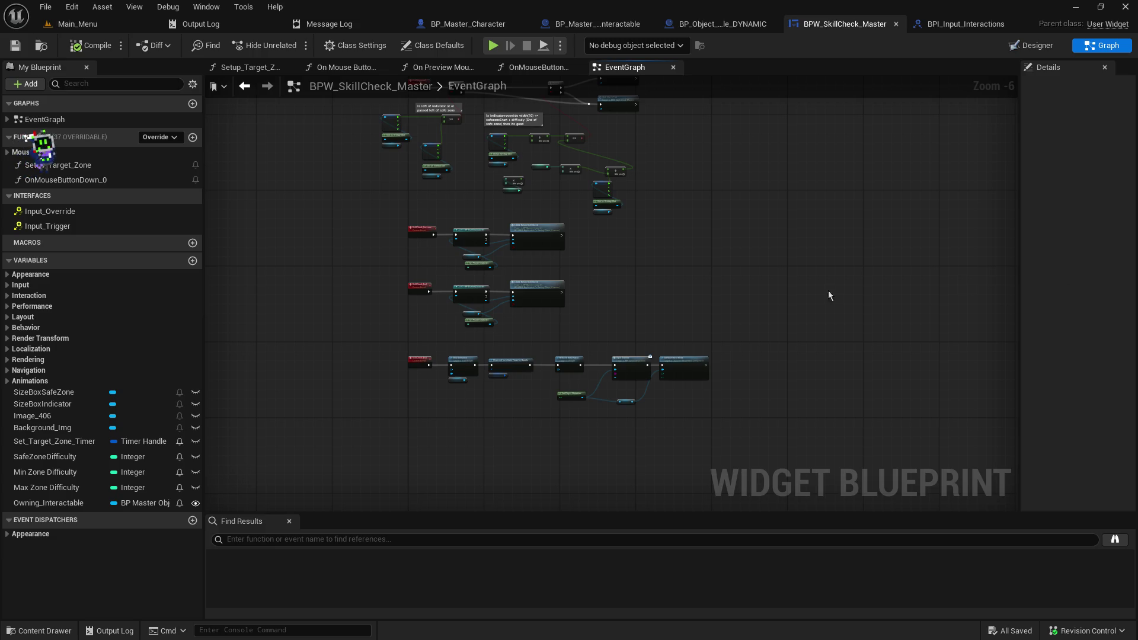
Step: Untick Result on the SkillCheck_Fail chain's LOCAL Return Skill Check node so it returns false
mouse_move(685, 270)
left_mouse_down()
mouse_move(634, 448)
mouse_move(670, 332)
left_mouse_up()
scroll(670, 332, "up", 4)
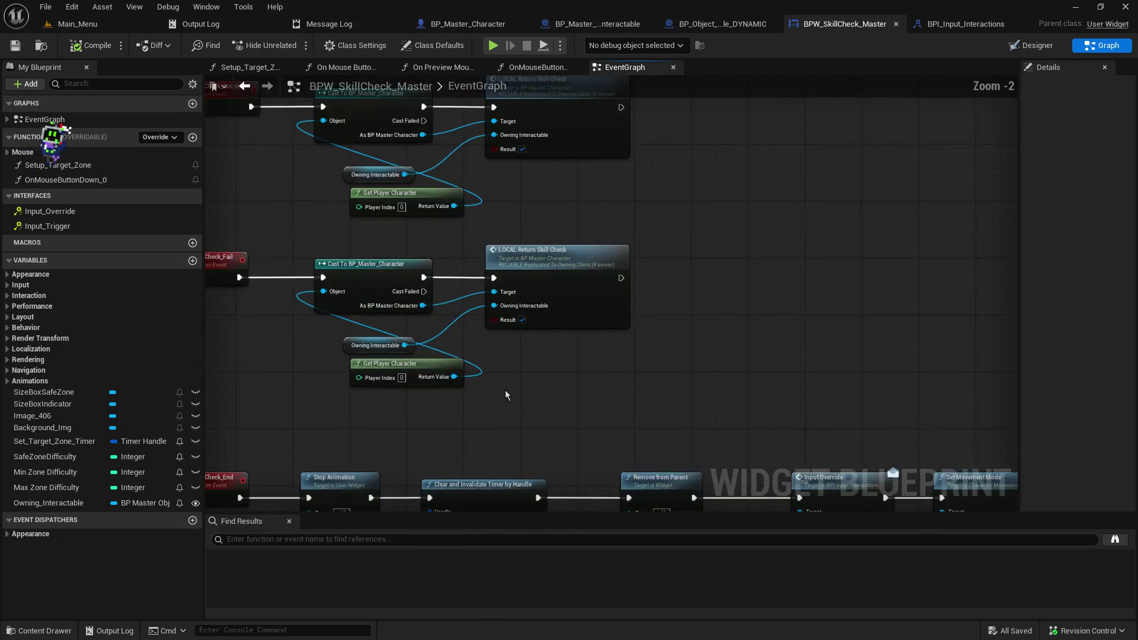
left_click_drag(729, 211, 706, 328)
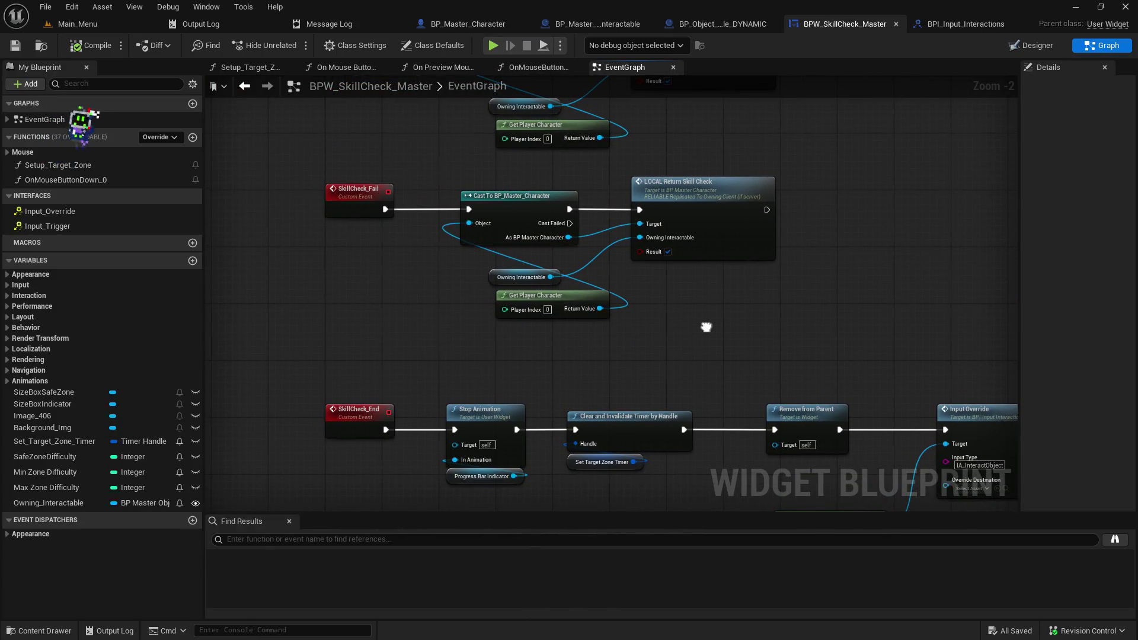
mouse_move(706, 327)
left_mouse_down()
mouse_move(678, 406)
mouse_move(663, 529)
left_mouse_up()
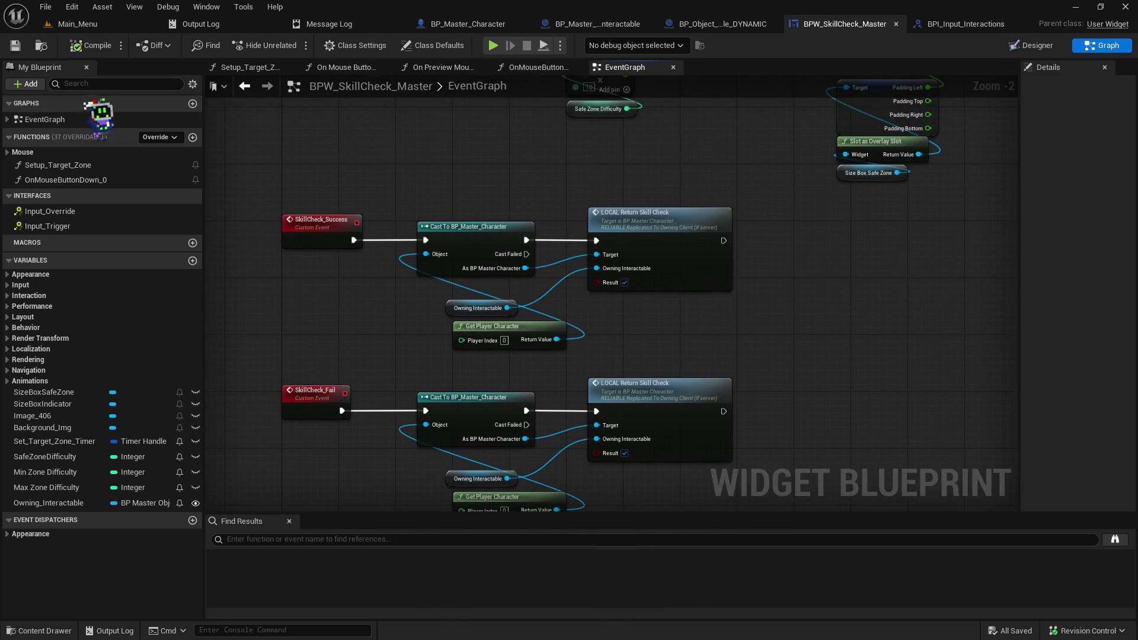
mouse_move(552, 195)
left_mouse_down()
mouse_move(498, 409)
mouse_move(518, 249)
left_mouse_up()
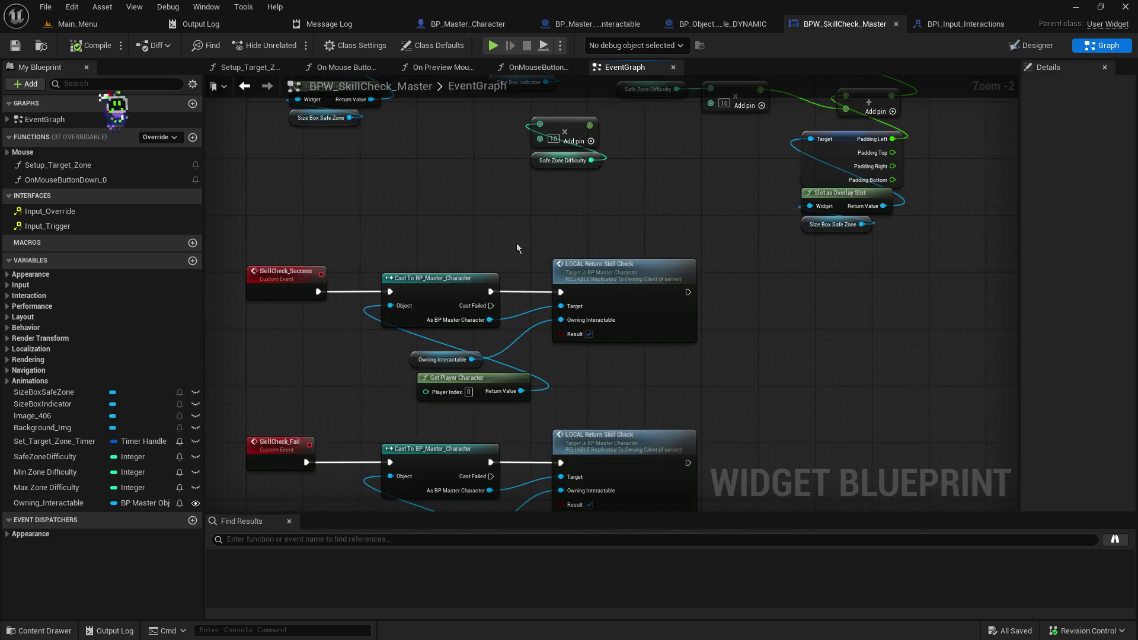
mouse_move(346, 223)
left_mouse_down()
mouse_move(323, 453)
mouse_move(328, 294)
mouse_move(393, 206)
left_mouse_up()
mouse_move(342, 378)
left_mouse_down()
mouse_move(325, 302)
mouse_move(521, 338)
mouse_move(830, 437)
mouse_move(738, 456)
left_mouse_up()
left_click(663, 438)
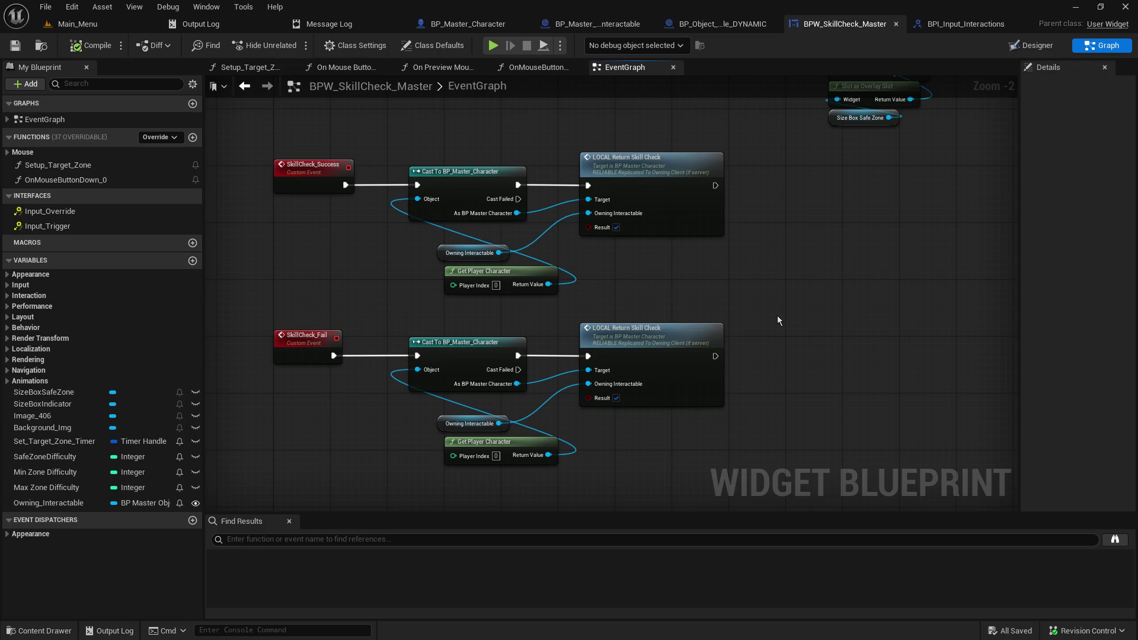
left_click(617, 398)
mouse_move(849, 455)
left_mouse_down()
mouse_move(826, 256)
mouse_move(836, 274)
left_mouse_up()
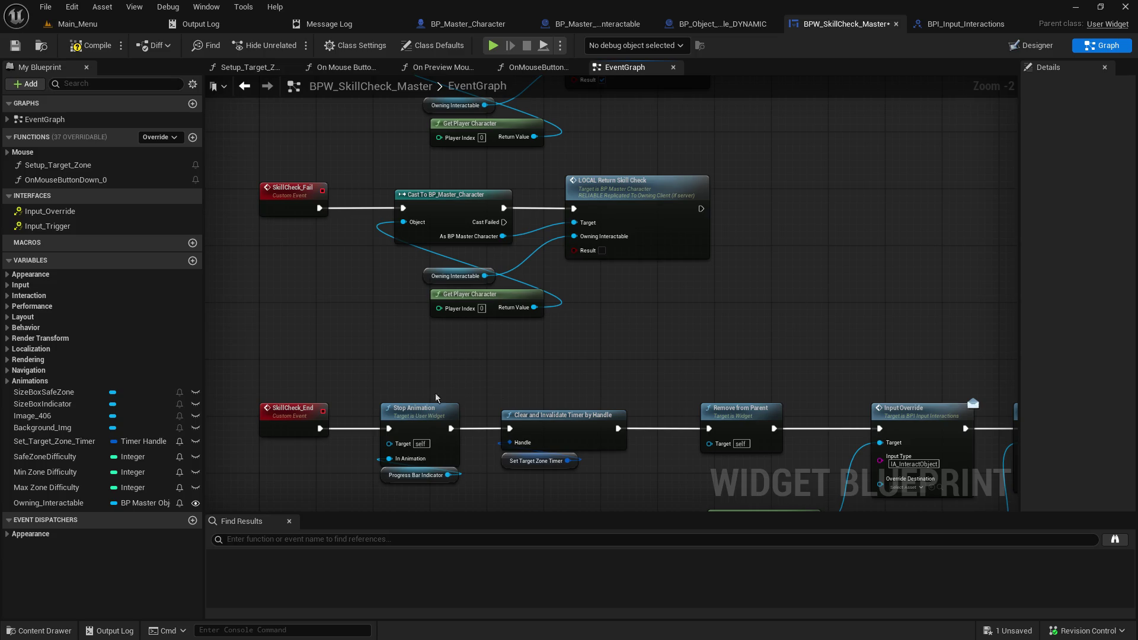
left_click_drag(762, 329, 700, 446)
Step: Add a Skill Check End call after the success LOCAL Return Skill Check, found by searching 'skillch'
left_click_drag(633, 157, 686, 159)
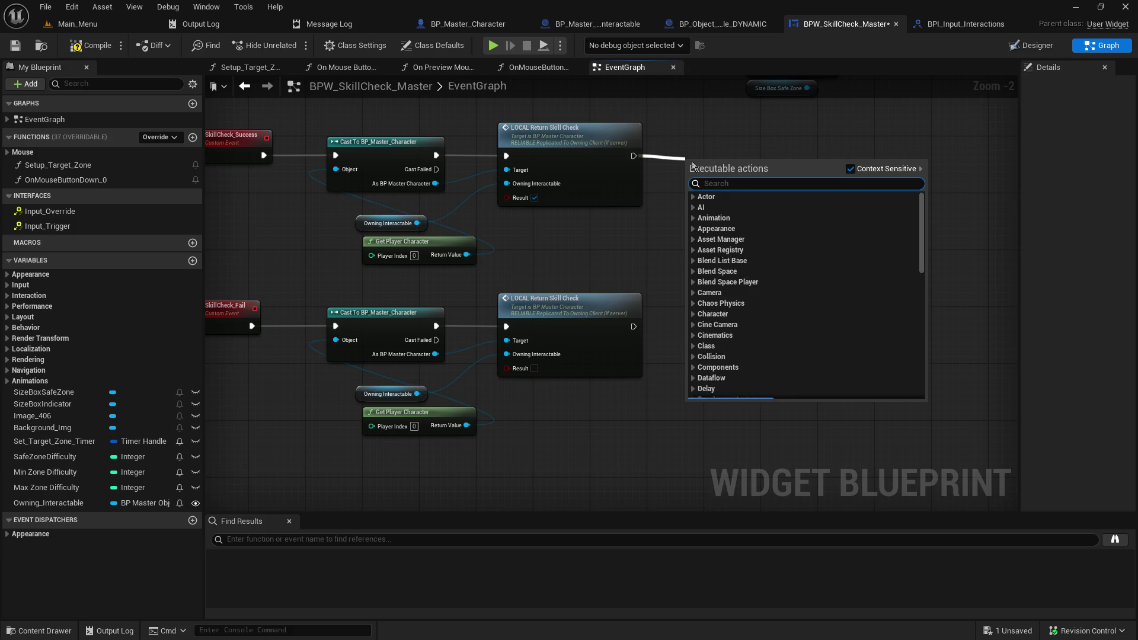
type("sk")
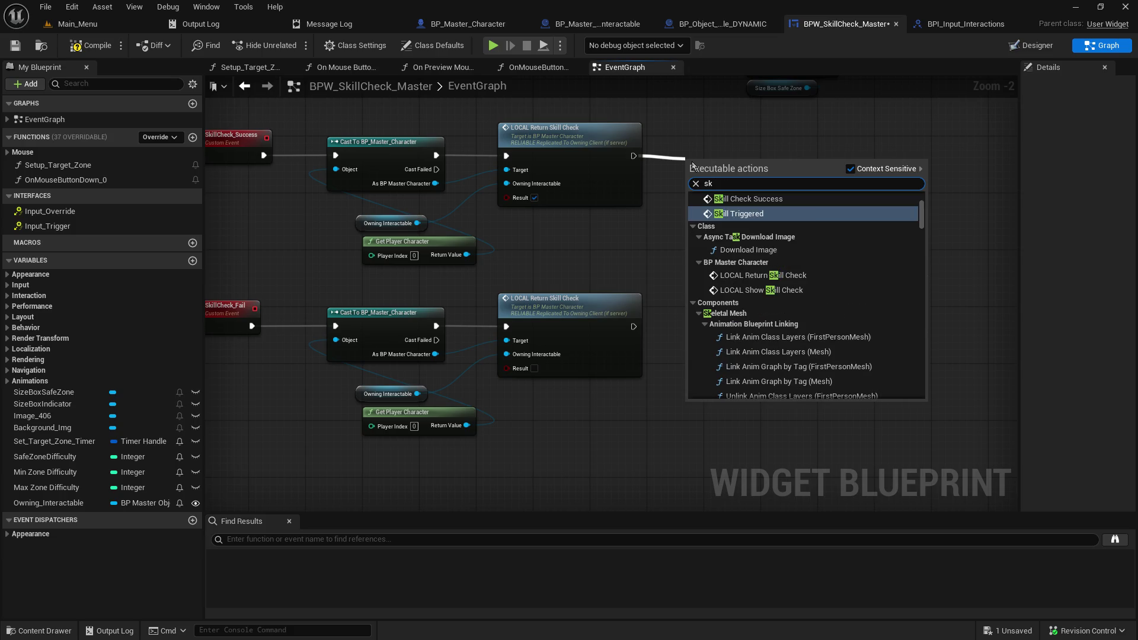
type("ll")
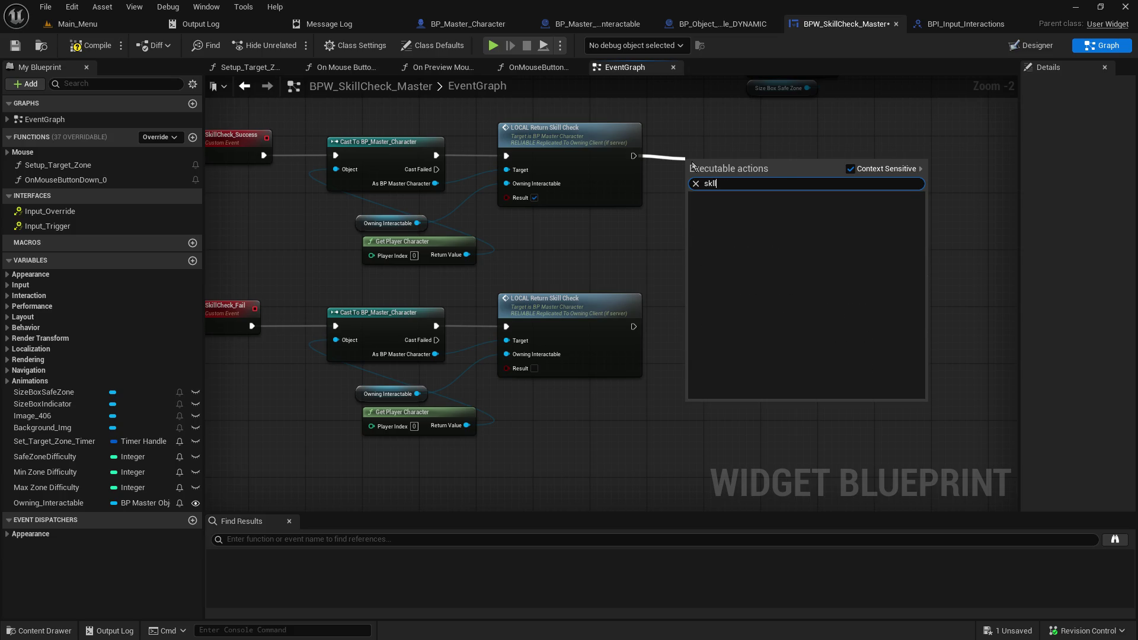
key("BackSpace")
key("BackSpace")
type("illch")
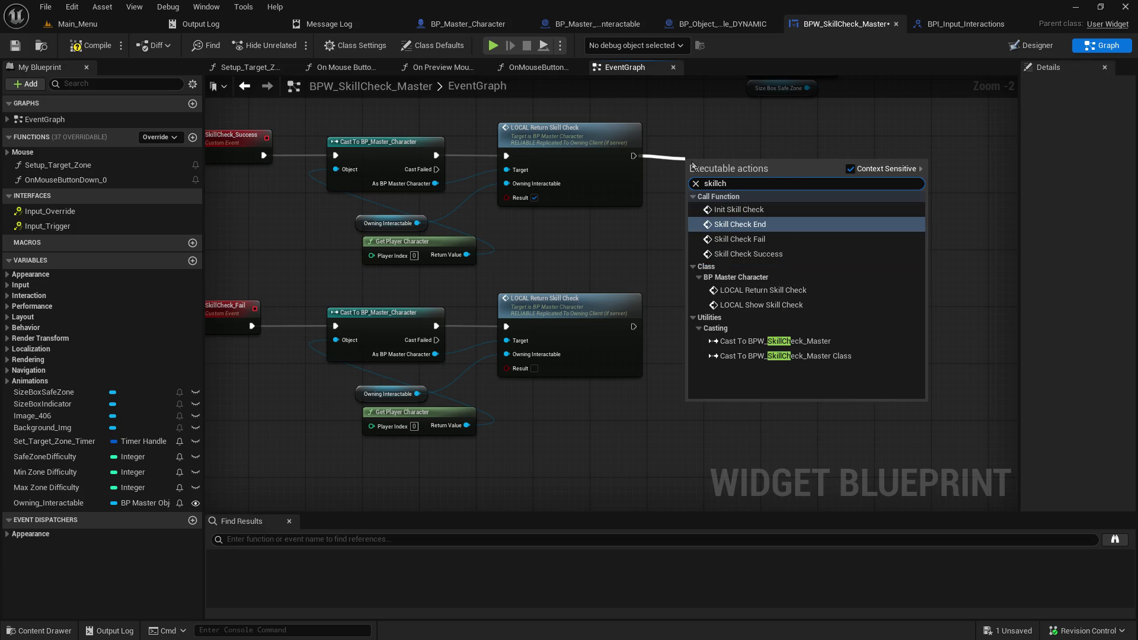
left_click(727, 224)
left_click_drag(740, 168, 743, 139)
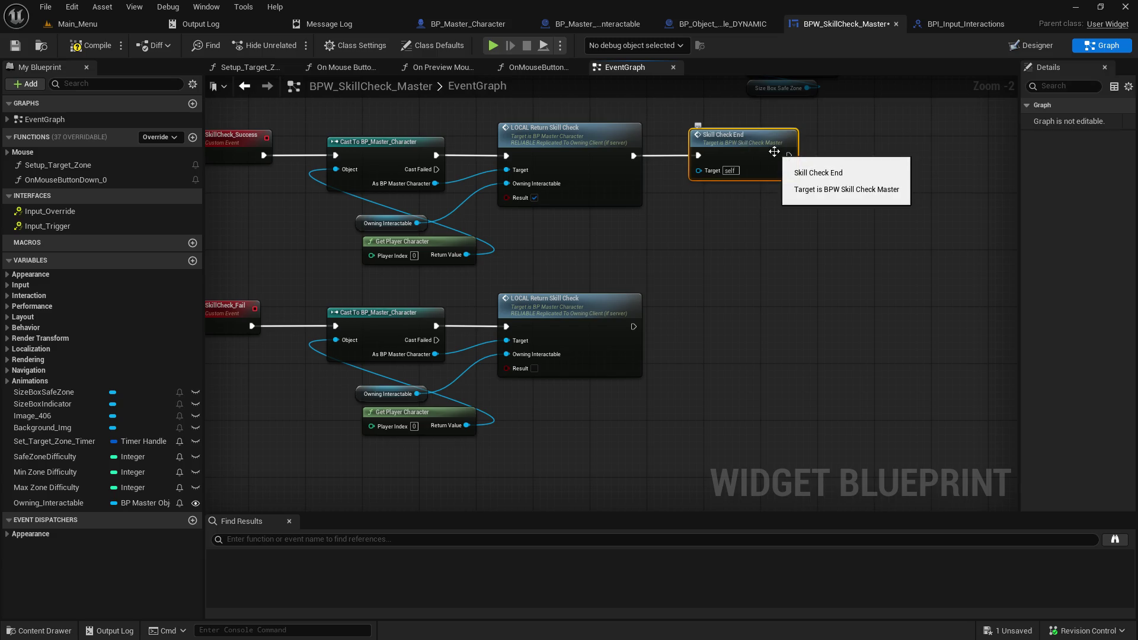
Step: Place Skill Check End between both chains and wire the fail return call into it
left_click_drag(743, 142, 745, 256)
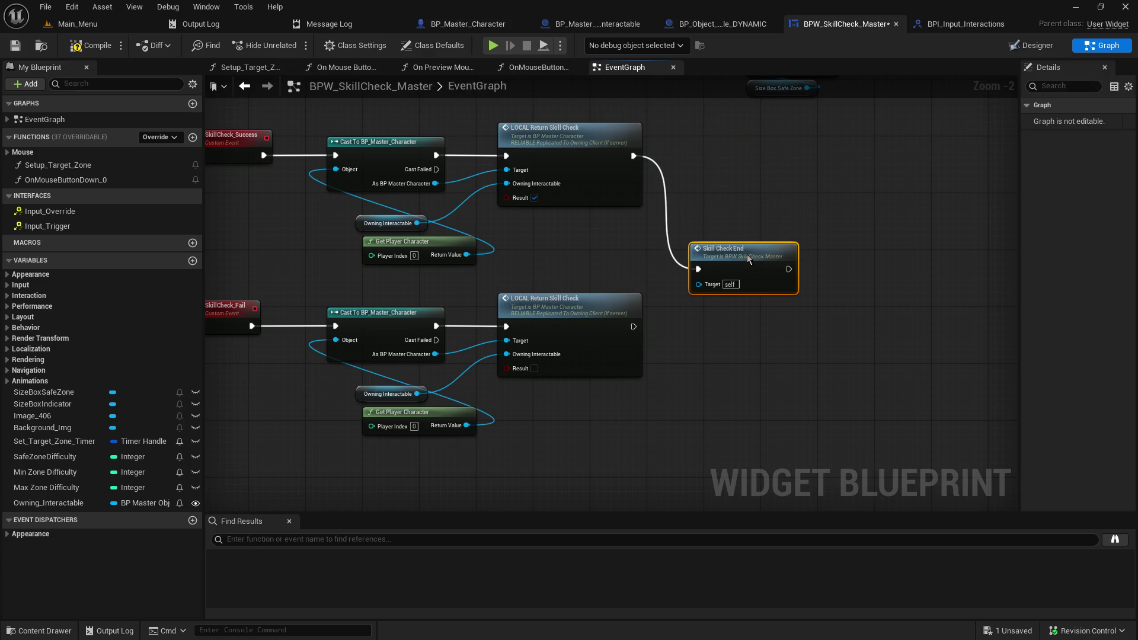
left_click_drag(634, 326, 732, 237)
left_click(241, 116)
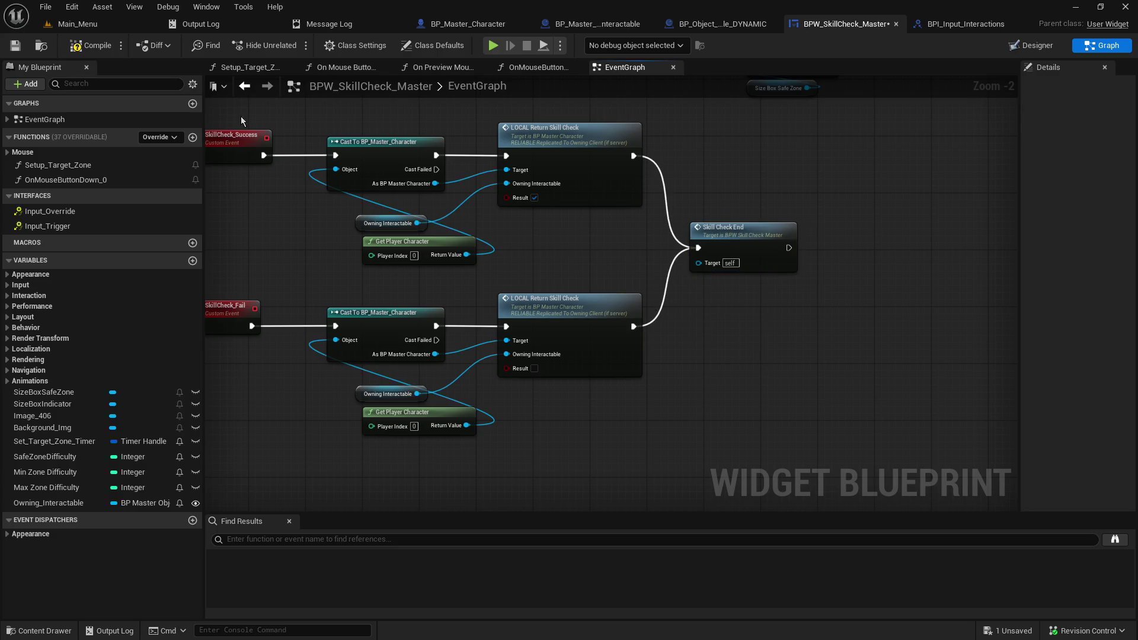
Step: Compile the skill-check widget, then play from the Main_Menu level and host a game
left_click(81, 47)
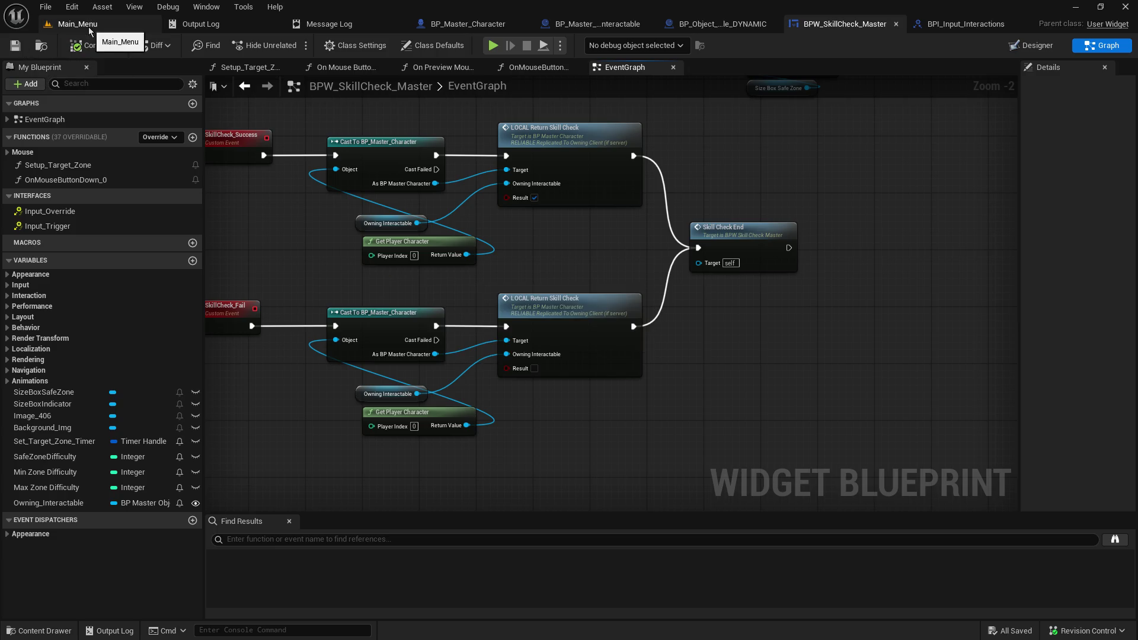
left_click(89, 26)
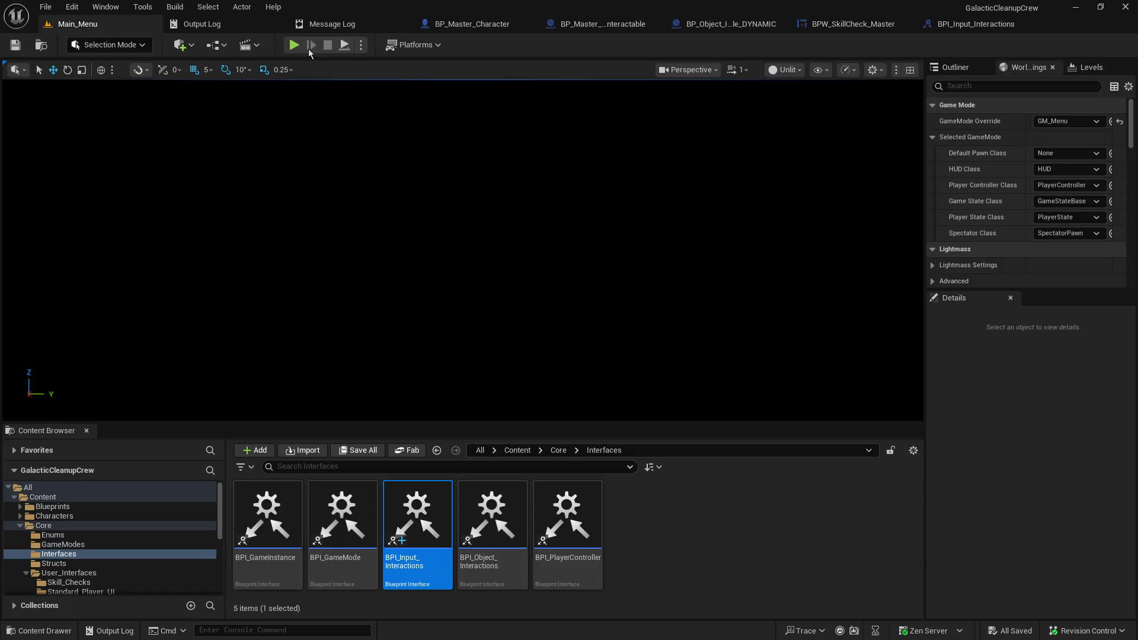
key("alt+p")
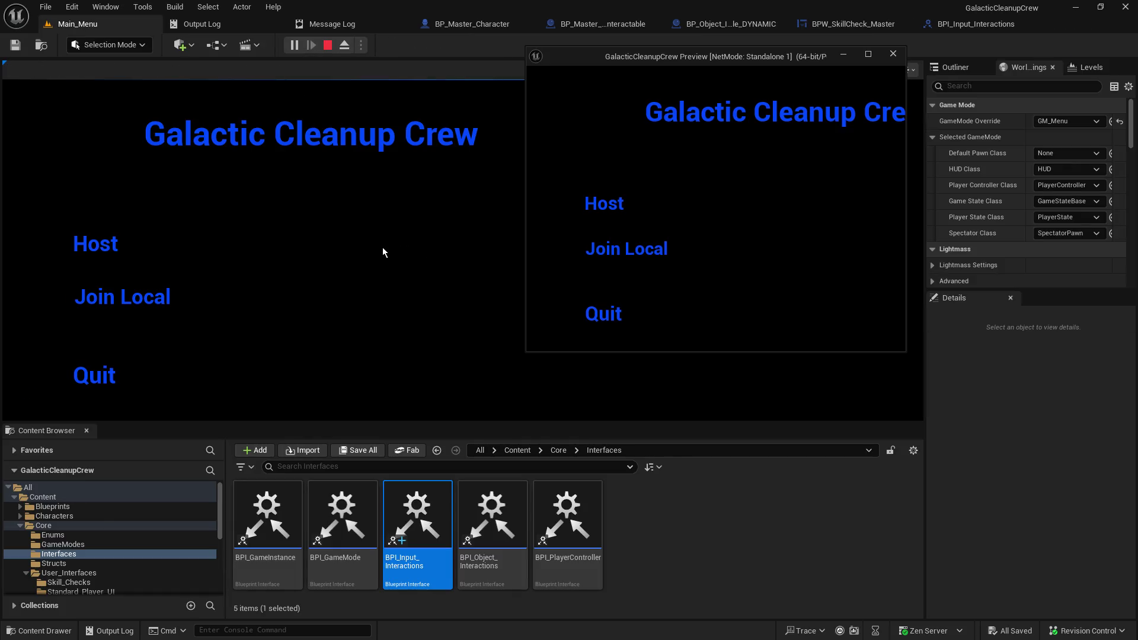
left_click(97, 243)
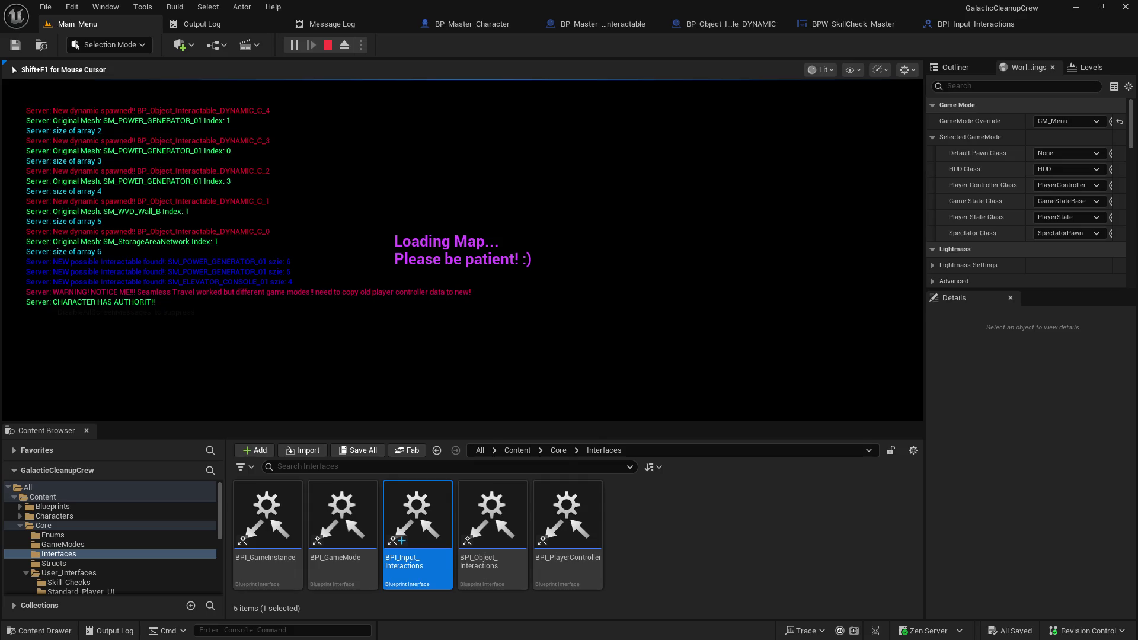
Step: Walk the character down the corridor into the generator room
key("w")
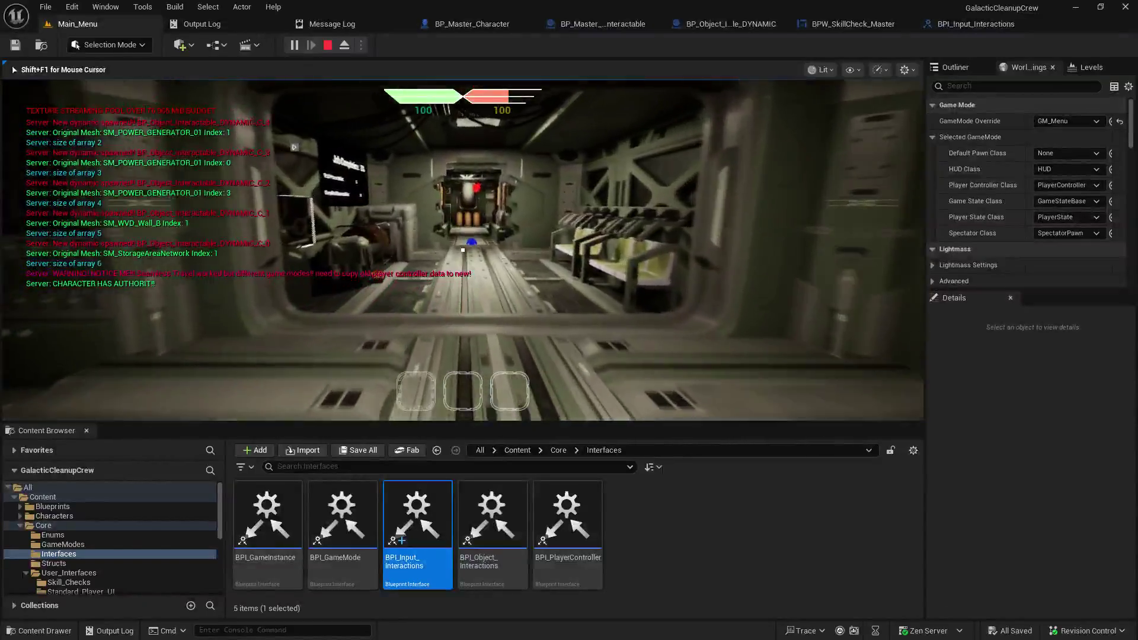
key("w")
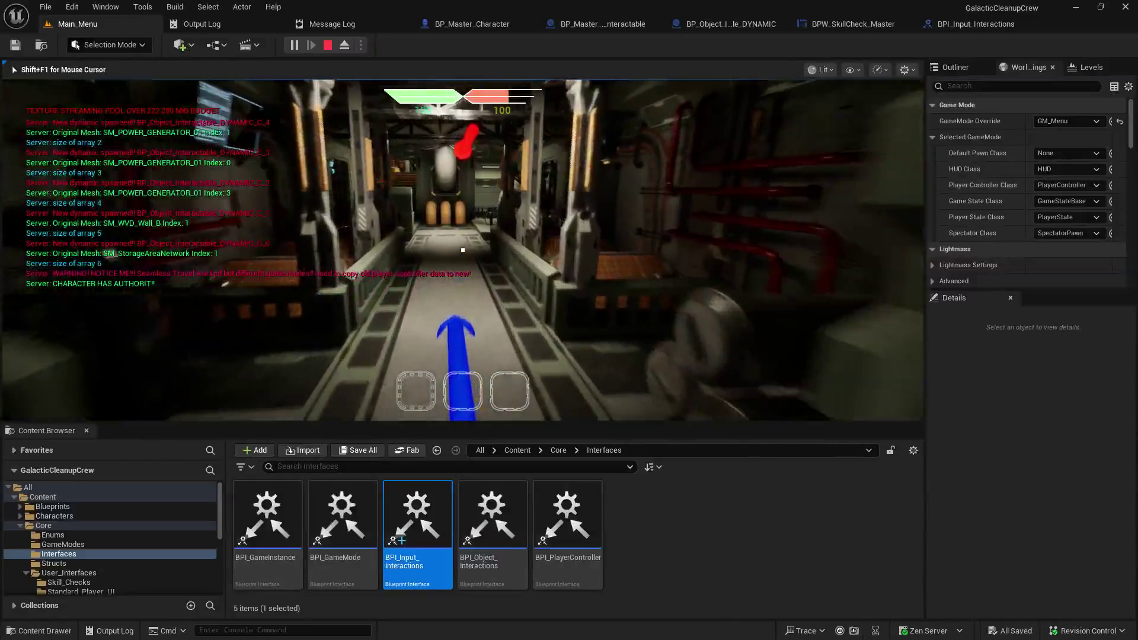
key("w")
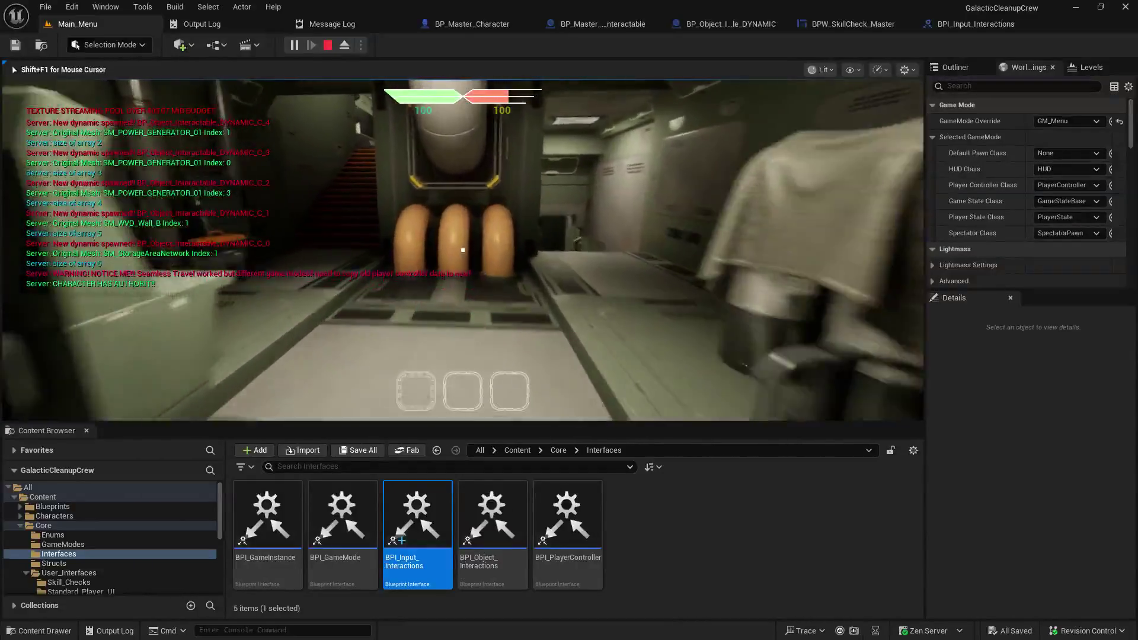
key("w")
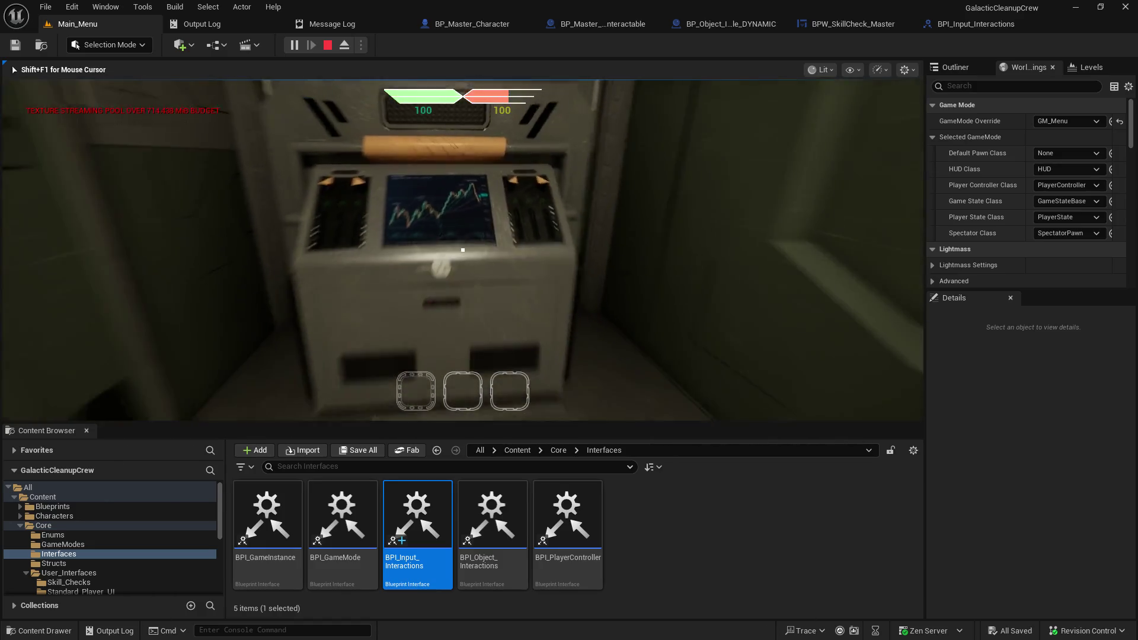
Step: Trigger the skill check at the console with E, complete it with Space, and stop the play session
key("e")
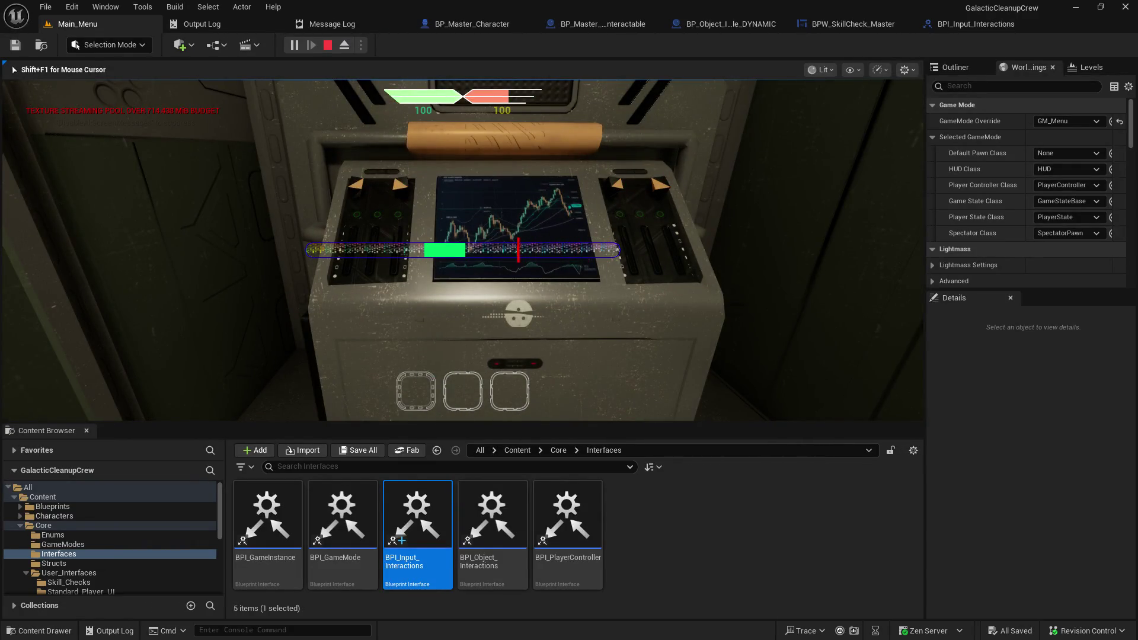
key("space")
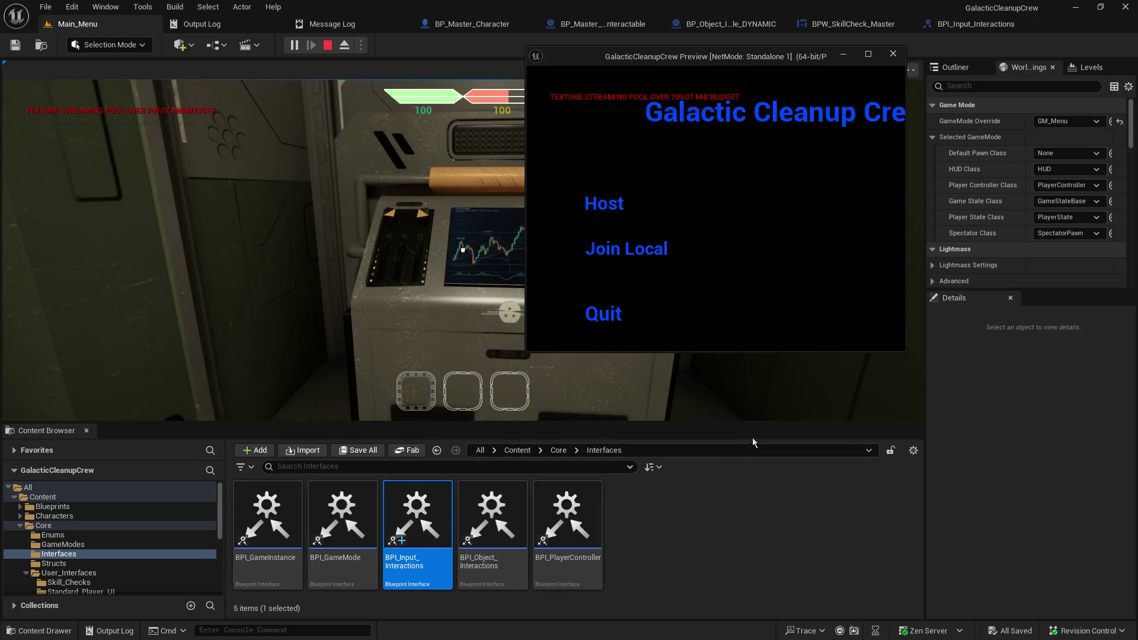
left_click_drag(741, 424, 739, 491)
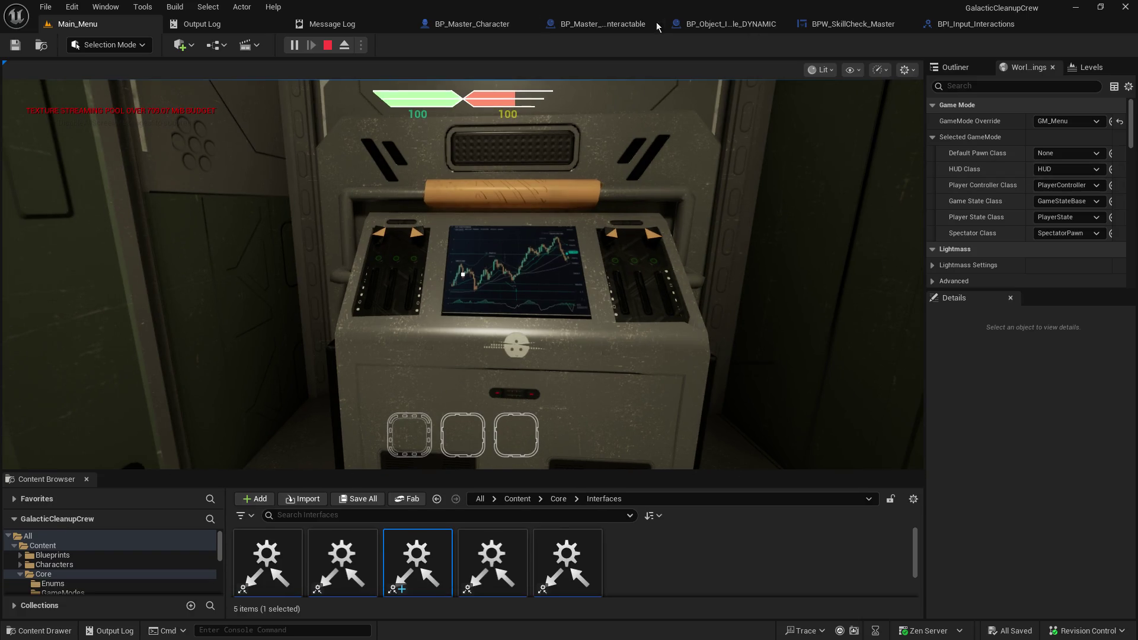
key("Escape")
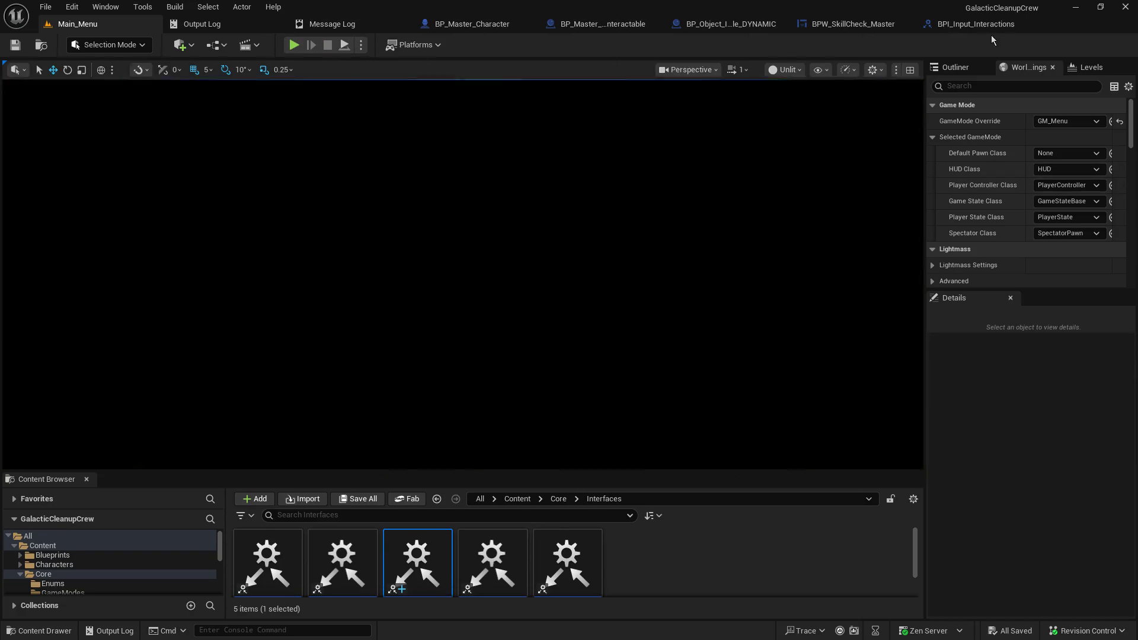
Step: Open BP_Object_Interactable_DYNAMIC and expand EventGraph in My Blueprint to list its events
left_click(705, 26)
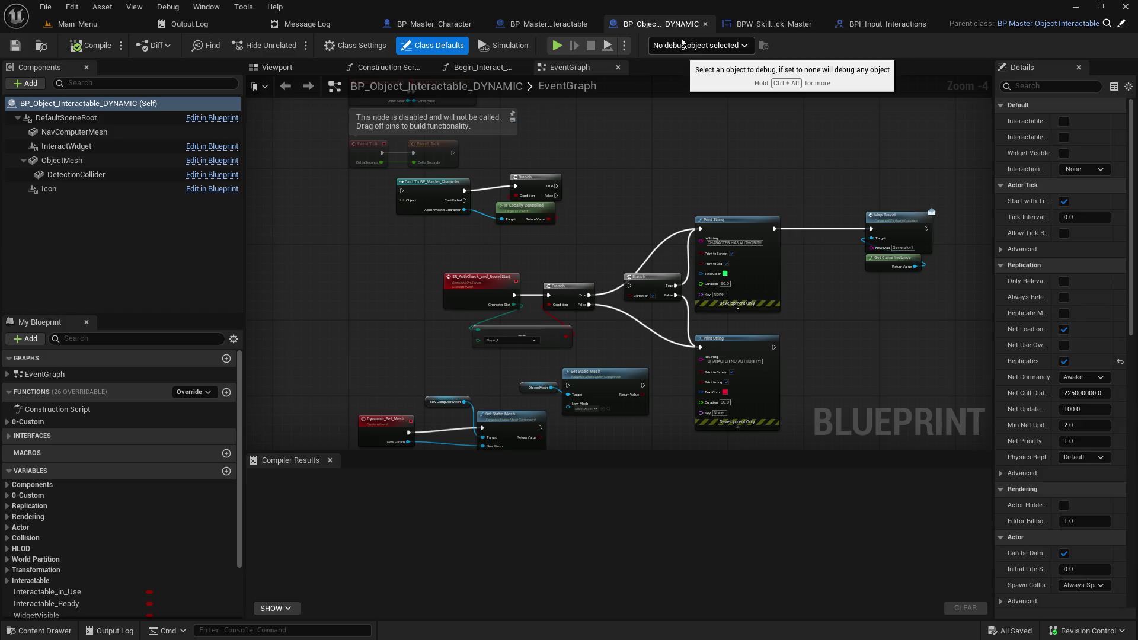
mouse_move(626, 211)
left_mouse_down()
mouse_move(631, 156)
mouse_move(627, 196)
left_mouse_up()
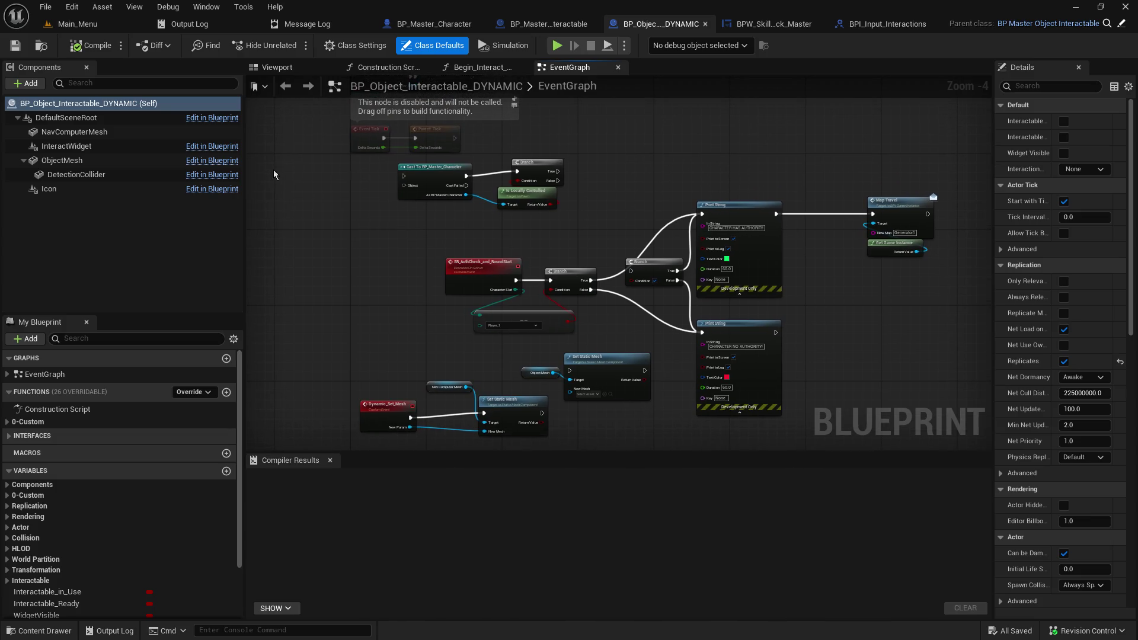
left_click(7, 375)
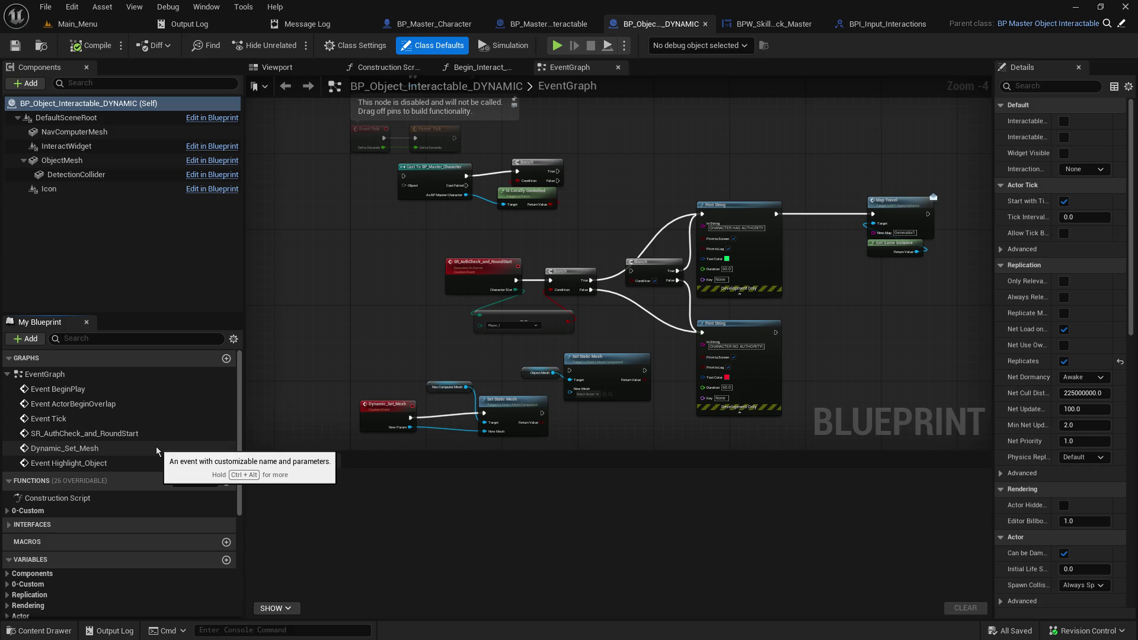
Step: Open the Begin_Interact_Object function graph and view its starting nodes
left_click(481, 67)
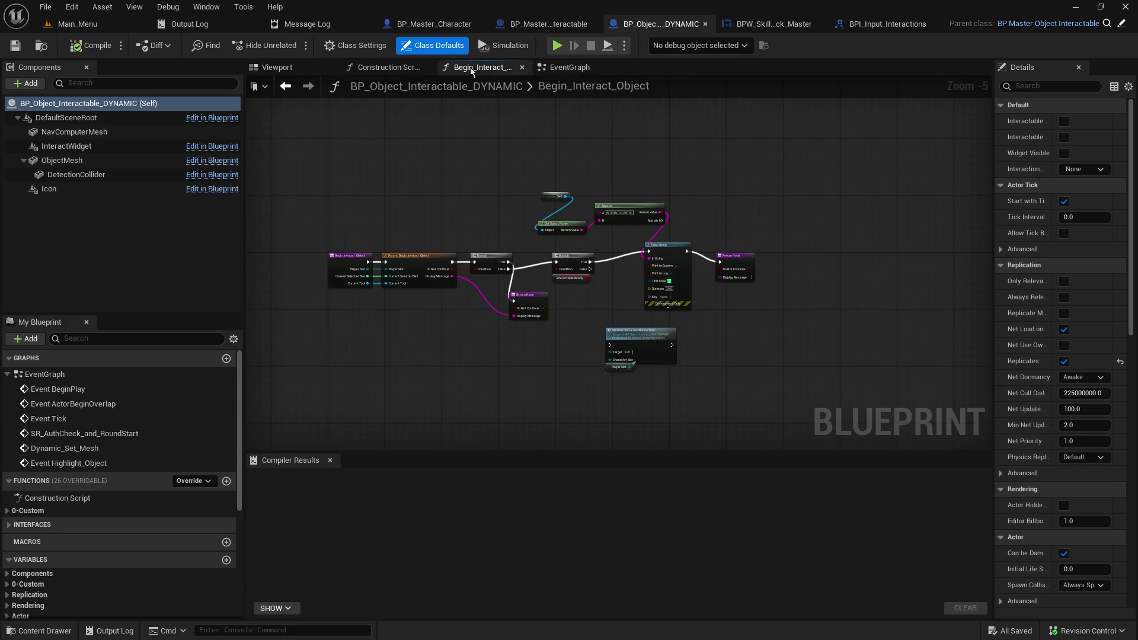
scroll(588, 318, "up", 3)
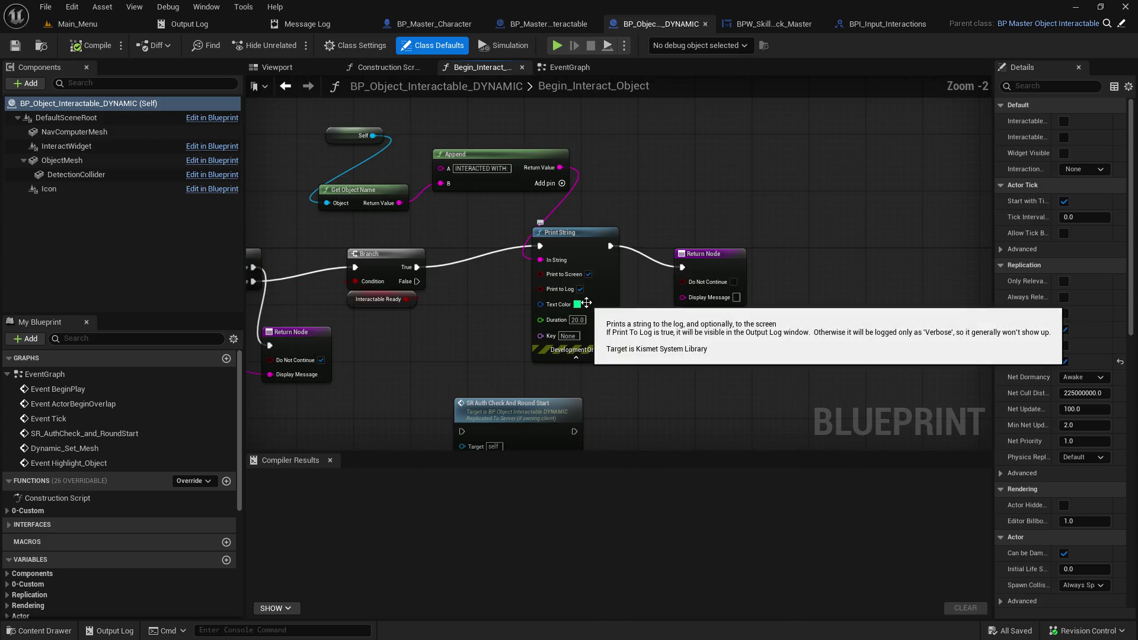
mouse_move(445, 325)
left_mouse_down()
mouse_move(559, 249)
mouse_move(677, 265)
left_mouse_up()
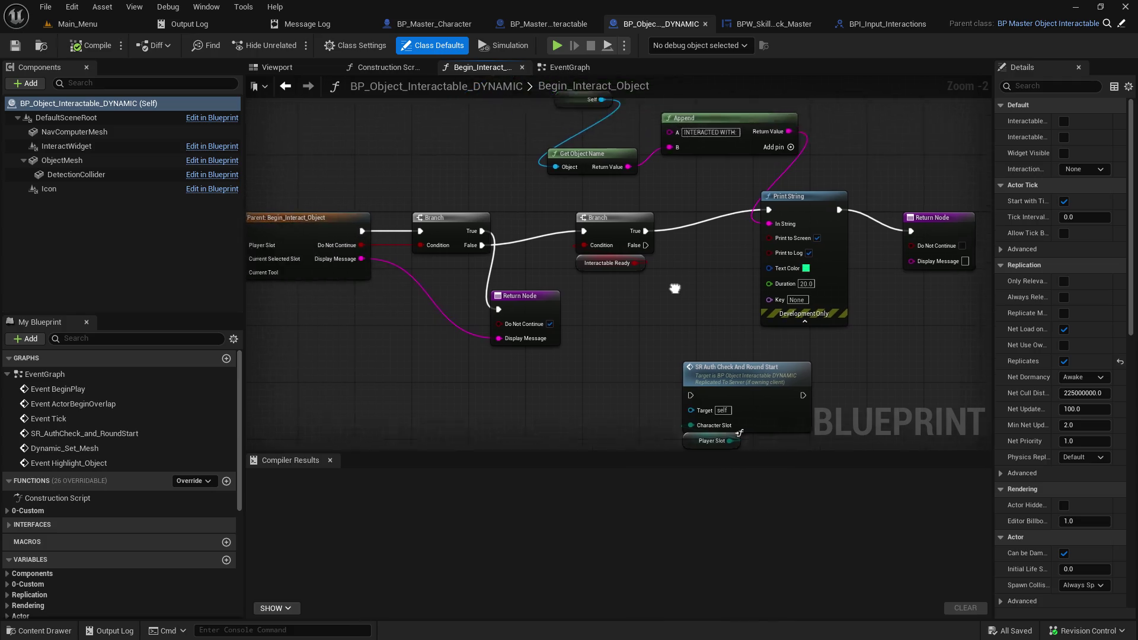
left_click(15, 551)
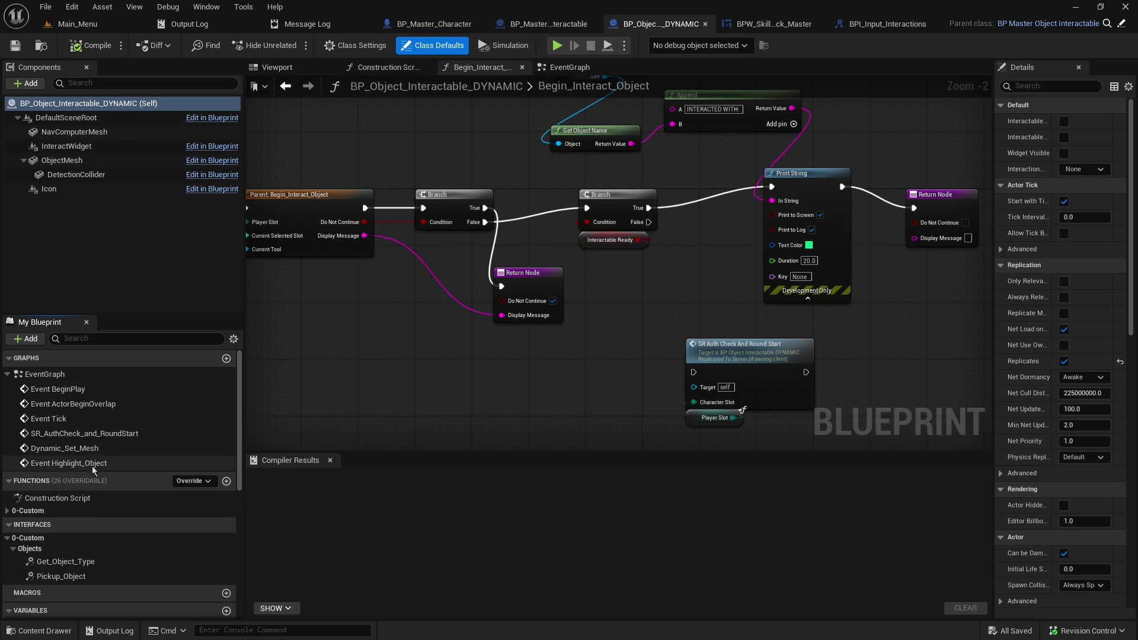
Step: Locate Begin_Interact_Object under 0-Custom > Objects, then return to the EventGraph's authority-check nodes
left_click(8, 511)
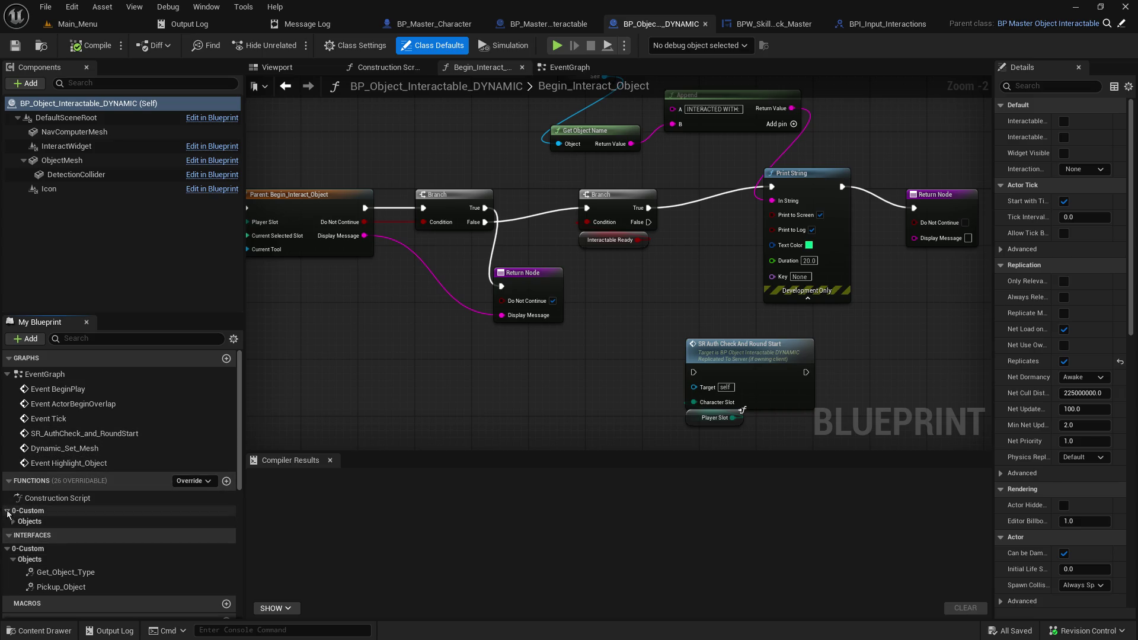
left_click(12, 521)
left_click(55, 535)
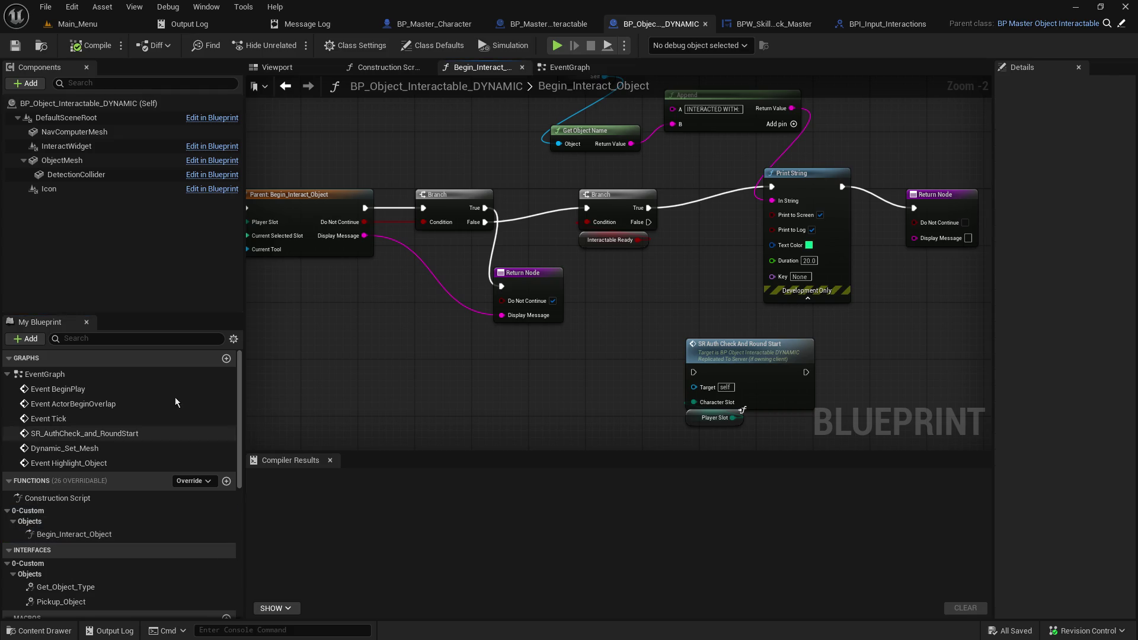
left_click_drag(638, 296, 568, 372)
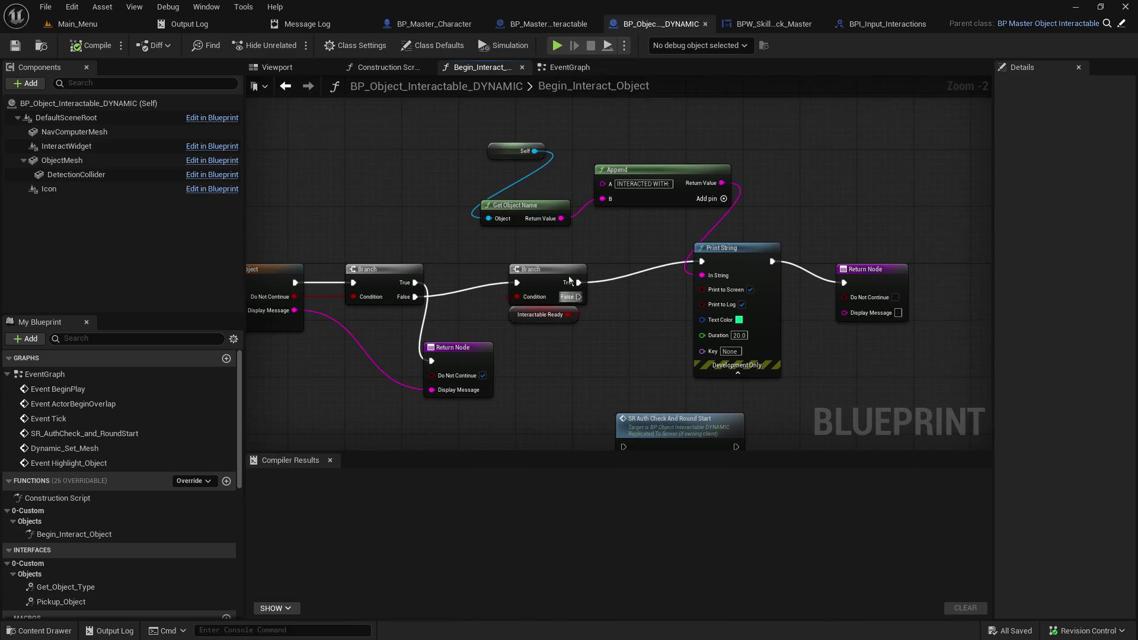
left_click(569, 67)
mouse_move(558, 206)
left_mouse_down()
mouse_move(455, 401)
mouse_move(531, 414)
mouse_move(492, 392)
mouse_move(509, 335)
left_mouse_up()
scroll(370, 319, "up", 3)
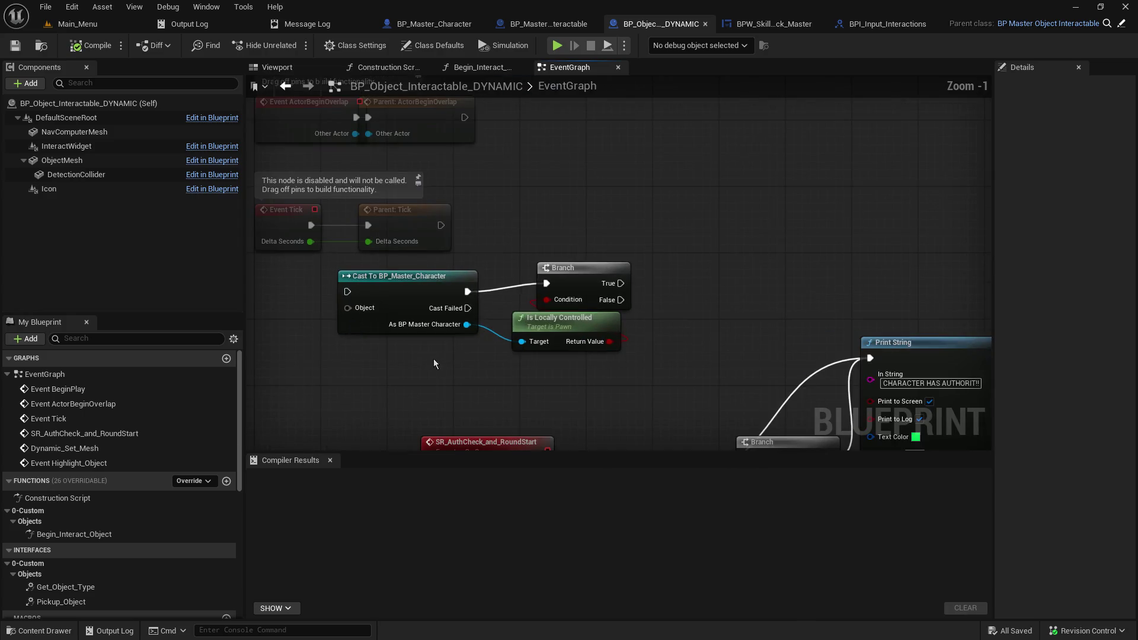
mouse_move(451, 364)
left_mouse_down()
mouse_move(284, 344)
mouse_move(249, 308)
mouse_move(462, 216)
left_mouse_up()
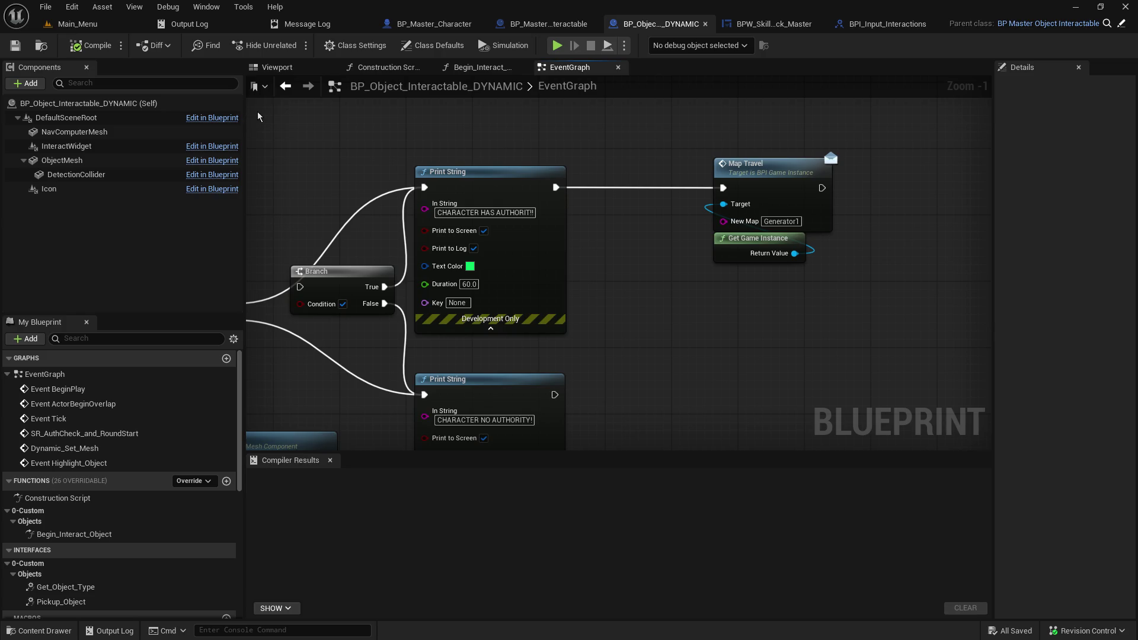
left_click_drag(414, 180, 766, 153)
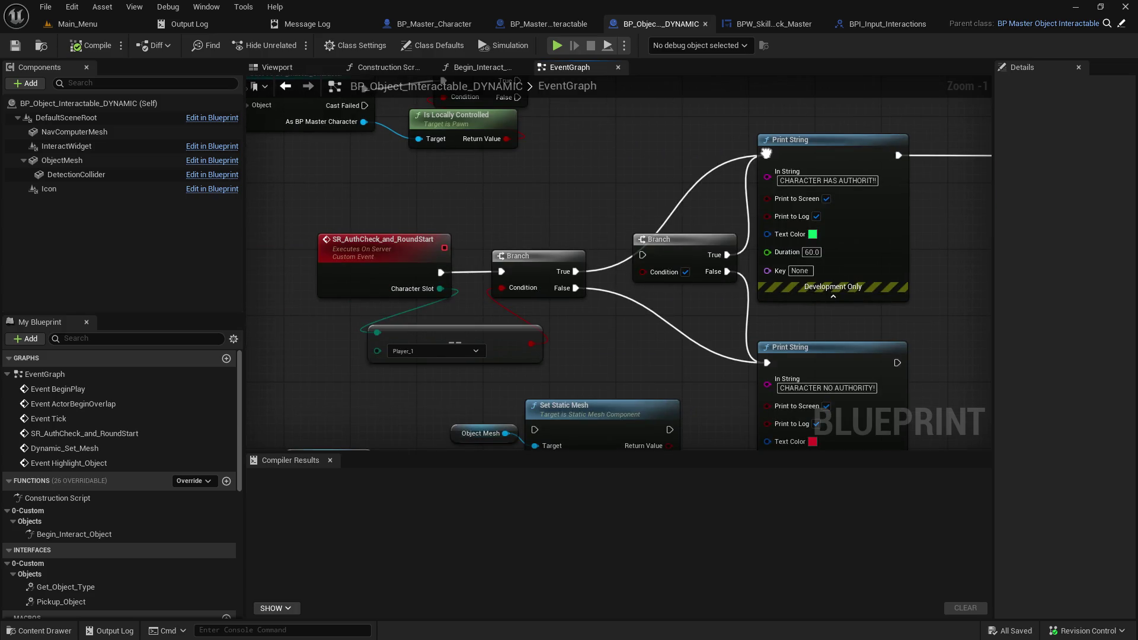
left_click_drag(766, 152, 875, 295)
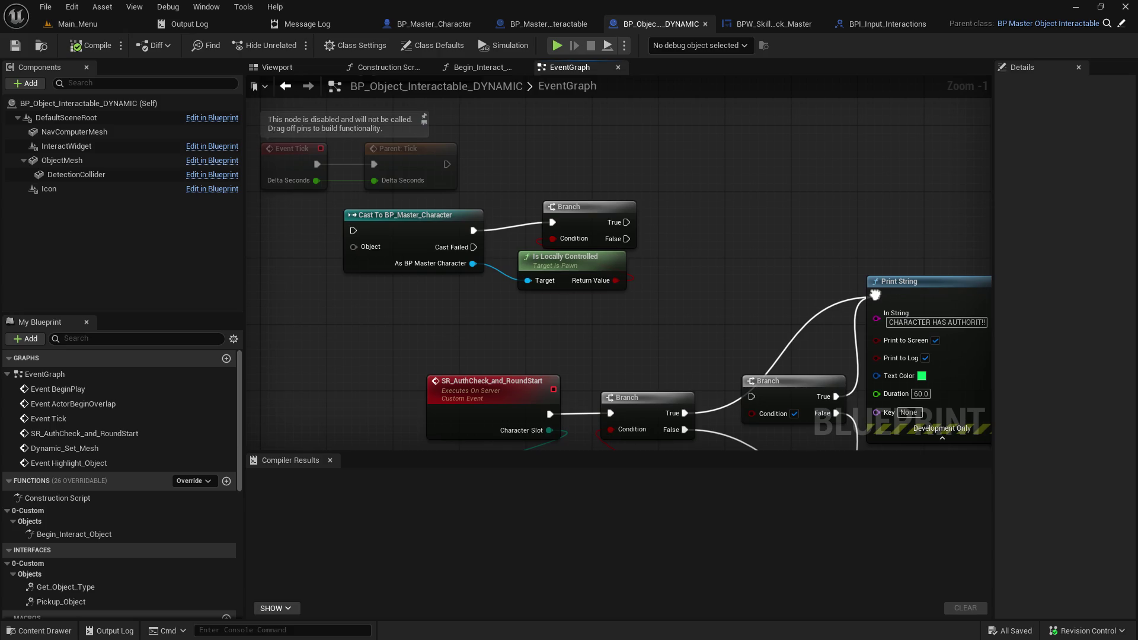
left_click_drag(875, 295, 844, 58)
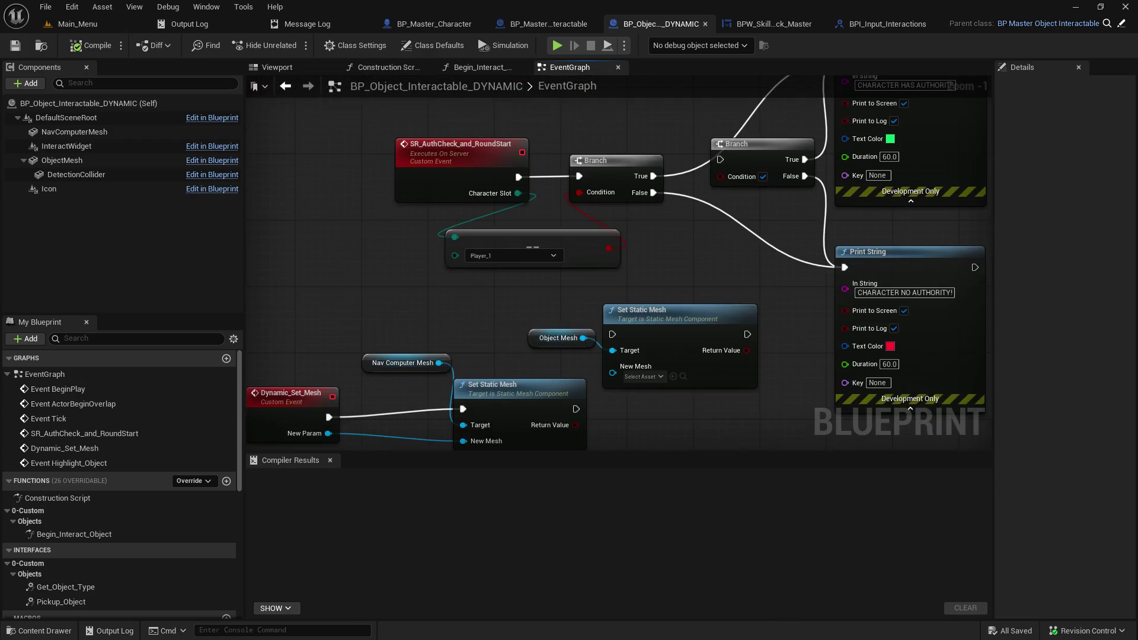
left_click_drag(451, 450, 370, 245)
mouse_move(377, 456)
left_mouse_down()
mouse_move(474, 357)
mouse_move(579, 352)
mouse_move(611, 158)
mouse_move(368, 451)
left_mouse_up()
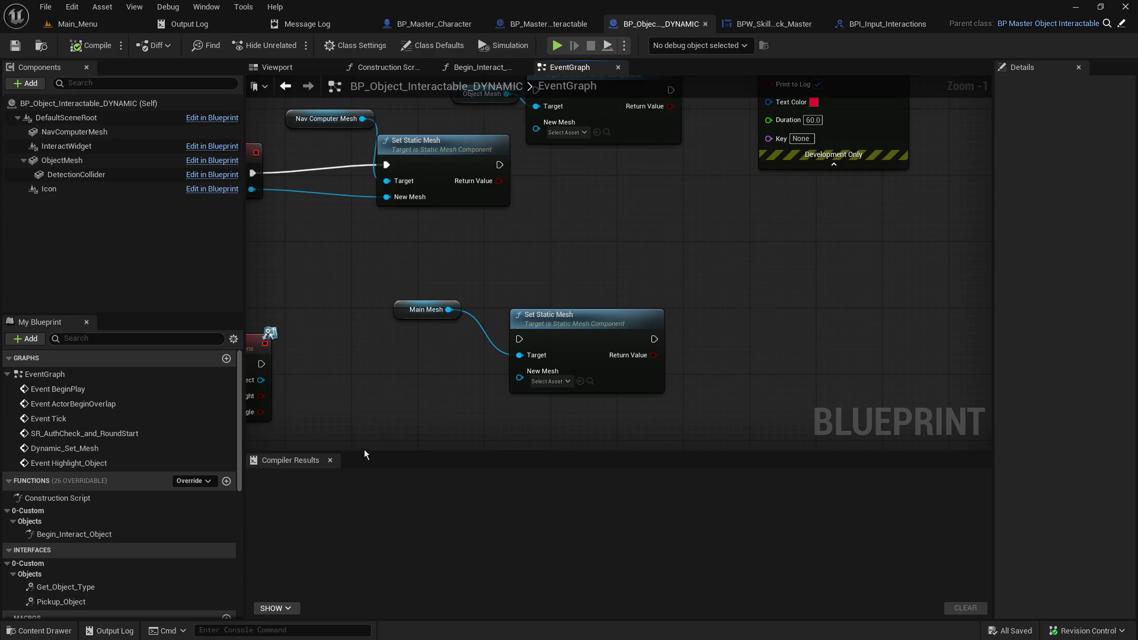
mouse_move(713, 263)
left_mouse_down()
mouse_move(407, 496)
mouse_move(351, 634)
left_mouse_up()
left_click_drag(593, 296, 789, 155)
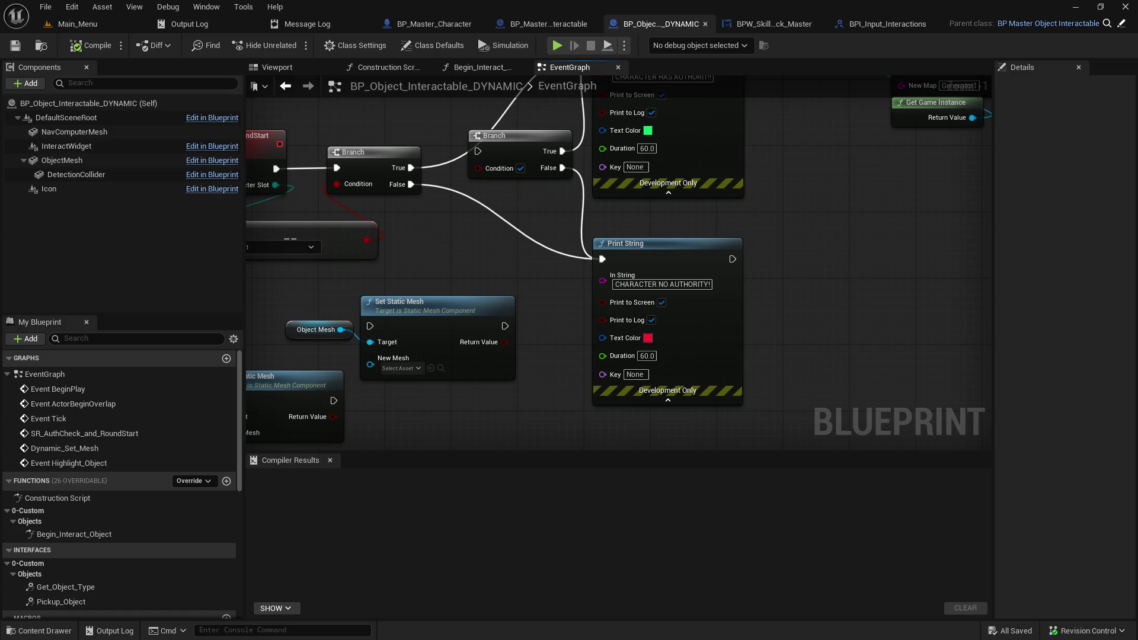
left_click_drag(667, 246, 851, 451)
mouse_move(282, 427)
left_mouse_down()
mouse_move(392, 282)
mouse_move(389, 379)
left_mouse_up()
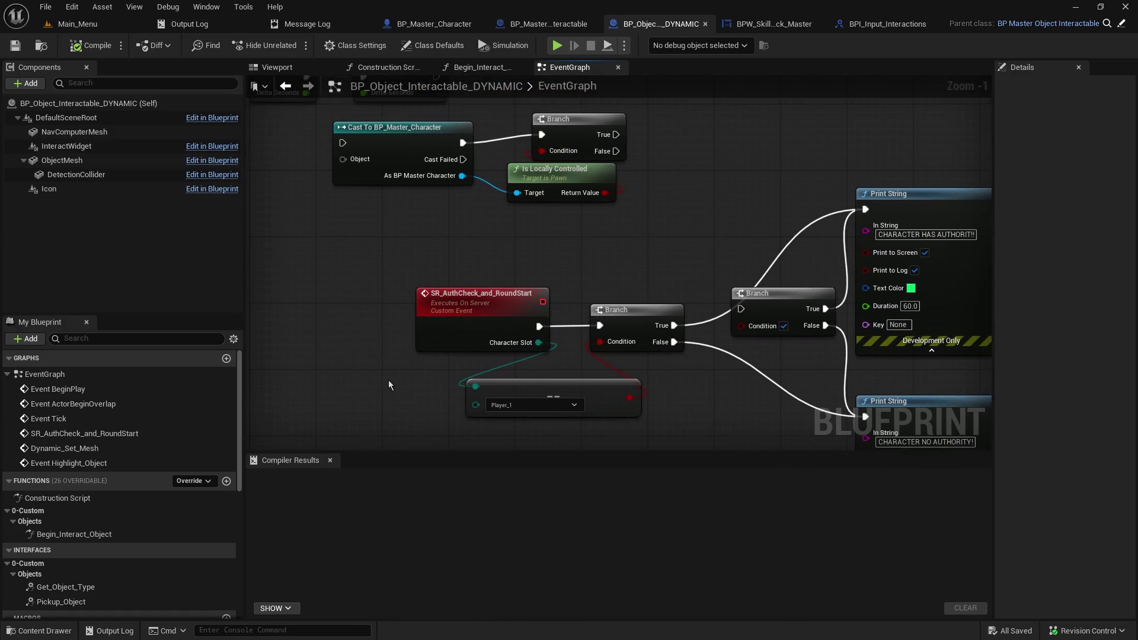
scroll(418, 408, "down", 5)
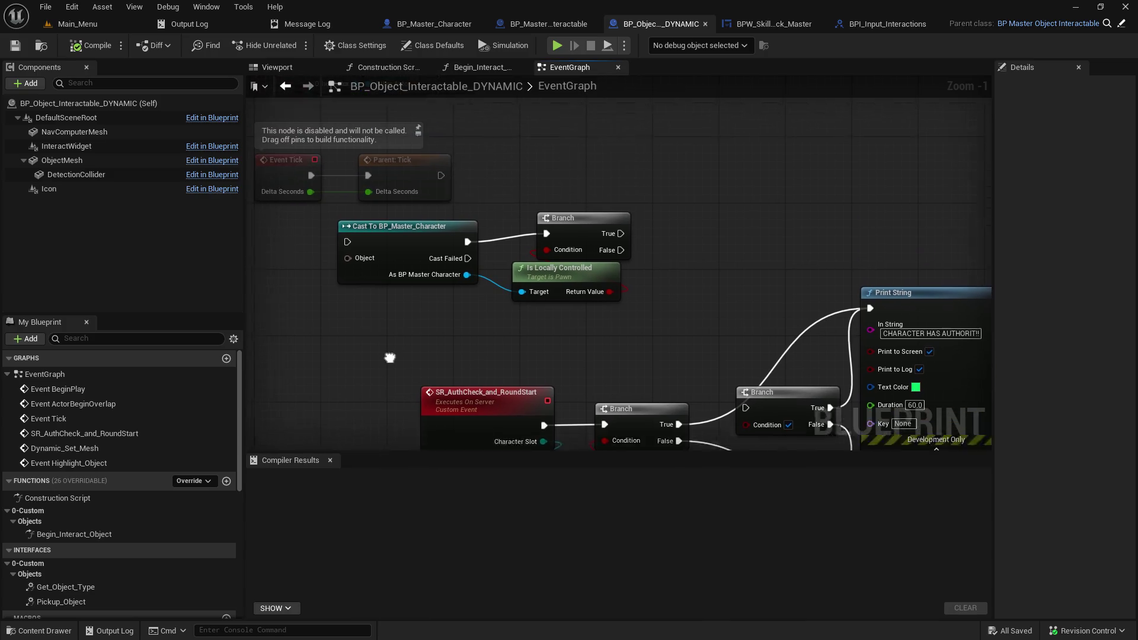
scroll(417, 408, "up", 2)
mouse_move(418, 407)
left_mouse_down()
mouse_move(474, 332)
mouse_move(563, 326)
left_mouse_up()
scroll(563, 326, "up", 2)
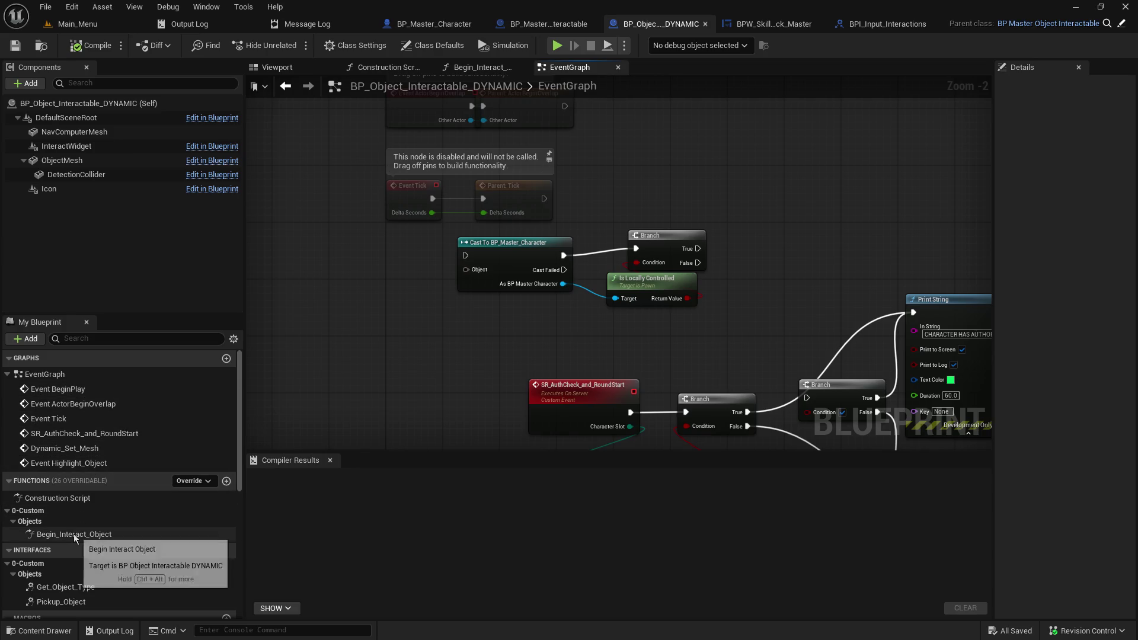
scroll(164, 586, "down", 2)
scroll(165, 586, "down", 1)
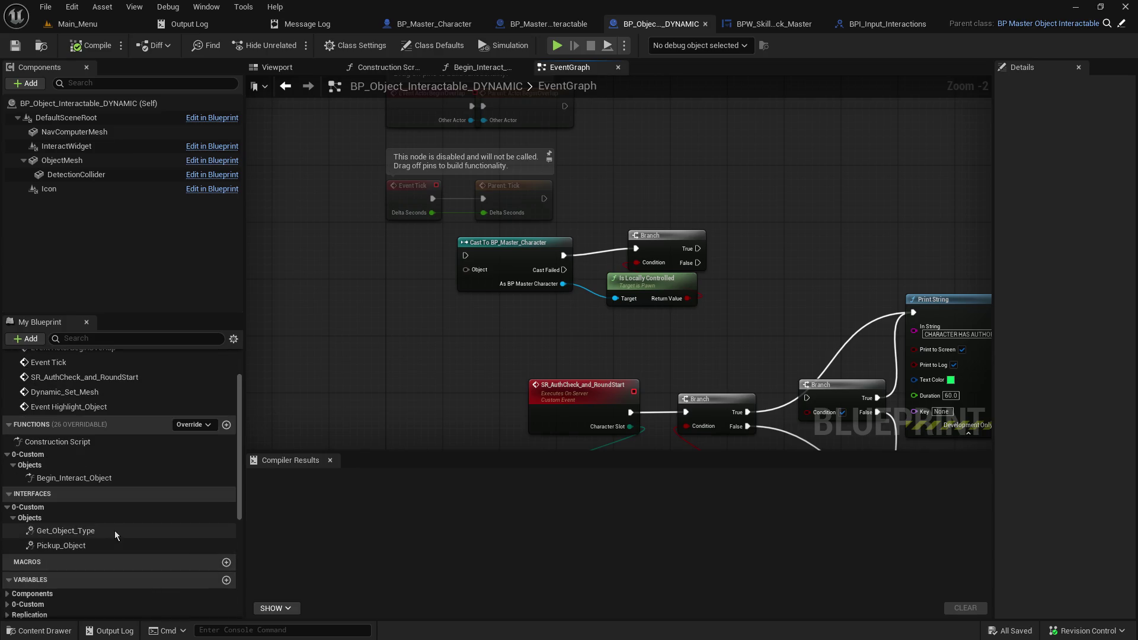
scroll(111, 545, "down", 8)
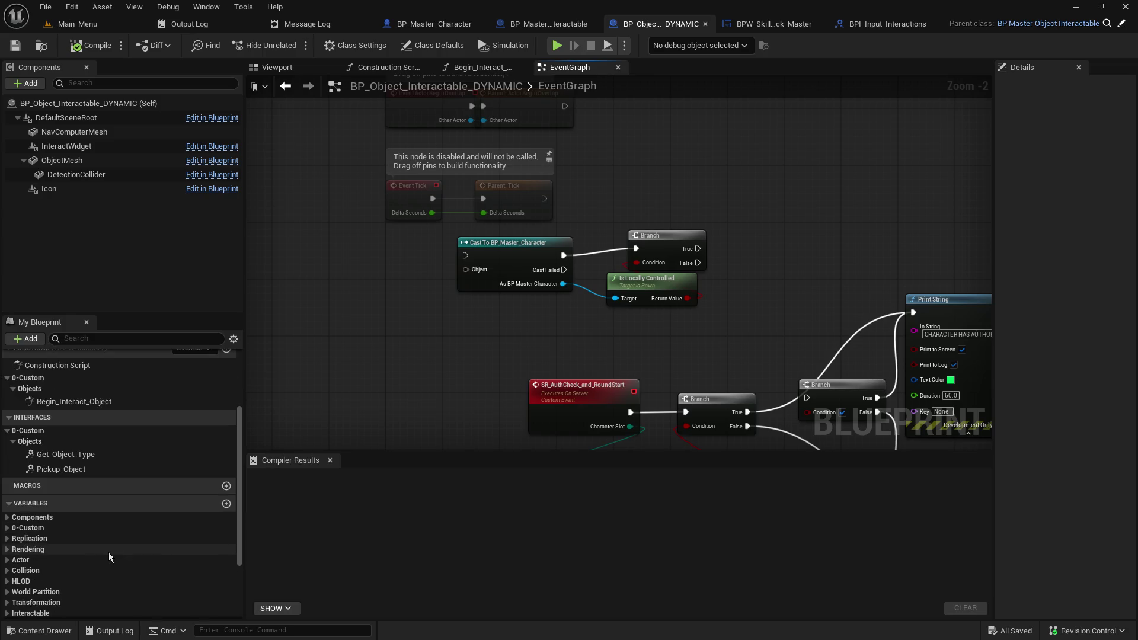
scroll(173, 569, "down", 1)
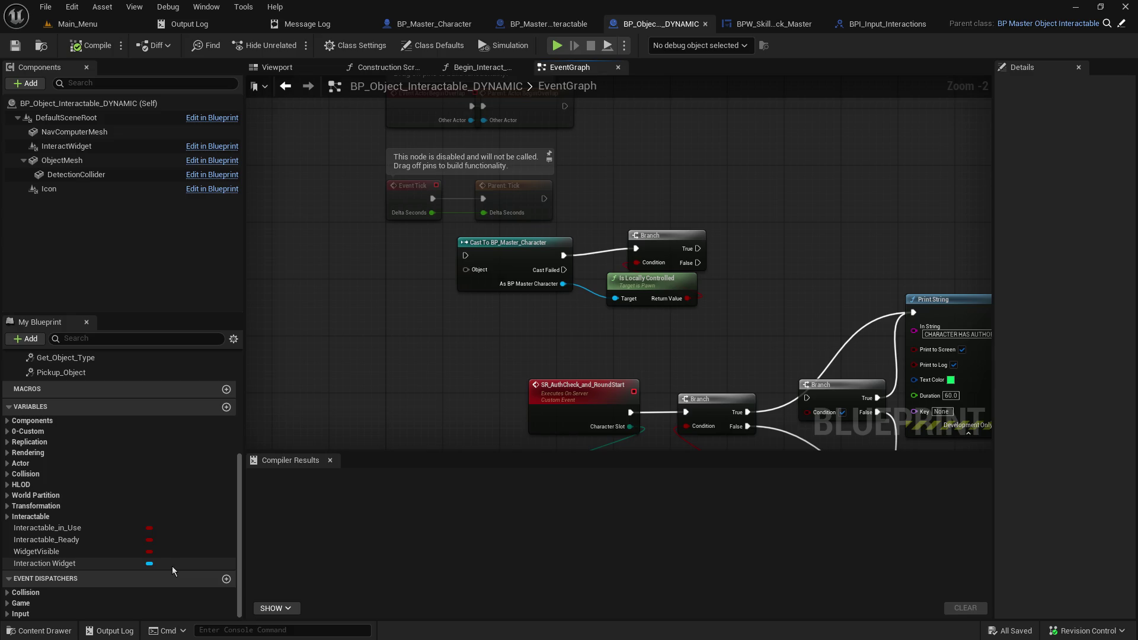
mouse_move(367, 322)
left_mouse_down()
mouse_move(323, 296)
mouse_move(258, 192)
mouse_move(286, 341)
left_mouse_up()
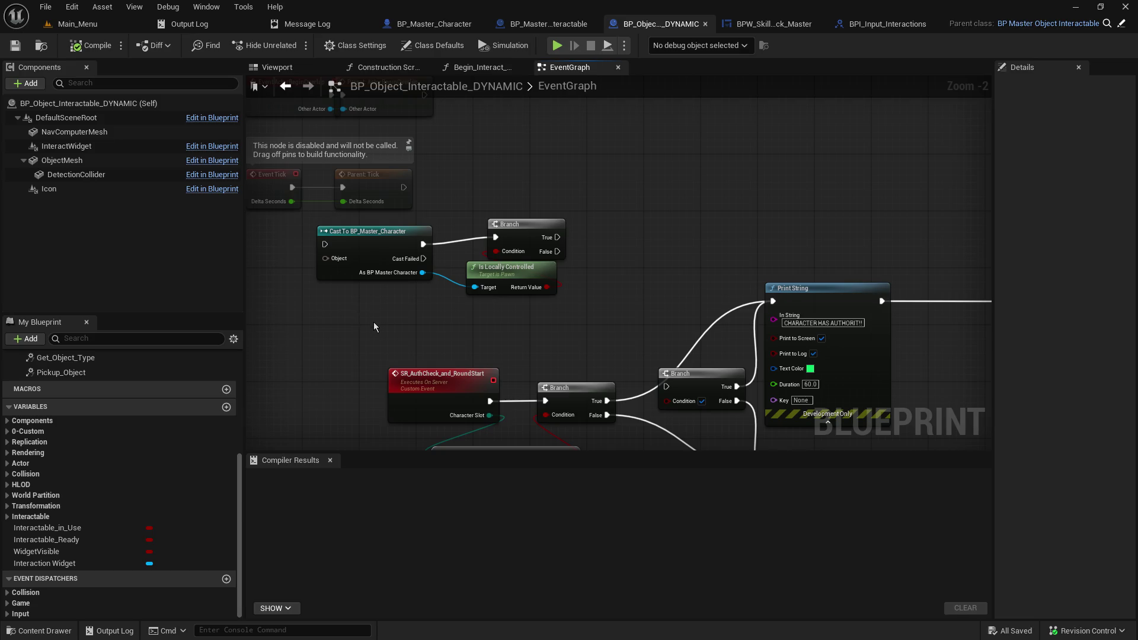
left_click_drag(373, 321, 511, 103)
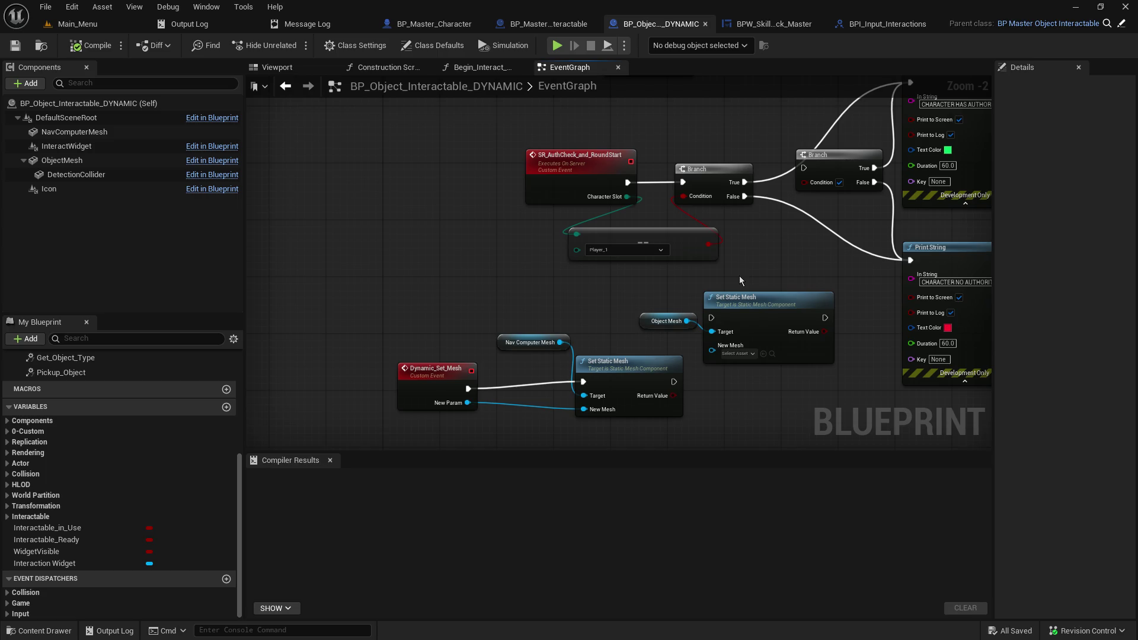
mouse_move(738, 276)
left_mouse_down()
mouse_move(521, 262)
mouse_move(131, 273)
left_mouse_up()
mouse_move(132, 362)
left_mouse_down()
mouse_move(155, 407)
mouse_move(370, 453)
mouse_move(583, 443)
left_mouse_up()
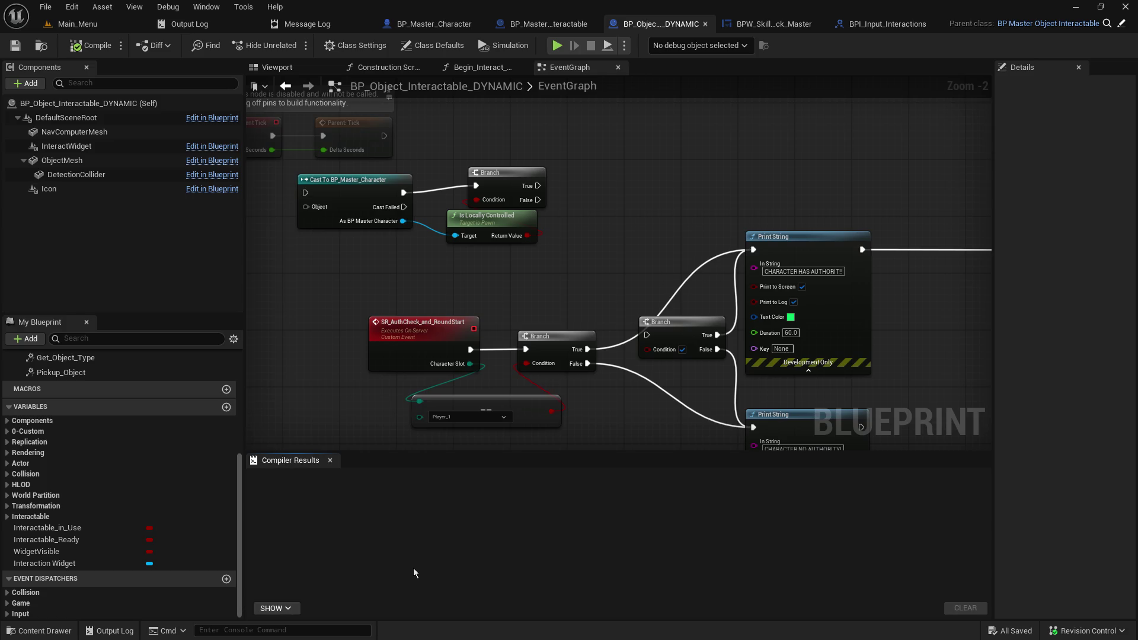
key("ctrl+f")
type("skill")
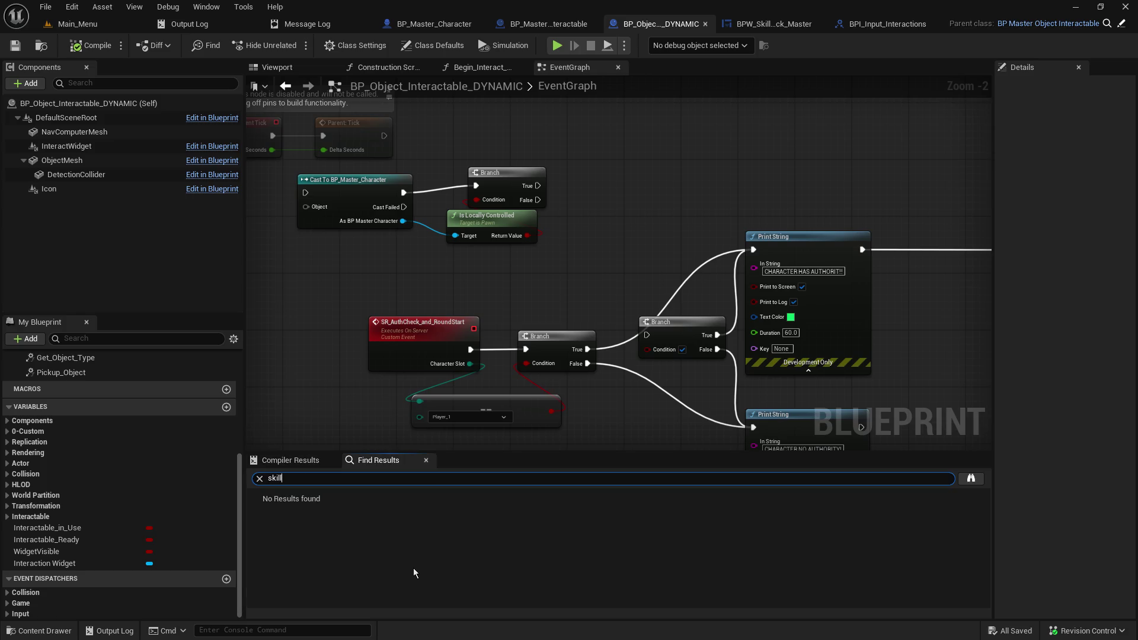
Step: Clear the 'skill' search and bring BP_Master_Character's skill-check events into view
key("BackSpace")
key("BackSpace")
key("BackSpace")
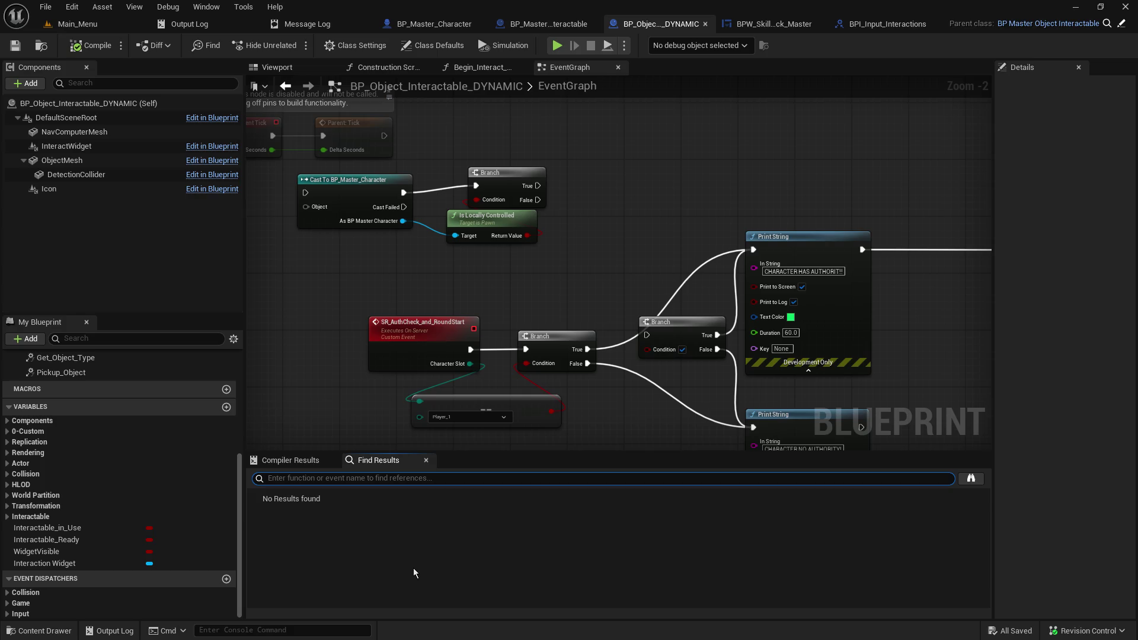
left_click(613, 274)
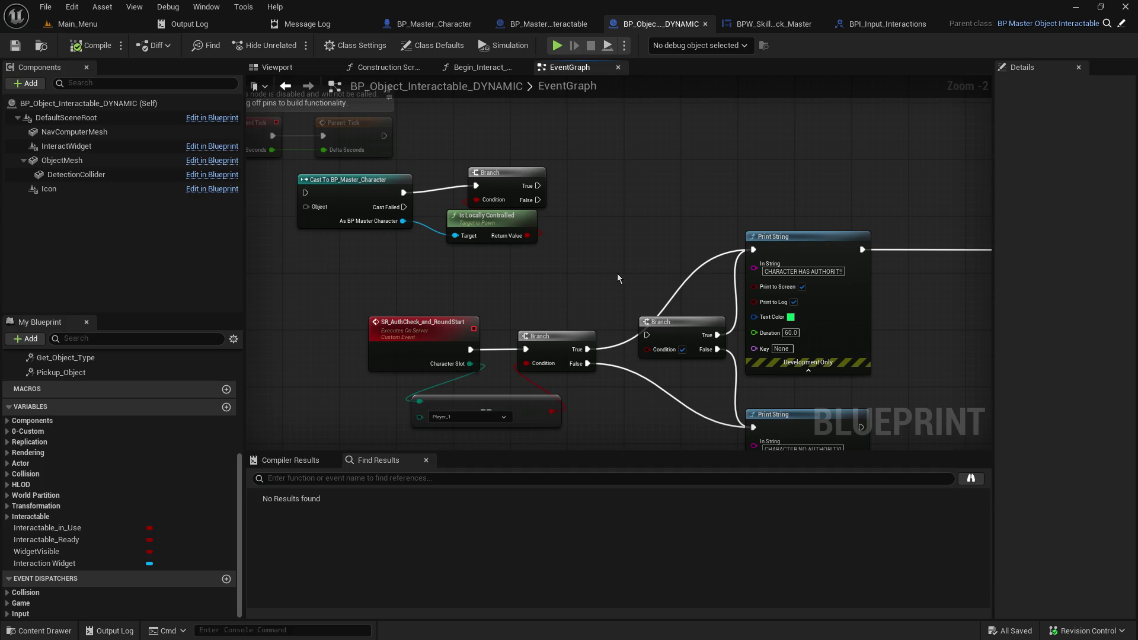
left_click(434, 24)
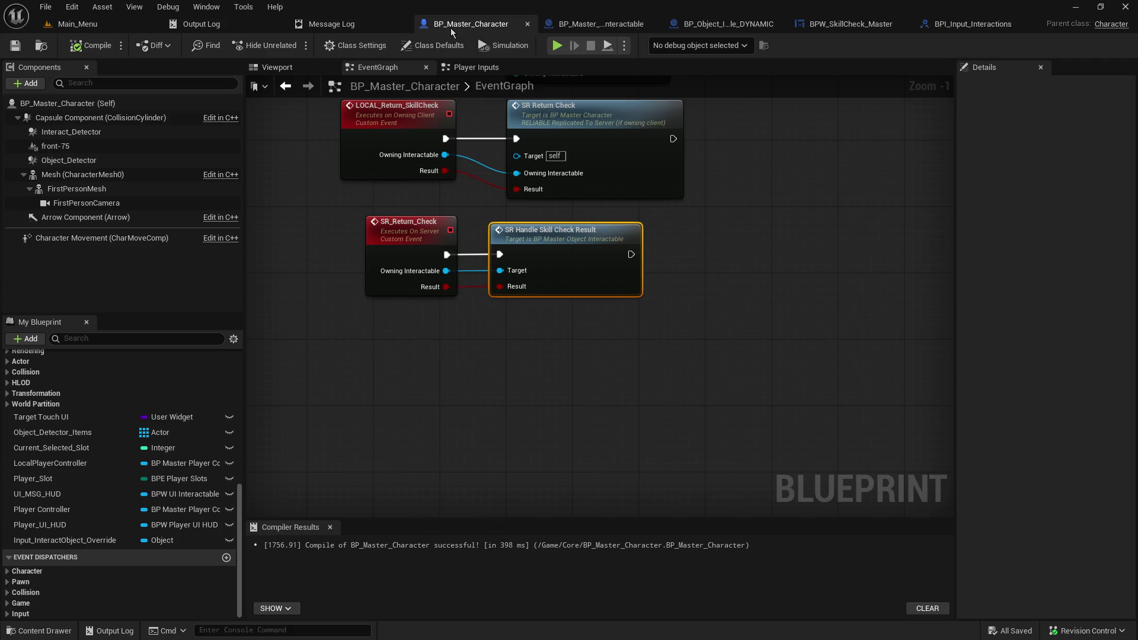
mouse_move(431, 183)
left_mouse_down()
mouse_move(413, 247)
mouse_move(445, 422)
left_mouse_up()
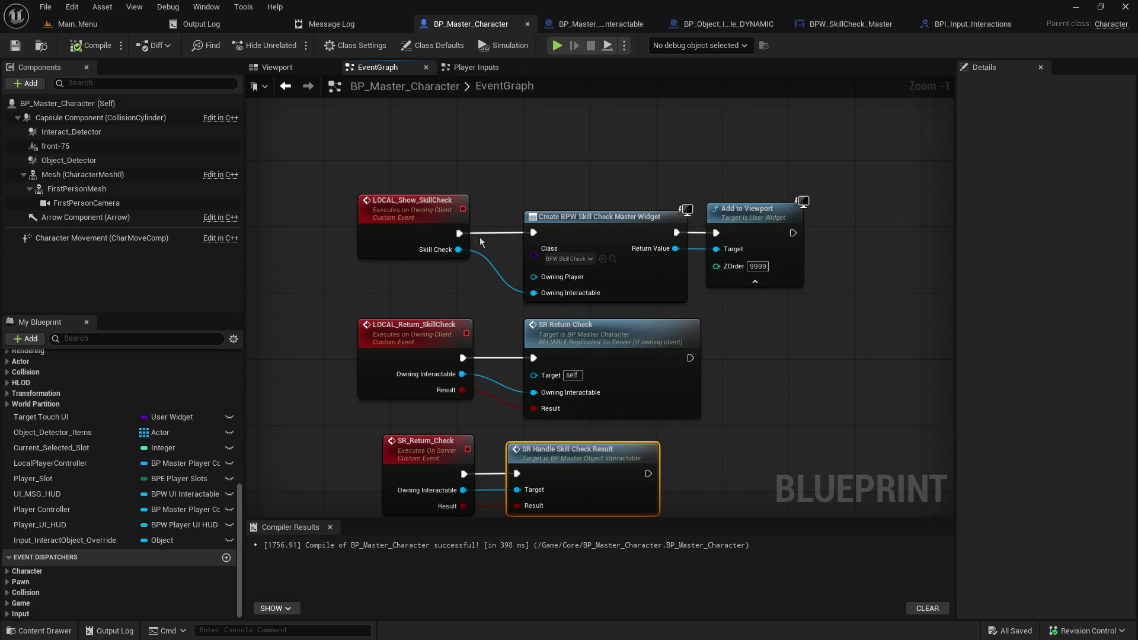
Step: Inspect LOCAL_Show_SkillCheck's node options without changes, then return to BP_Object_Interactable_DYNAMIC
right_click(404, 215)
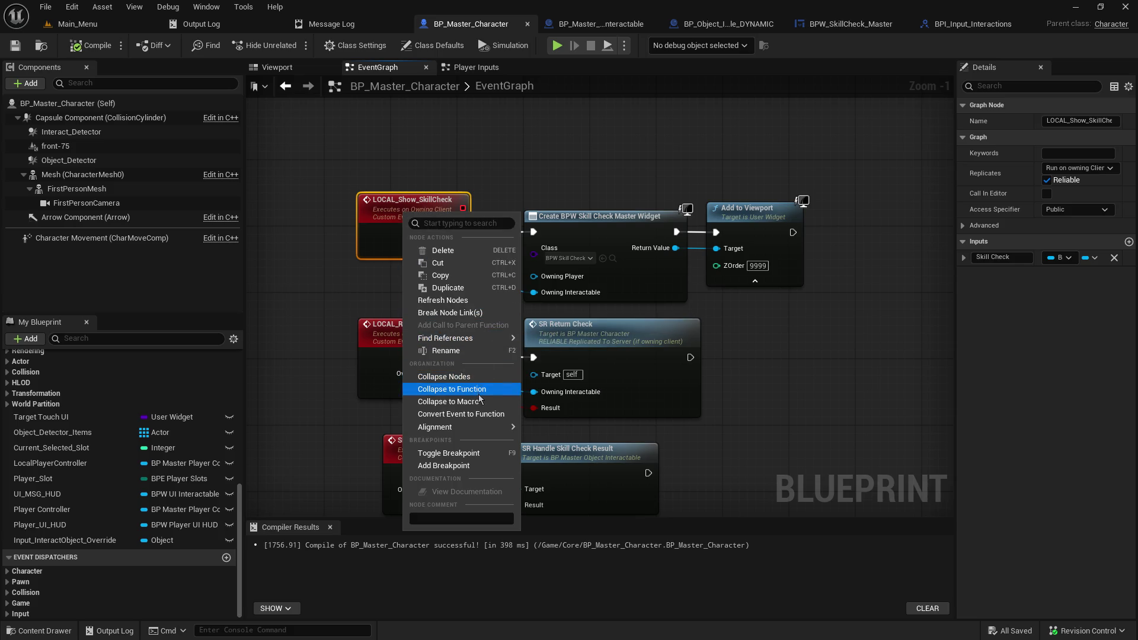
left_click(811, 338)
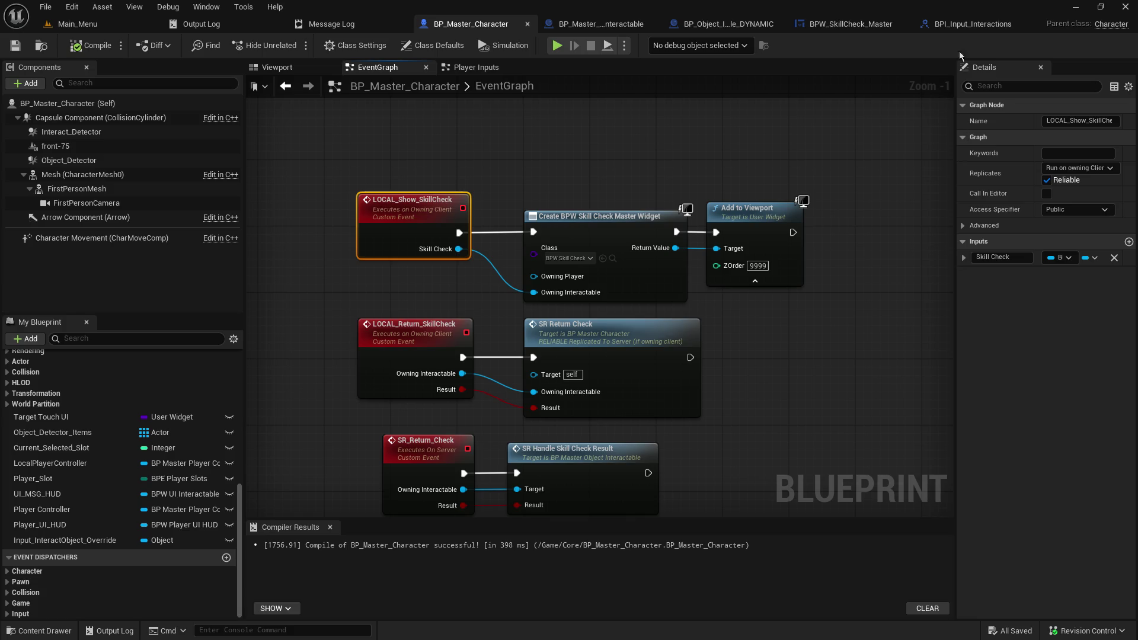
left_click(848, 28)
left_click(721, 31)
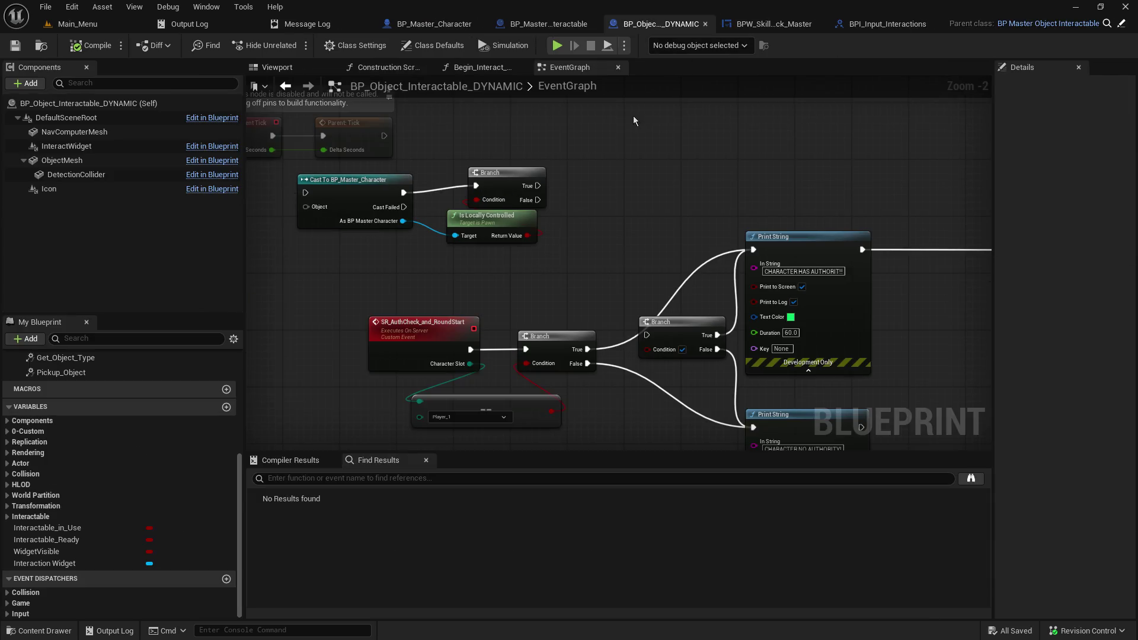
Step: View the Begin_Interact_Object graph, then open the parent BP_Master_Object_Interactable blueprint
left_click(497, 70)
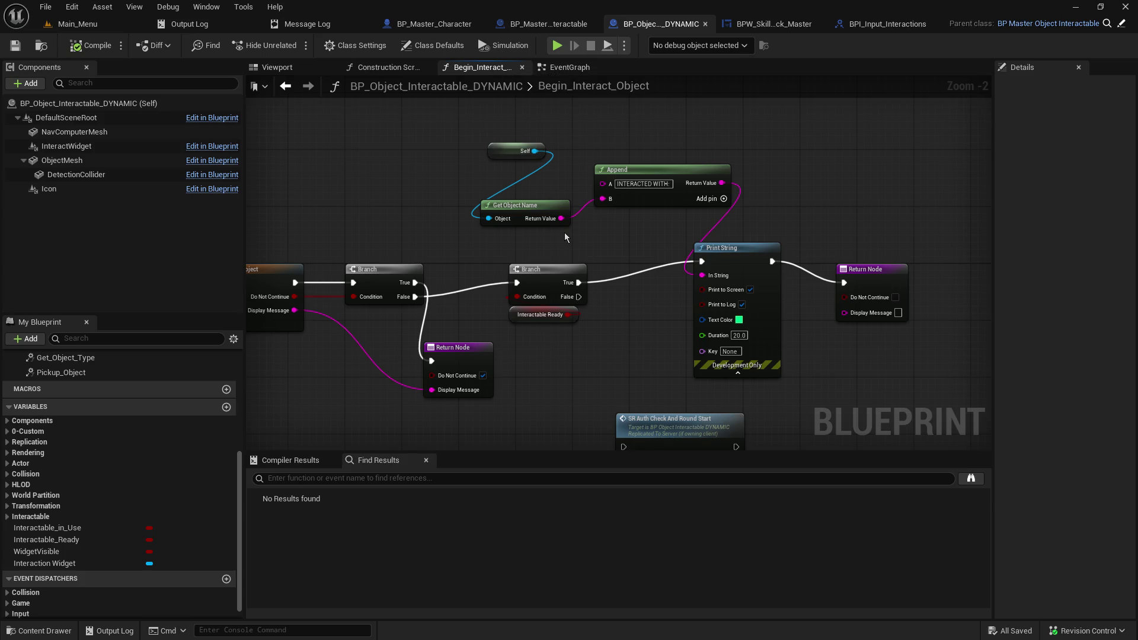
mouse_move(553, 357)
left_mouse_down()
mouse_move(611, 353)
mouse_move(526, 201)
mouse_move(491, 284)
mouse_move(496, 338)
left_mouse_up()
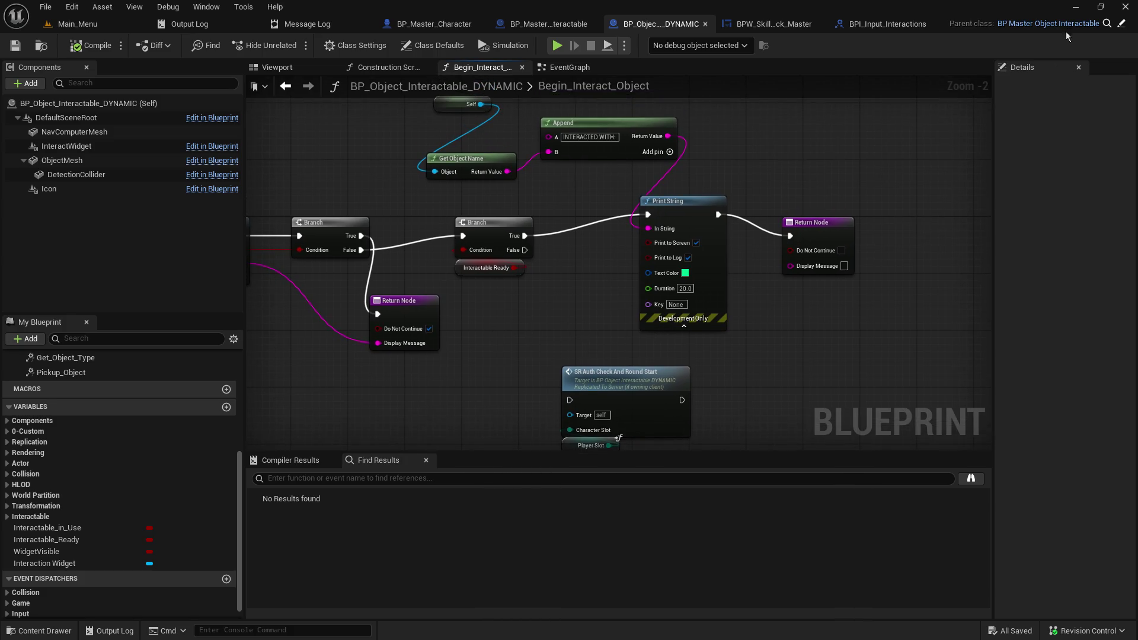
left_click(1121, 23)
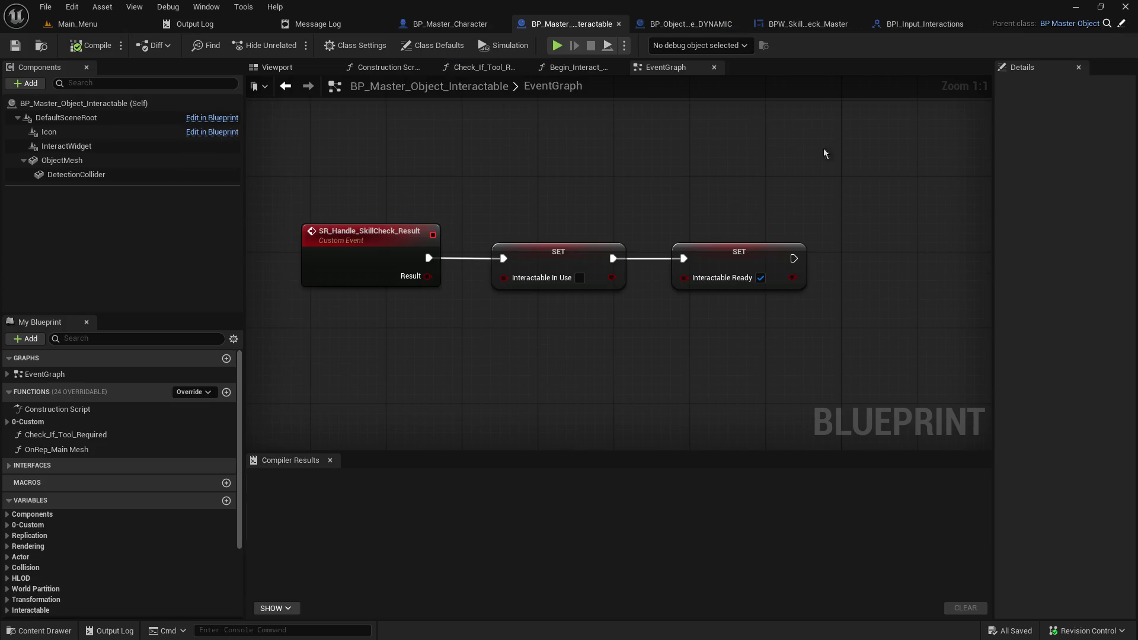
Step: Survey the parent EventGraph's Delay, Remove from Parent, Set Visibility, Hide Highlights and Begin Overlap chains
scroll(574, 218, "down", 5)
left_click_drag(564, 241, 543, 337)
mouse_move(709, 196)
left_mouse_down()
mouse_move(655, 259)
mouse_move(495, 377)
left_mouse_up()
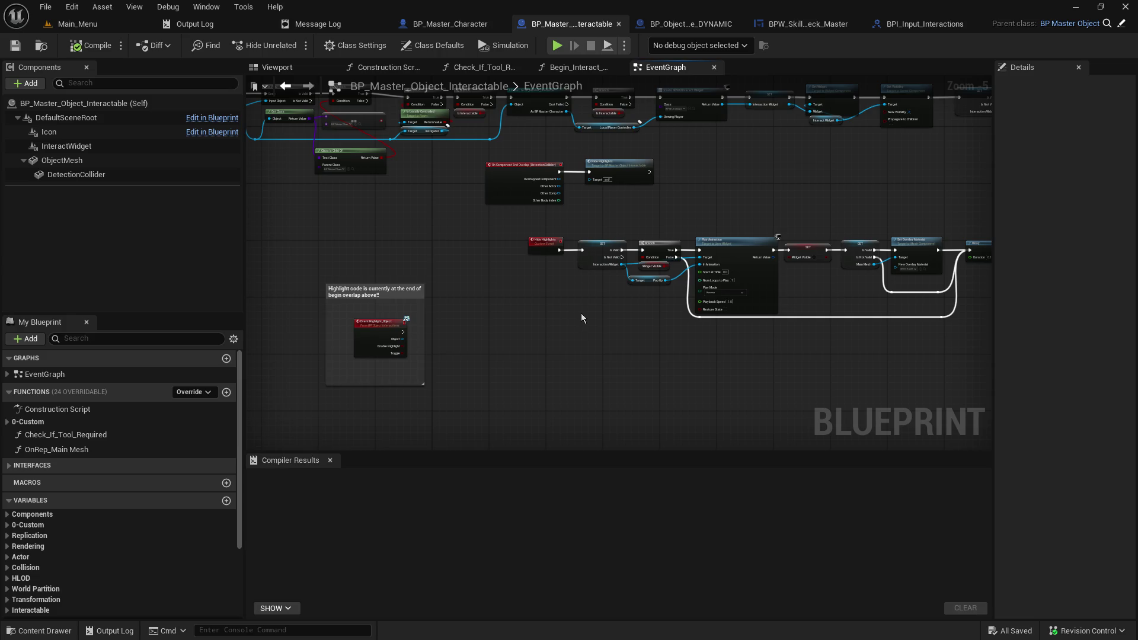
left_click_drag(586, 311, 350, 347)
left_click_drag(748, 293, 573, 308)
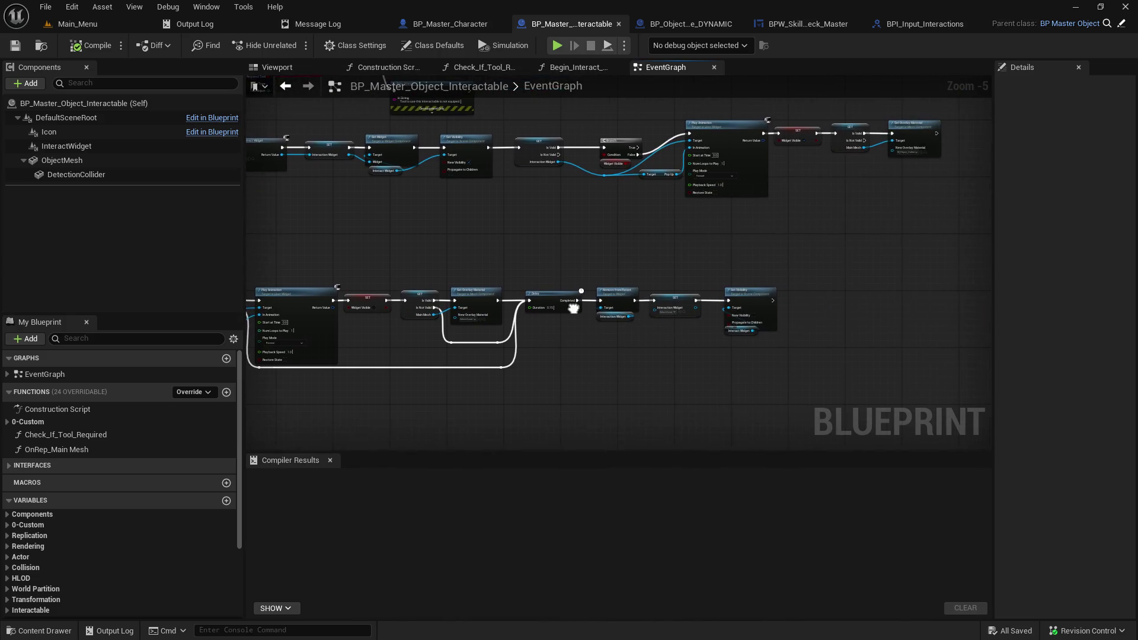
scroll(853, 166, "up", 4)
mouse_move(806, 262)
left_mouse_down()
mouse_move(920, 119)
mouse_move(507, 183)
left_mouse_up()
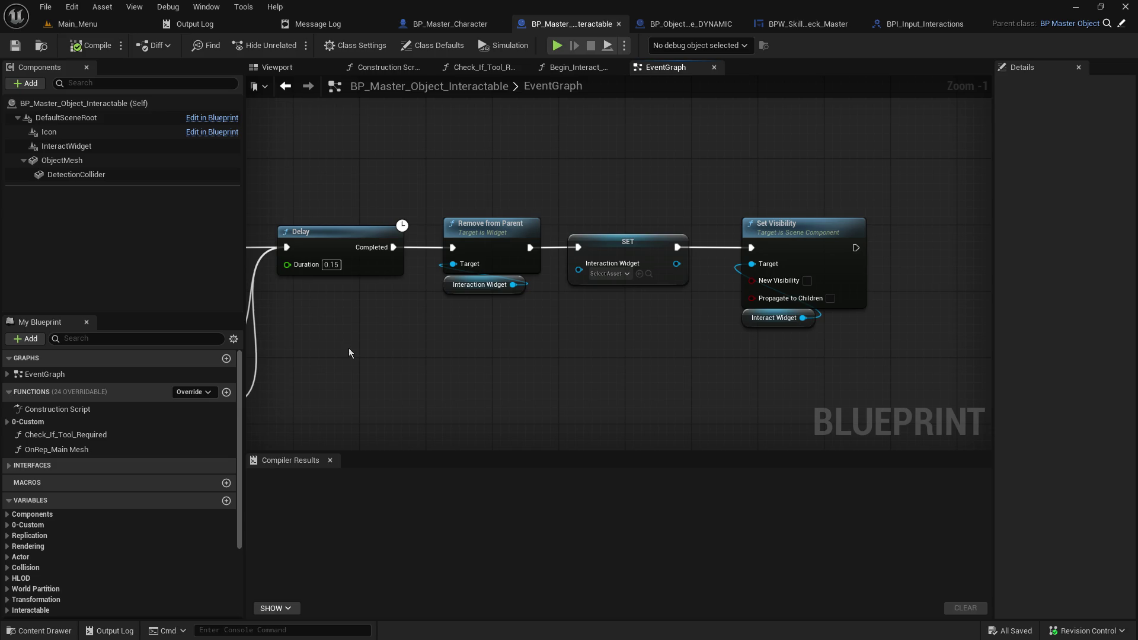
left_click_drag(349, 347, 935, 272)
mouse_move(368, 284)
left_mouse_down()
mouse_move(936, 262)
mouse_move(896, 305)
left_mouse_up()
scroll(897, 304, "down", 4)
left_click_drag(627, 291, 665, 307)
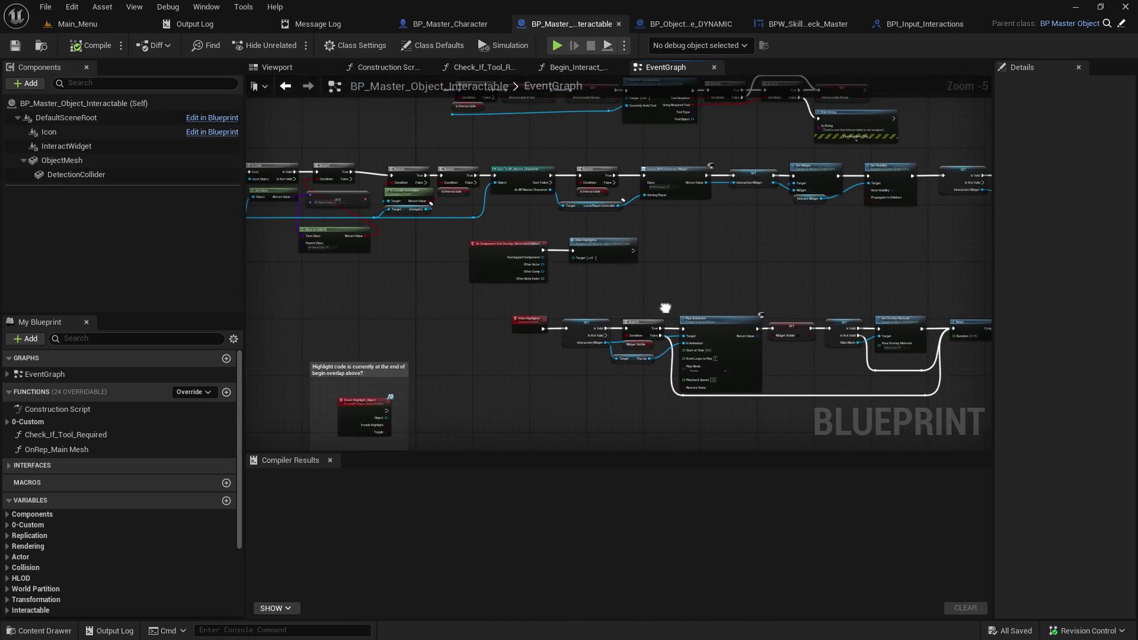
mouse_move(436, 295)
left_mouse_down()
mouse_move(595, 382)
mouse_move(569, 468)
left_mouse_up()
scroll(513, 305, "up", 3)
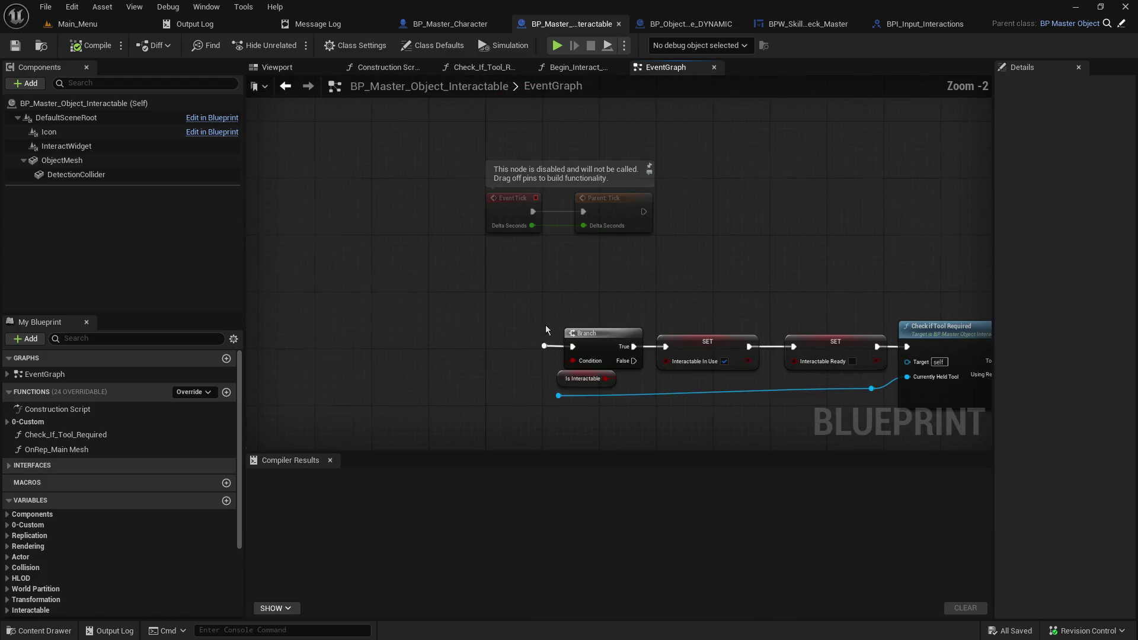
Step: Review the parent Begin_Interact_Object's Uses Skill Check branch, Add Player Points and Return Node, then switch to the dynamic interactable
left_click(563, 67)
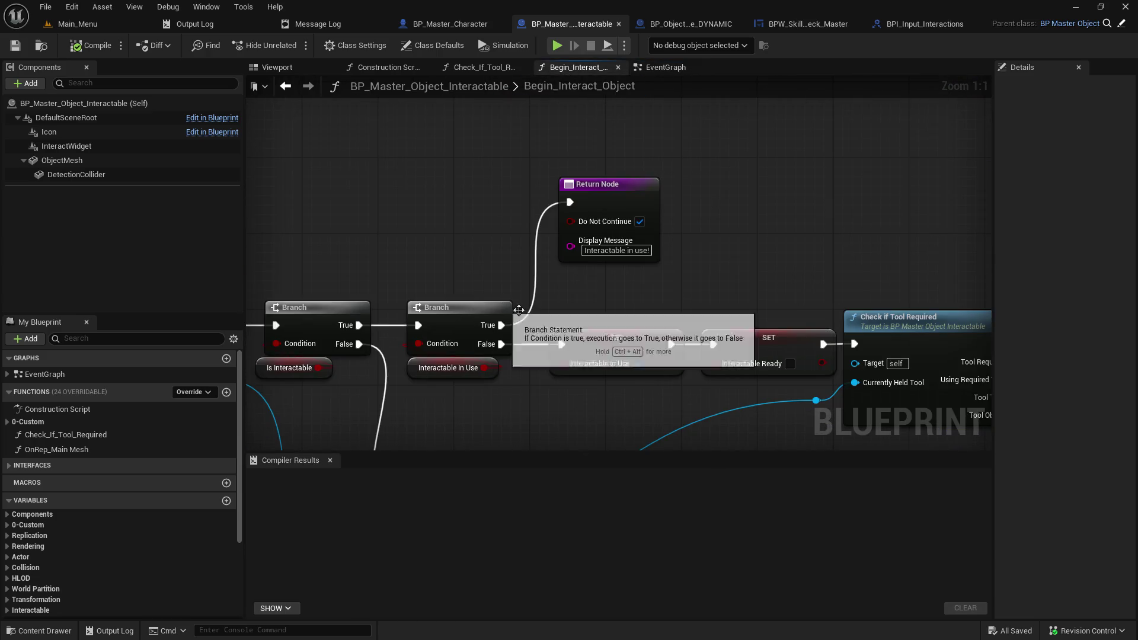
left_click_drag(774, 259, 249, 109)
mouse_move(984, 249)
left_mouse_down()
mouse_move(682, 249)
mouse_move(468, 268)
left_mouse_up()
mouse_move(732, 326)
left_mouse_down()
mouse_move(341, 333)
mouse_move(361, 399)
mouse_move(550, 392)
left_mouse_up()
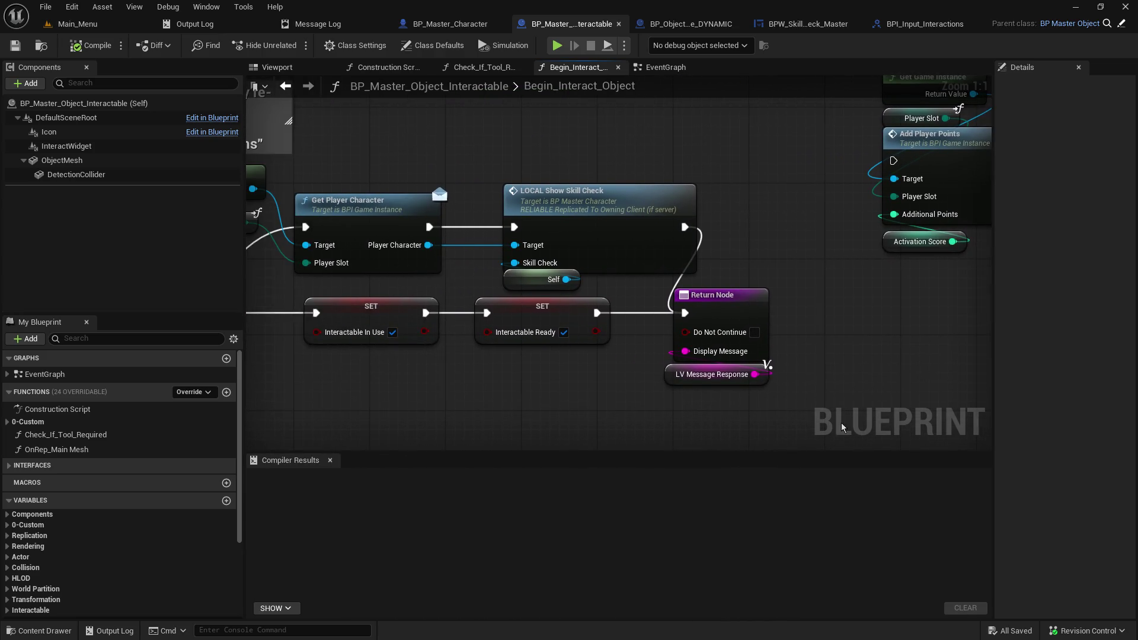
mouse_move(794, 416)
left_mouse_down()
mouse_move(686, 371)
mouse_move(699, 332)
mouse_move(803, 301)
left_mouse_up()
left_click(669, 377)
scroll(672, 380, "down", 2)
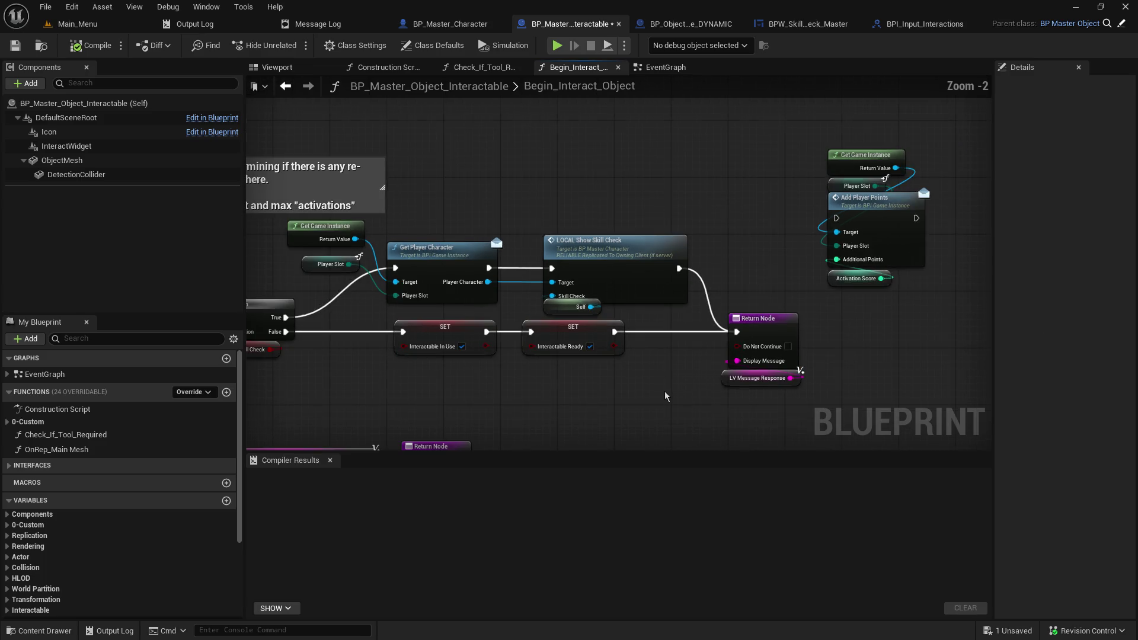
left_click_drag(732, 452, 733, 535)
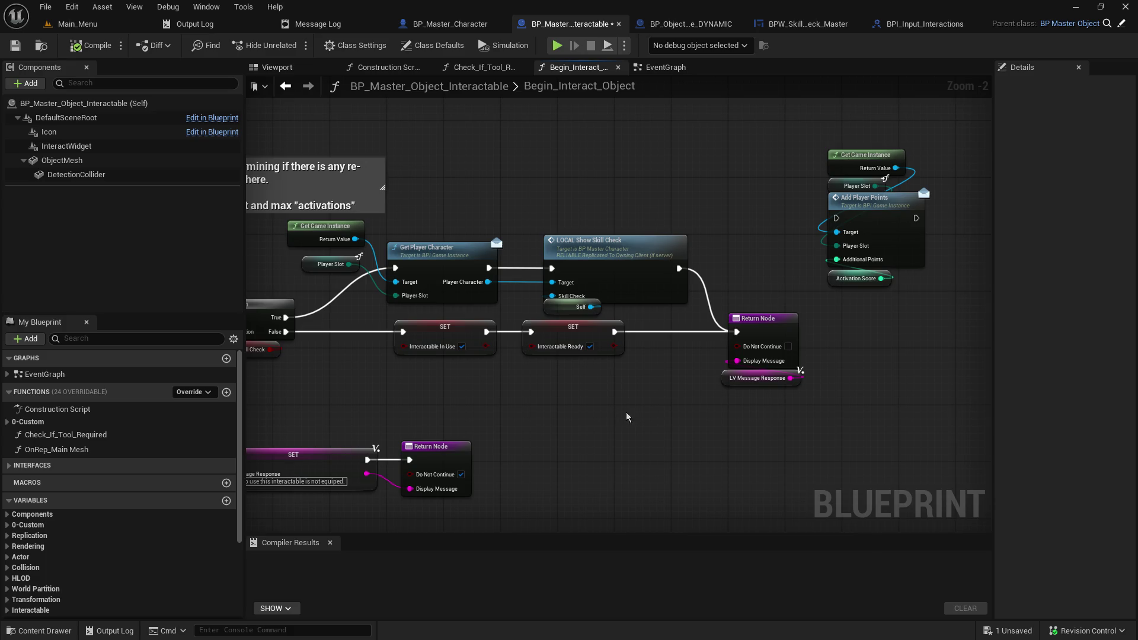
mouse_move(613, 419)
left_mouse_down()
mouse_move(838, 337)
mouse_move(926, 324)
mouse_move(705, 331)
left_mouse_up()
left_click(660, 67)
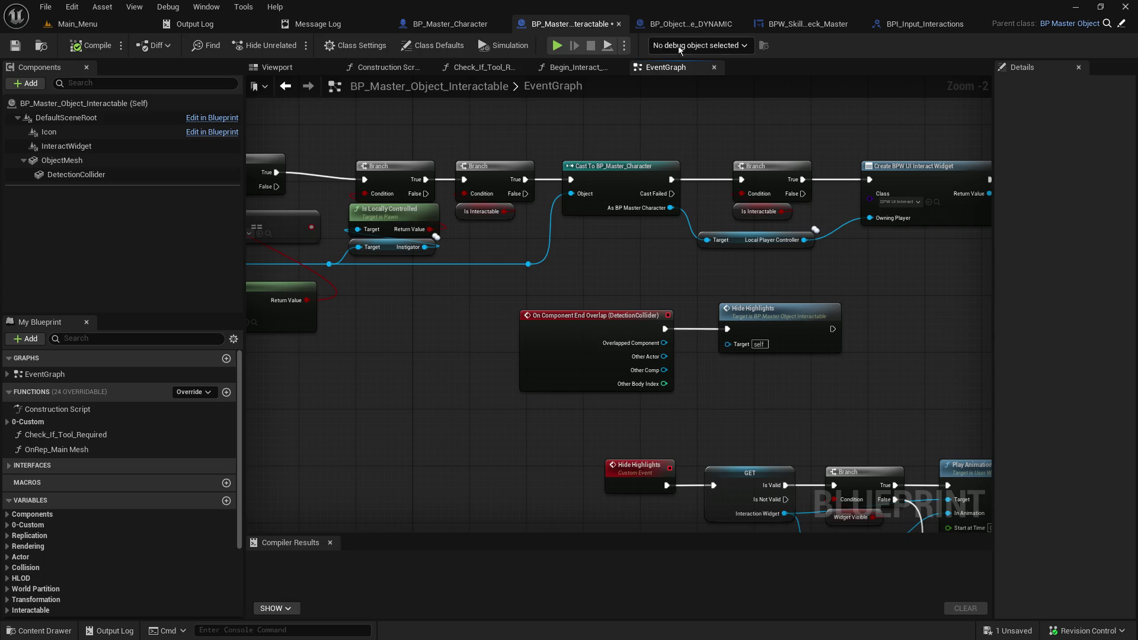
left_click(694, 24)
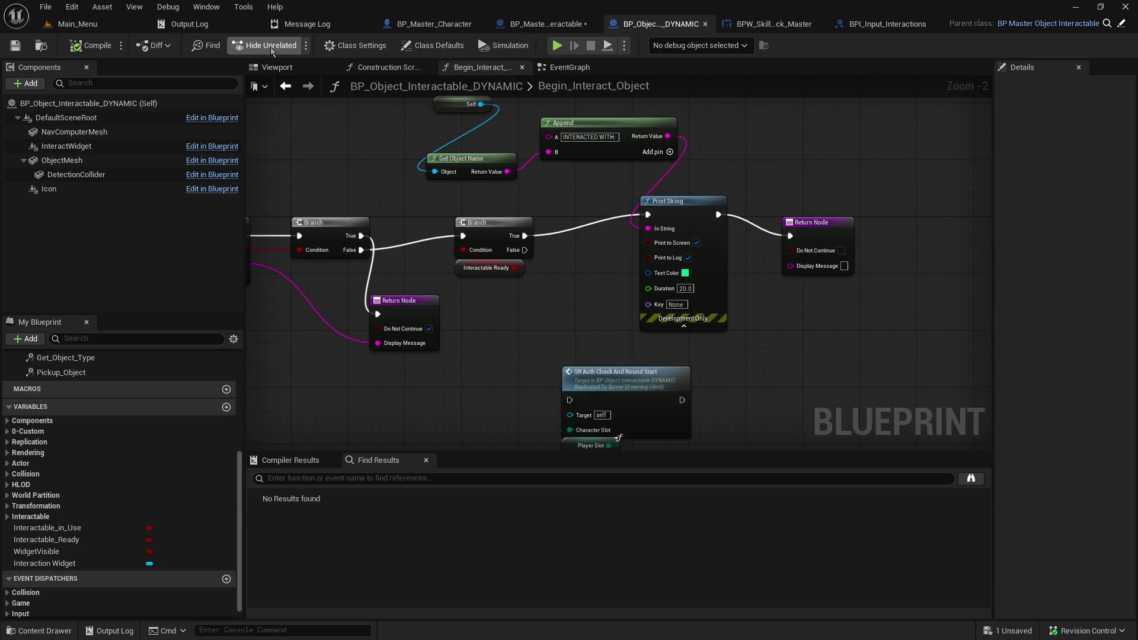
Step: Check the dynamic interactable's class settings and glance over the master interactable's EventGraph
left_click(355, 45)
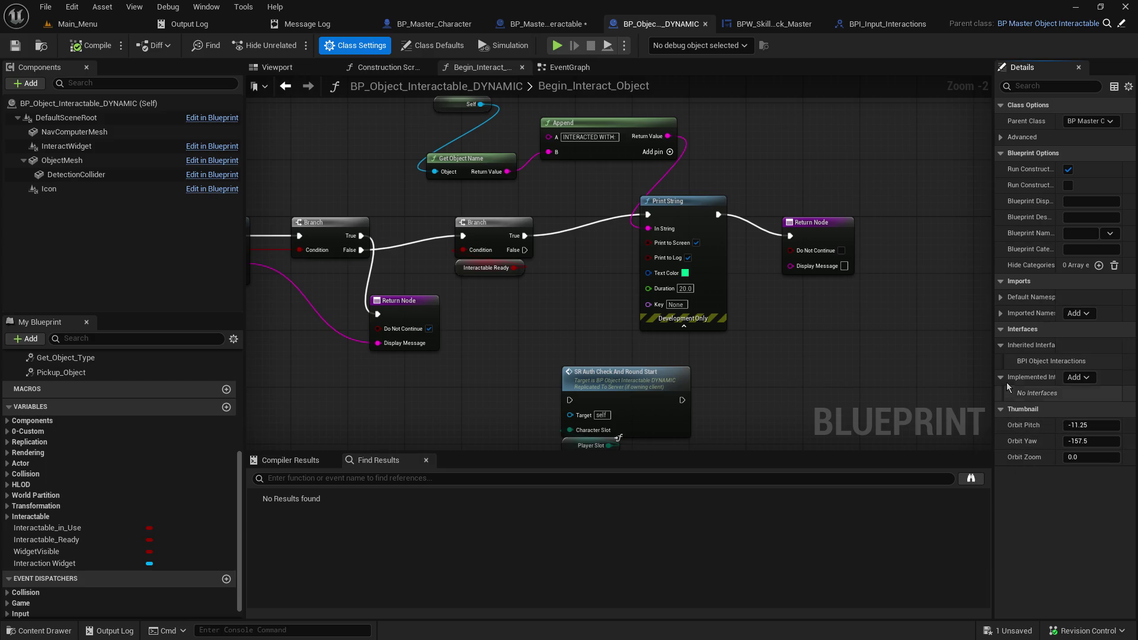
left_click(763, 24)
left_click(578, 23)
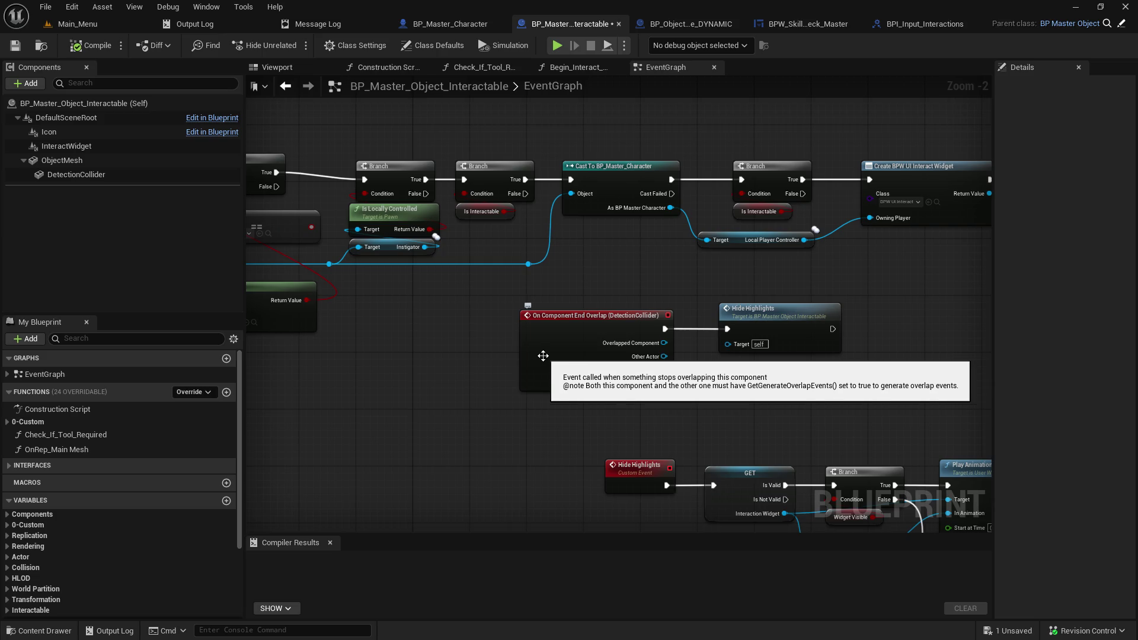
scroll(402, 384, "down", 4)
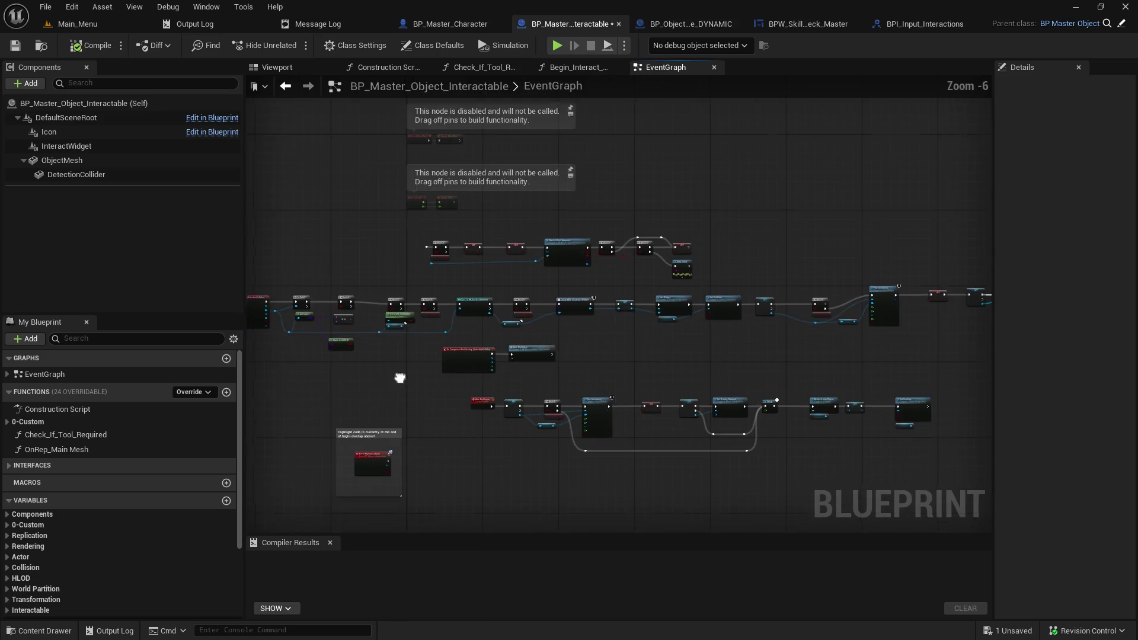
left_click_drag(539, 284, 538, 267)
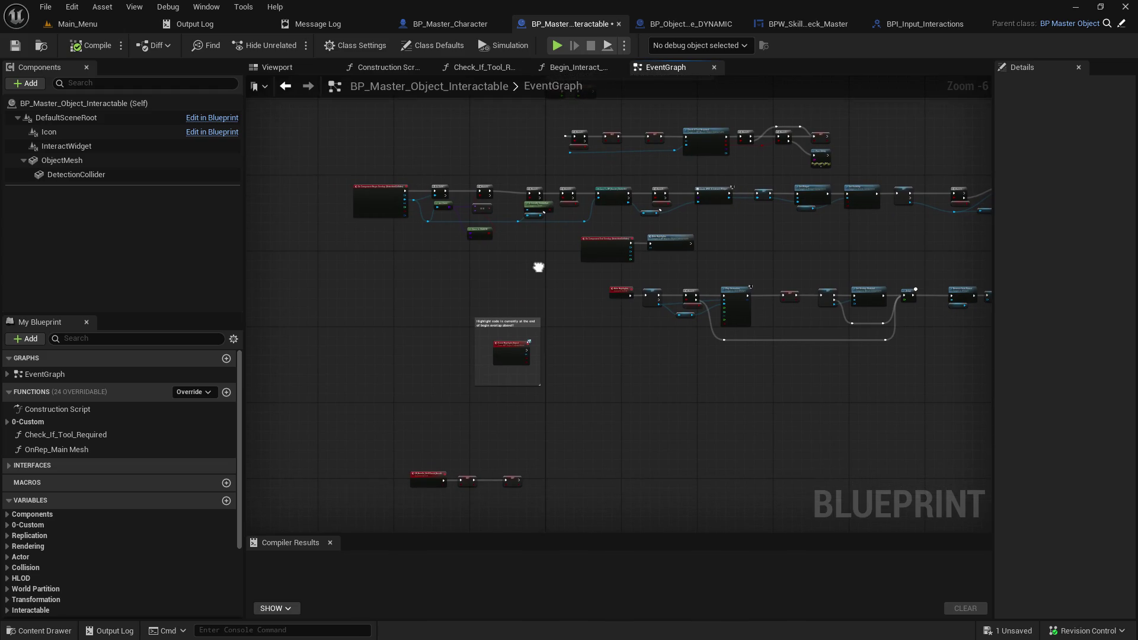
Step: Review the dynamic interactable's EventGraph, selecting Event Highlight_Object and viewing the Dynamic_Set_Mesh nodes
left_click(719, 26)
scroll(426, 385, "down", 5)
scroll(416, 371, "up", 2)
left_click(567, 67)
scroll(403, 390, "up", 2)
left_click_drag(404, 390, 533, 202)
scroll(514, 329, "up", 2)
scroll(498, 273, "up", 1)
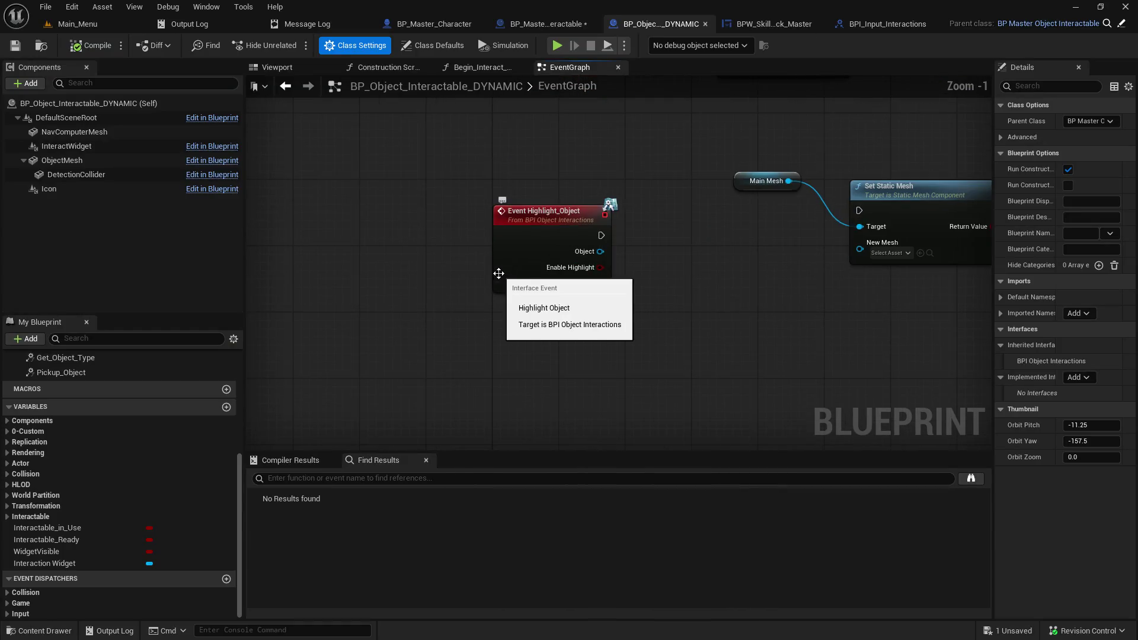
scroll(498, 273, "up", 1)
left_click(591, 229)
mouse_move(680, 167)
left_mouse_down()
mouse_move(618, 404)
mouse_move(610, 343)
mouse_move(618, 404)
left_mouse_up()
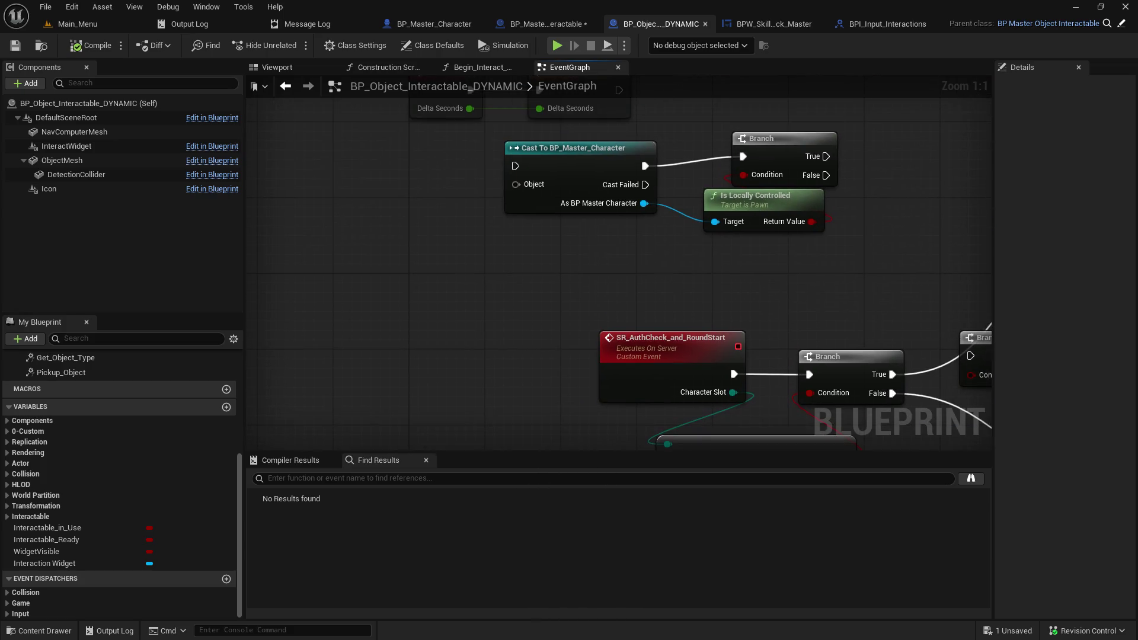
mouse_move(616, 237)
left_mouse_down()
mouse_move(594, 501)
mouse_move(531, 191)
mouse_move(533, 415)
mouse_move(469, 126)
mouse_move(650, 119)
left_mouse_up()
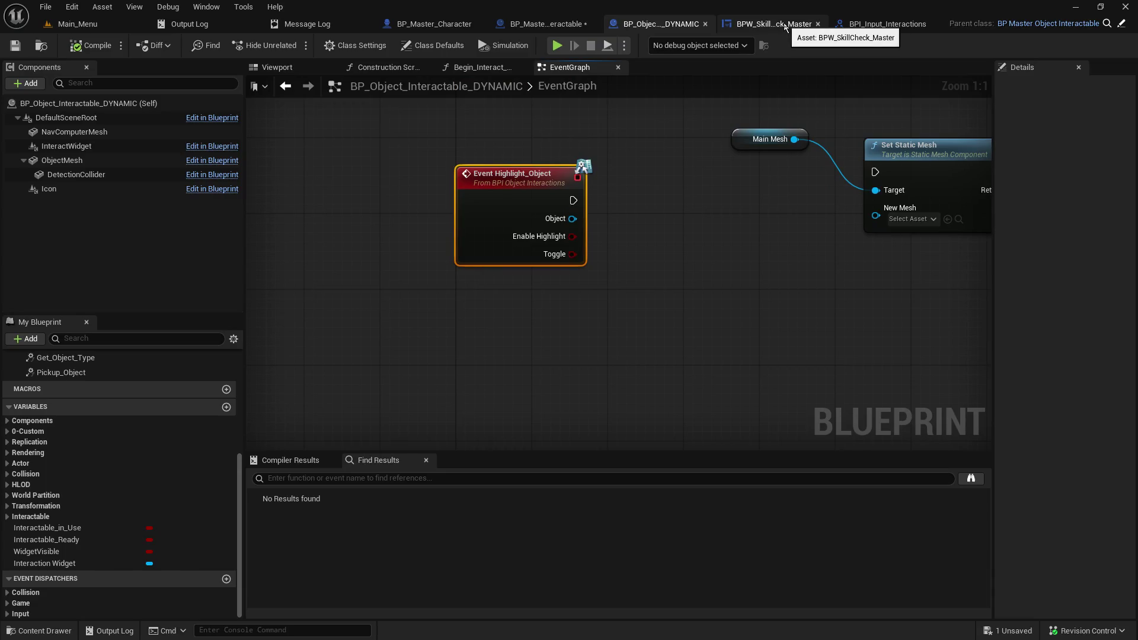
Step: Glance at BPW_SkillCheck_Master and BPI_Input_Interactions, then centre the master's SR_Handle_SkillCheck_Result chain
left_click(784, 28)
left_click_drag(474, 240, 855, 111)
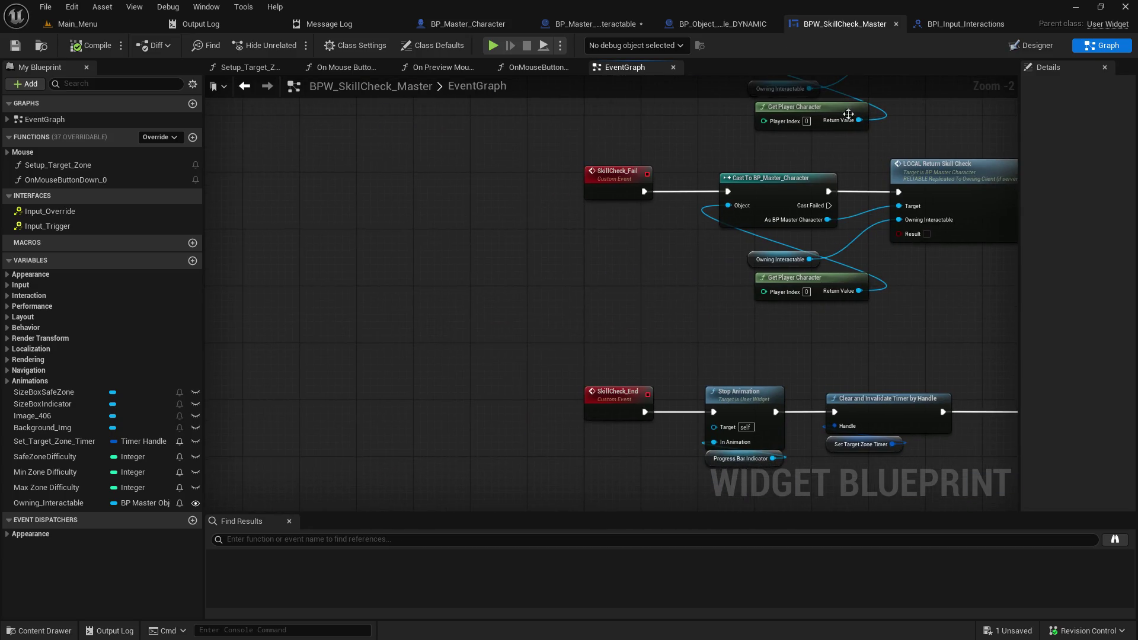
left_click(916, 28)
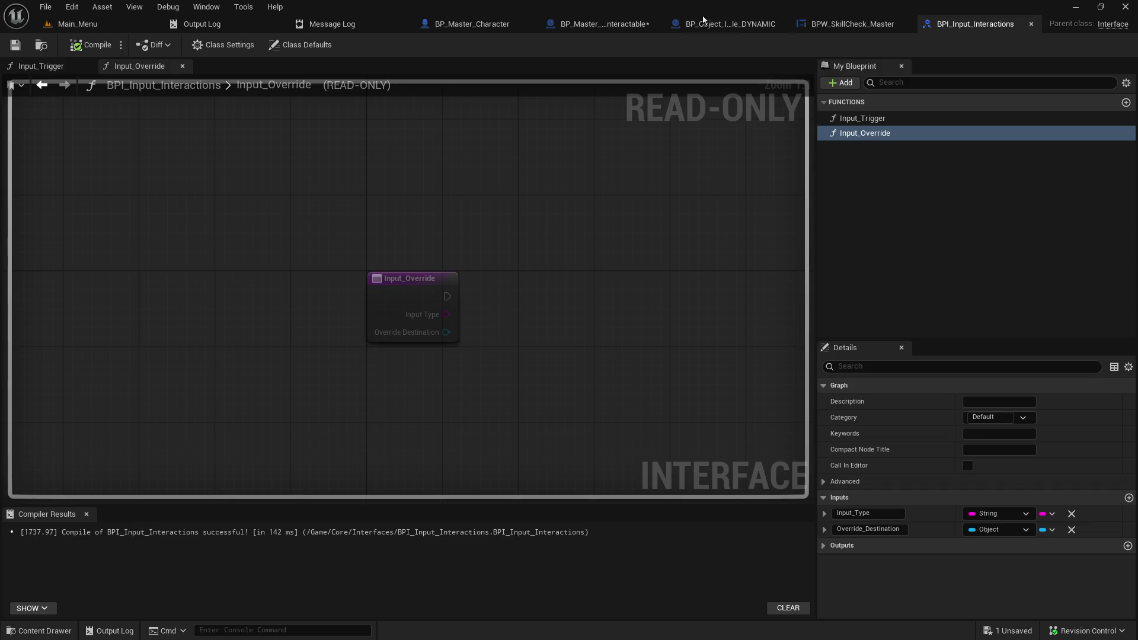
left_click(700, 25)
left_click(547, 25)
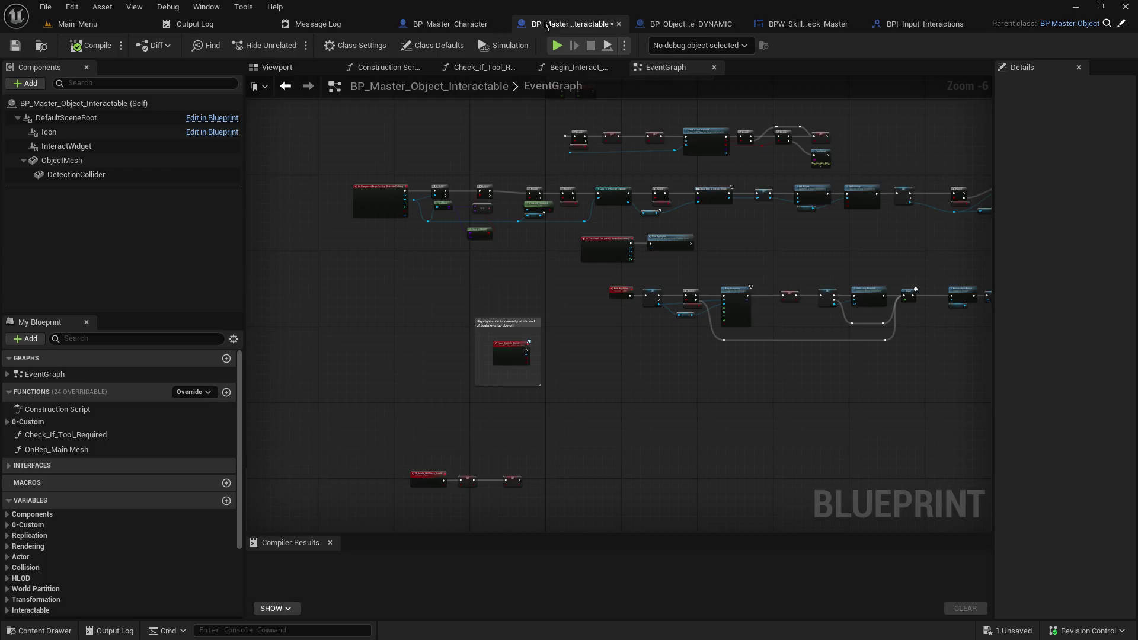
scroll(554, 332, "up", 2)
mouse_move(552, 336)
left_mouse_down()
mouse_move(560, 235)
mouse_move(613, 221)
left_mouse_up()
scroll(664, 249, "up", 2)
left_click_drag(752, 221, 635, 202)
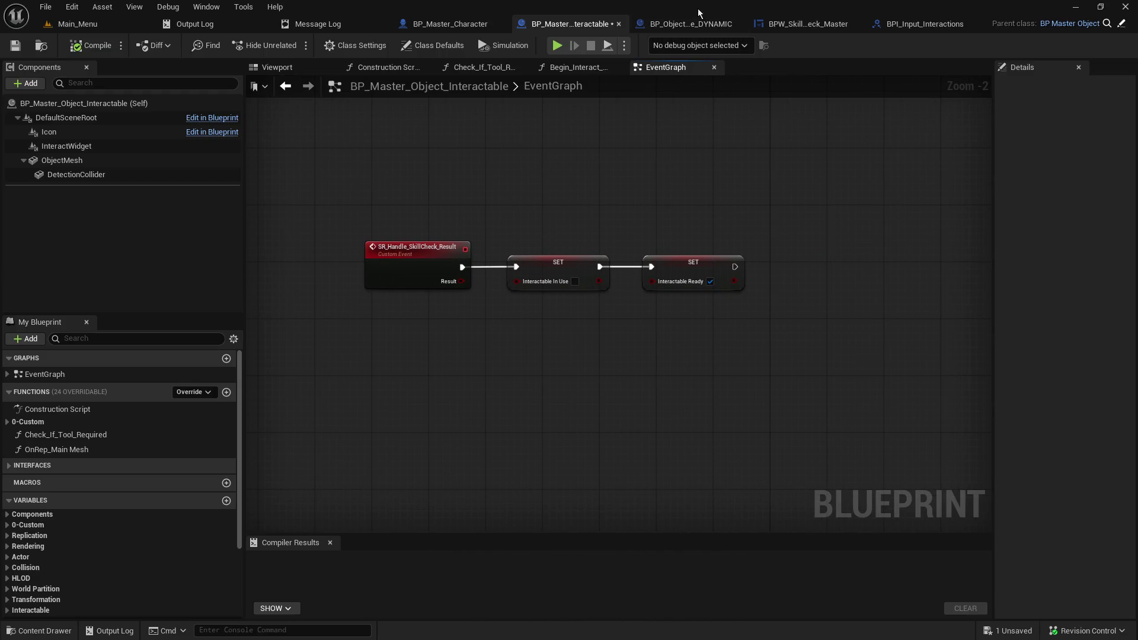
Step: Close BP_Object_Interactable_DYNAMIC and review the master's Hide Highlights, Delay and Set Visibility nodes
left_click(693, 24)
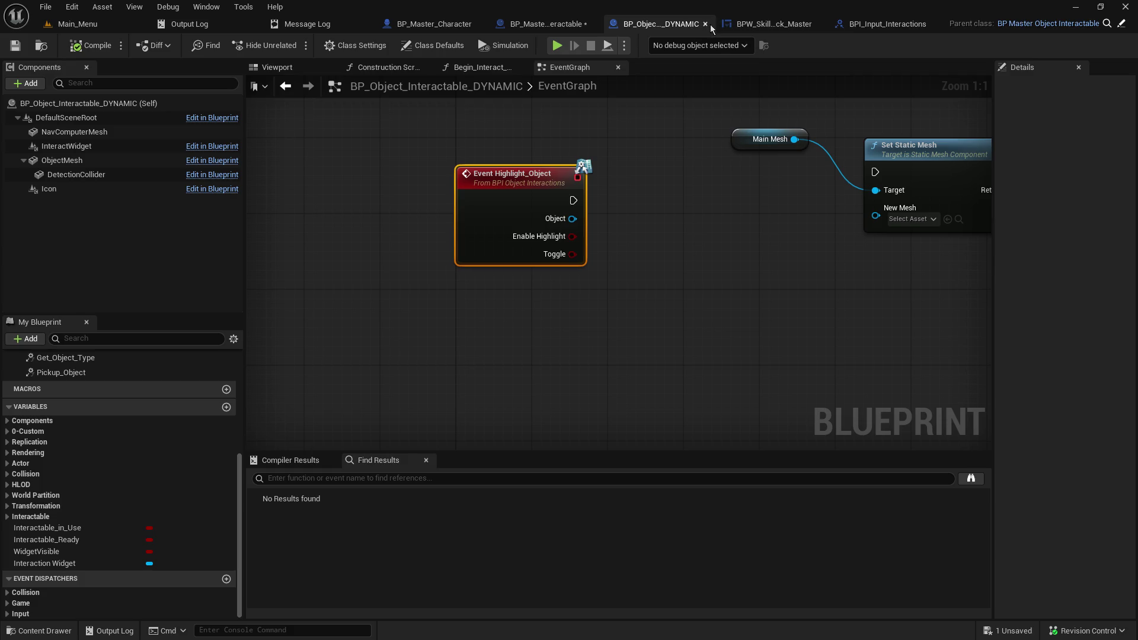
left_click(705, 23)
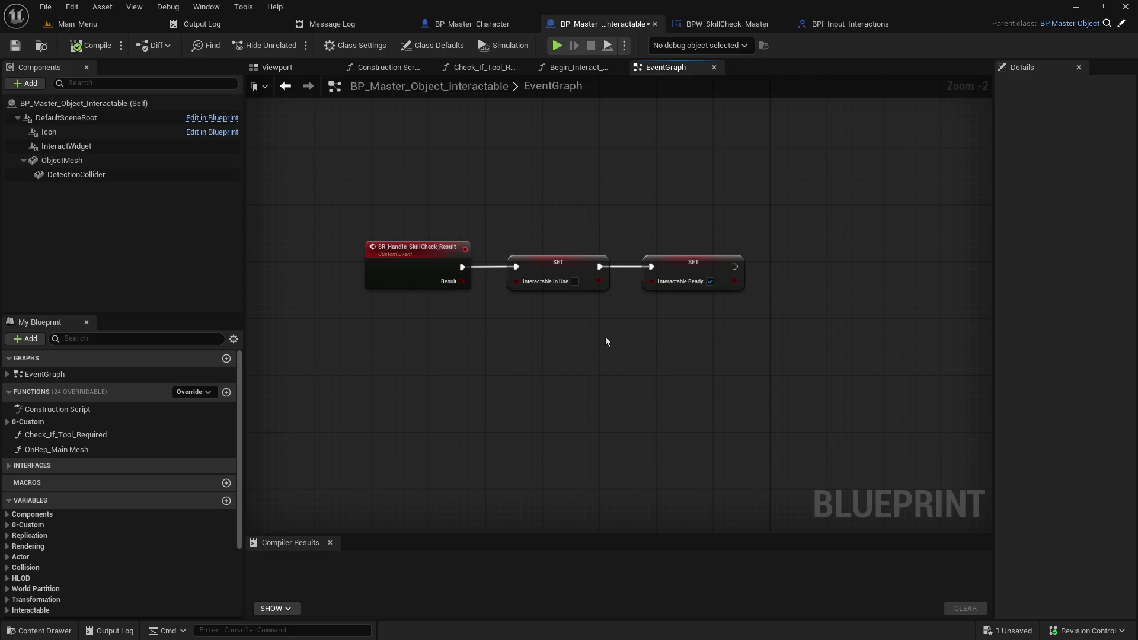
scroll(606, 341, "down", 2)
mouse_move(616, 300)
left_mouse_down()
mouse_move(432, 532)
mouse_move(322, 568)
left_mouse_up()
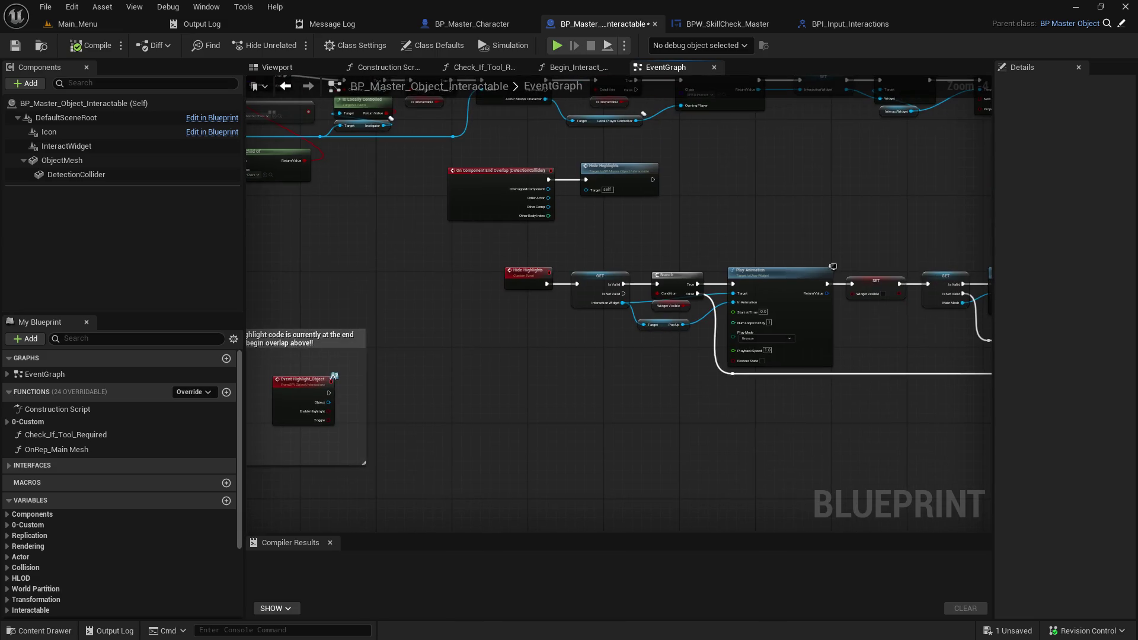
mouse_move(748, 231)
left_mouse_down()
mouse_move(293, 202)
mouse_move(434, 251)
mouse_move(702, 510)
mouse_move(255, 523)
mouse_move(799, 406)
mouse_move(1098, 311)
mouse_move(1000, 148)
mouse_move(927, 79)
mouse_move(953, 81)
left_mouse_up()
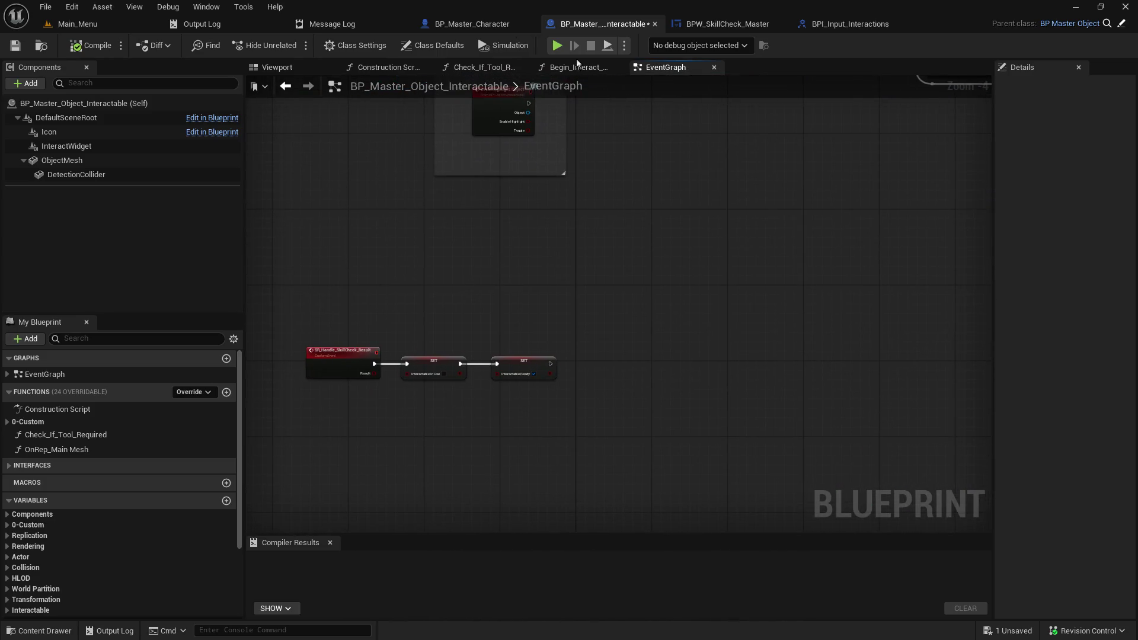
Step: Frame the three skill-check event rows in BP_Master_Character's EventGraph
left_click(484, 22)
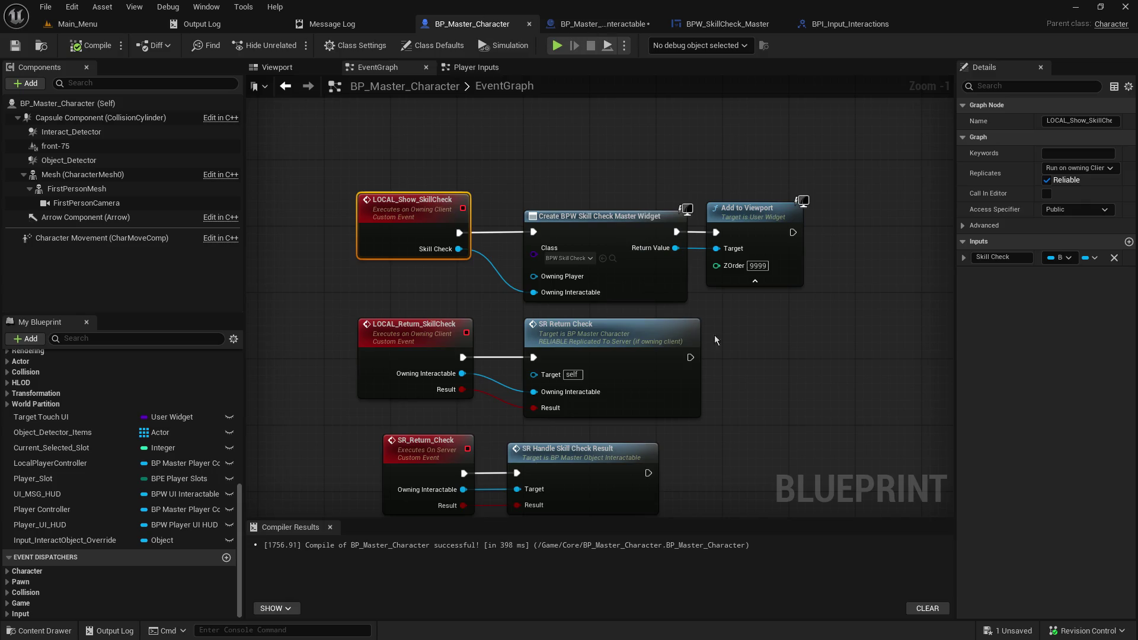
scroll(776, 375, "down", 3)
key("Home")
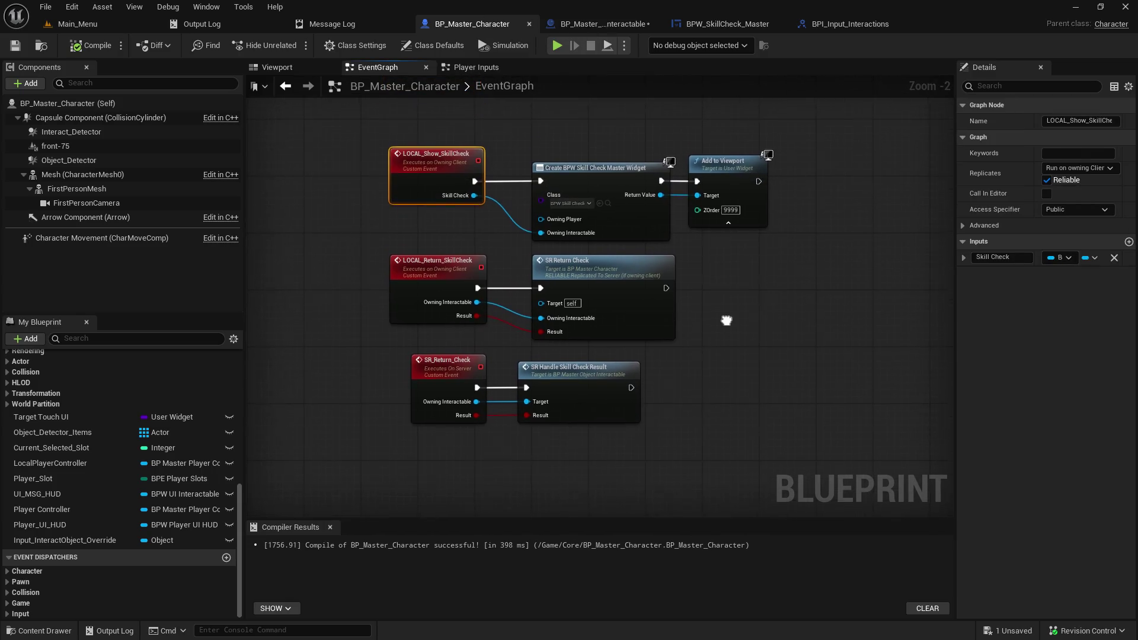
Step: Inspect the master interactable's tool-not-equipped message in Begin_Interact_Object, then return to BP_Master_Character
left_click(598, 18)
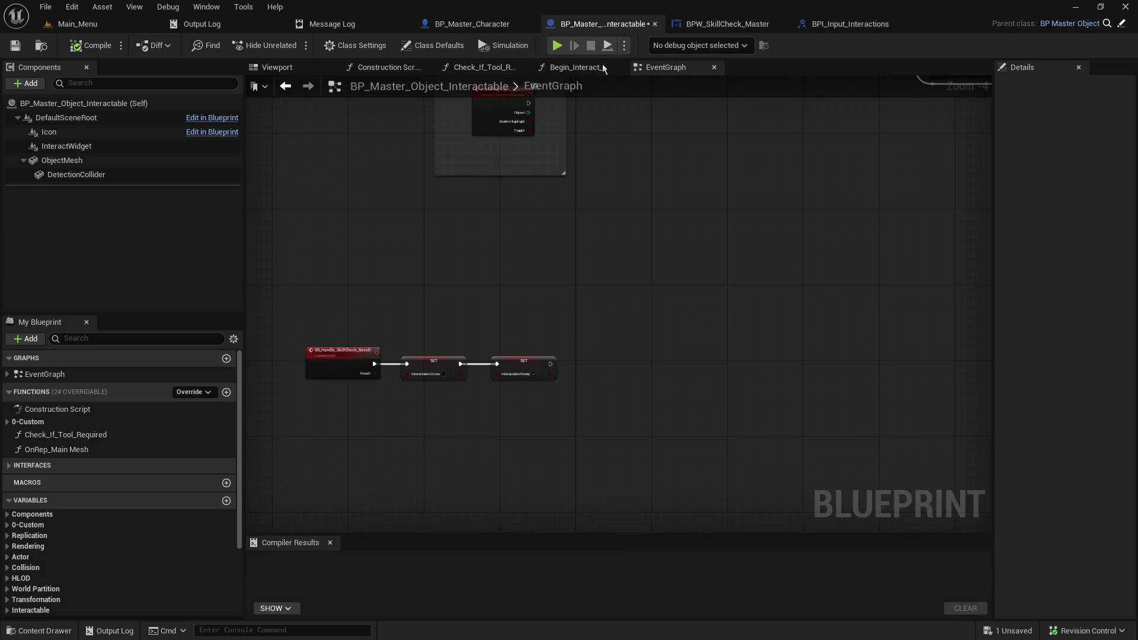
left_click(573, 67)
mouse_move(624, 487)
left_mouse_down()
mouse_move(978, 490)
mouse_move(1132, 451)
mouse_move(731, 425)
mouse_move(275, 422)
left_mouse_up()
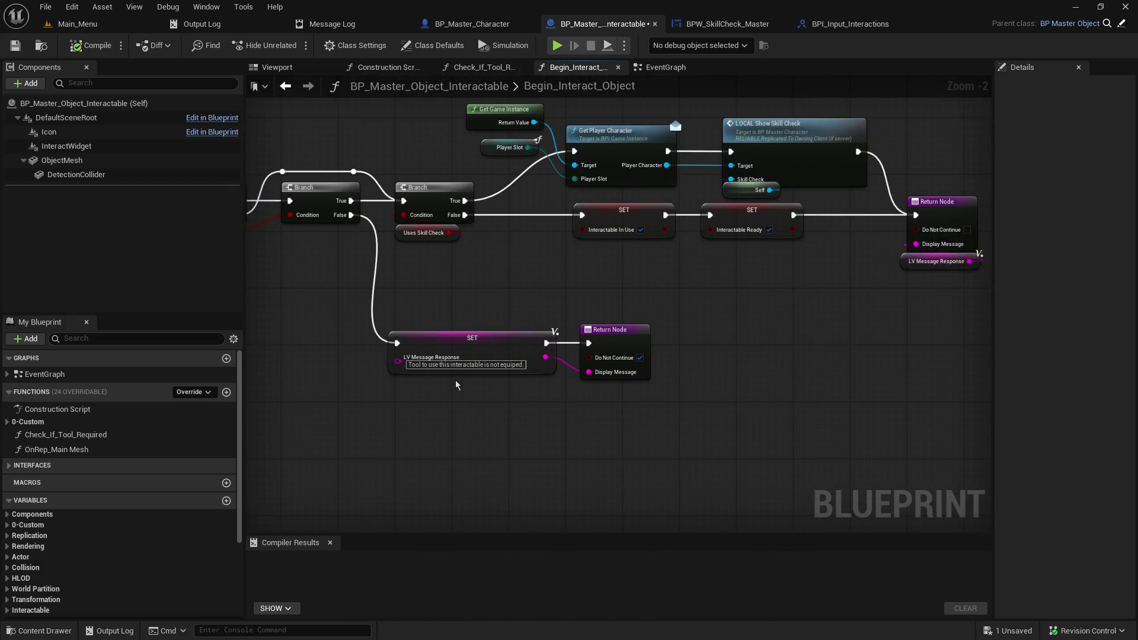
left_click(461, 364)
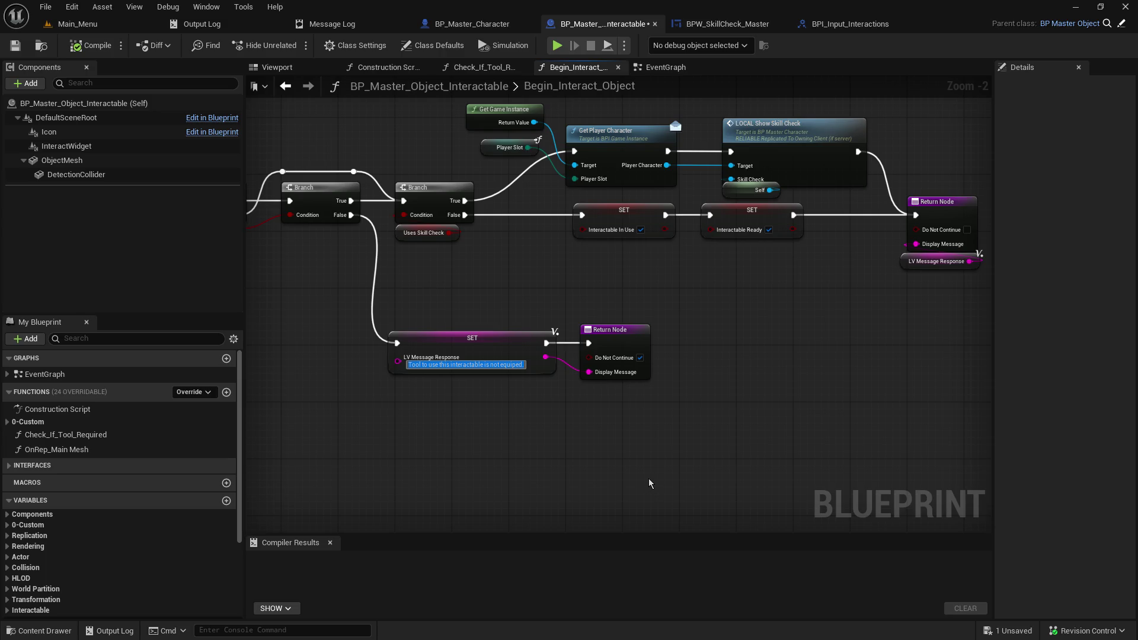
left_click(453, 25)
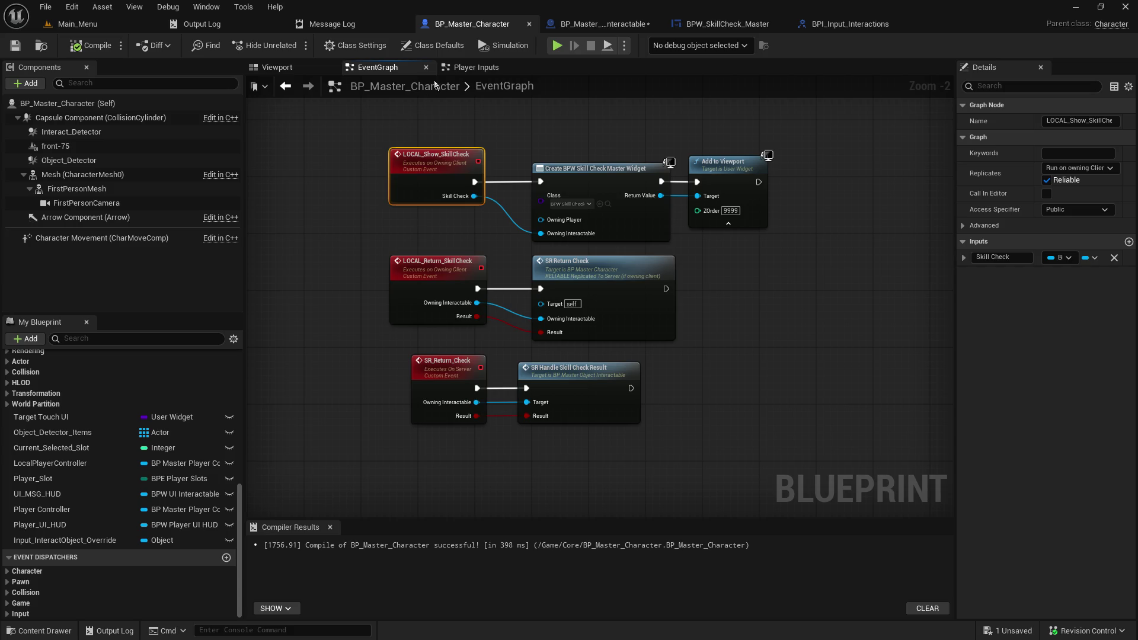
scroll(357, 303, "down", 8)
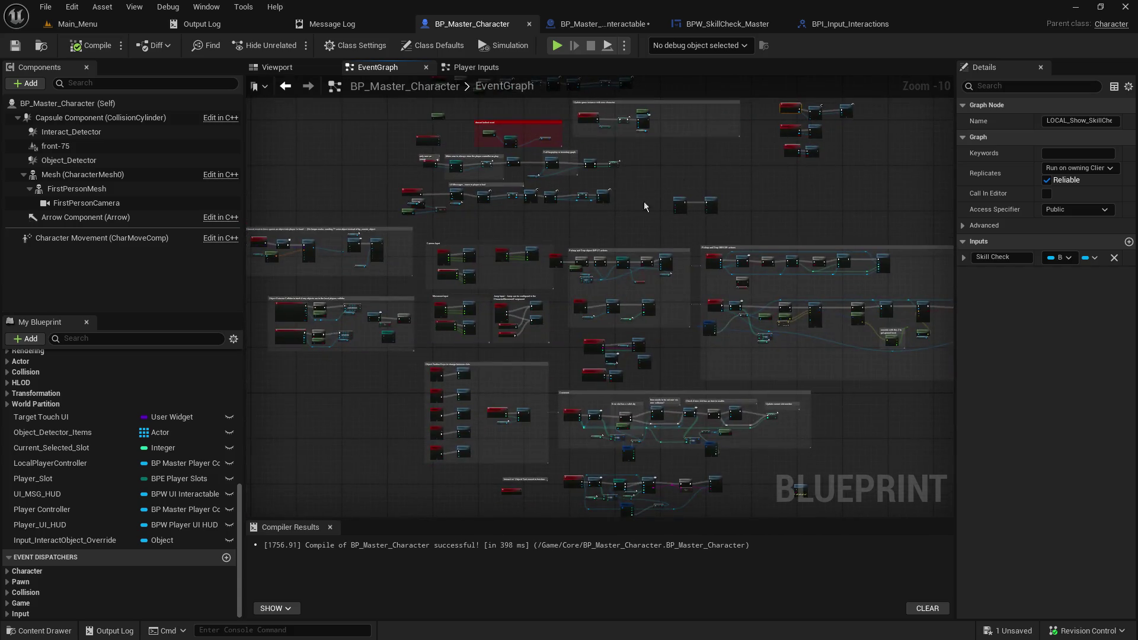
Step: Review BP_Master_Character's Begin Interact Object, Branch and LOCAL Display Message nodes
scroll(576, 254, "up", 7)
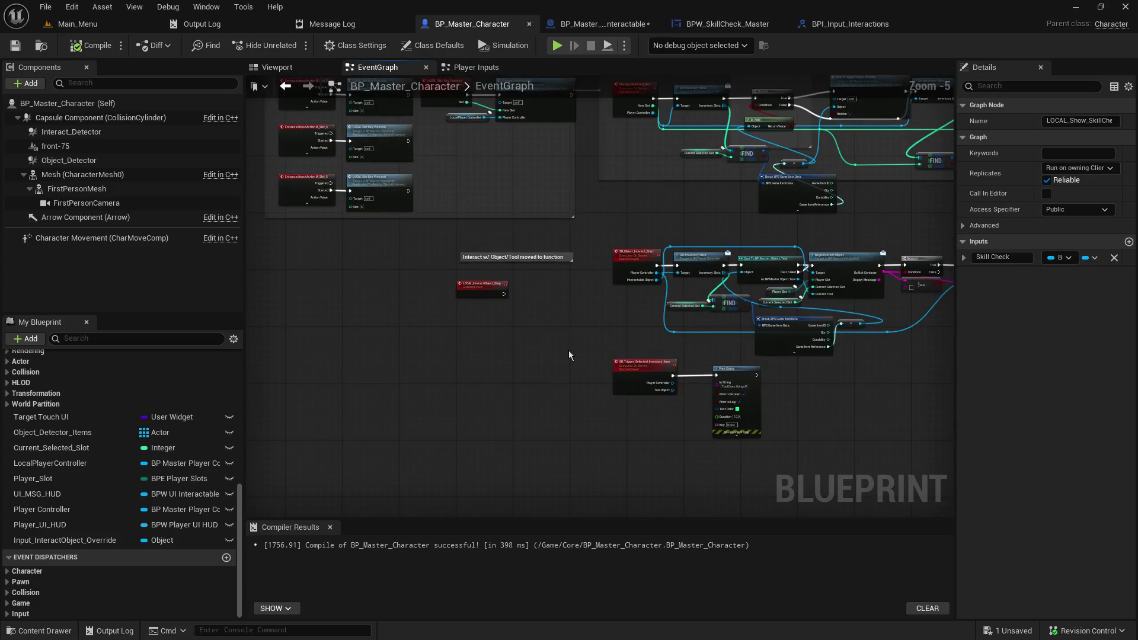
mouse_move(710, 348)
left_mouse_down()
mouse_move(479, 155)
mouse_move(528, 376)
mouse_move(555, 373)
left_mouse_up()
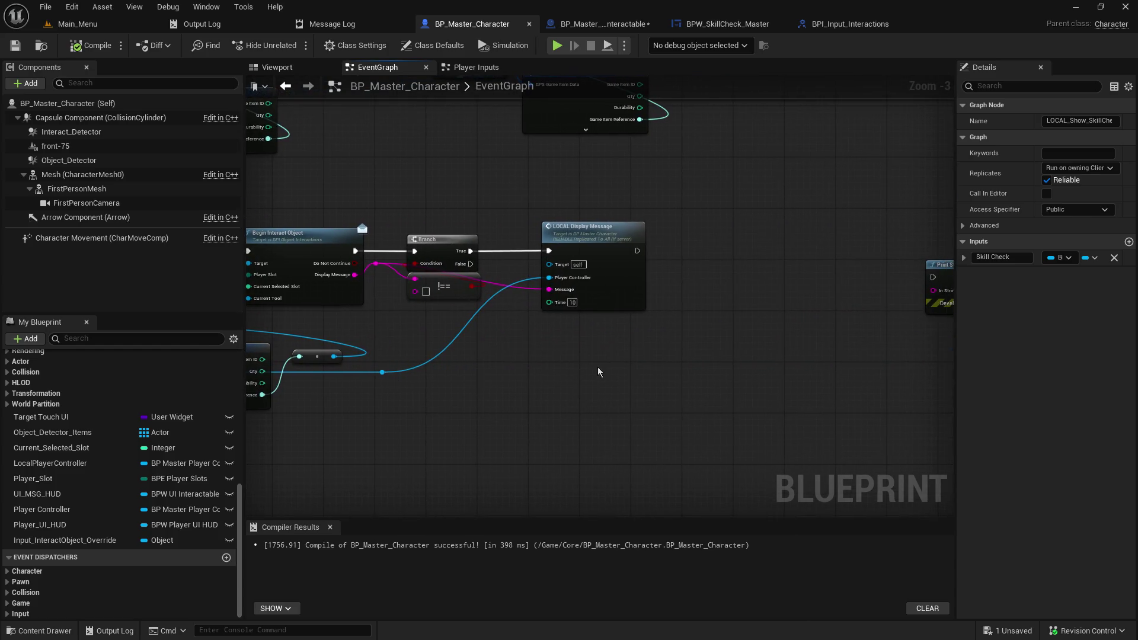
scroll(592, 356, "up", 3)
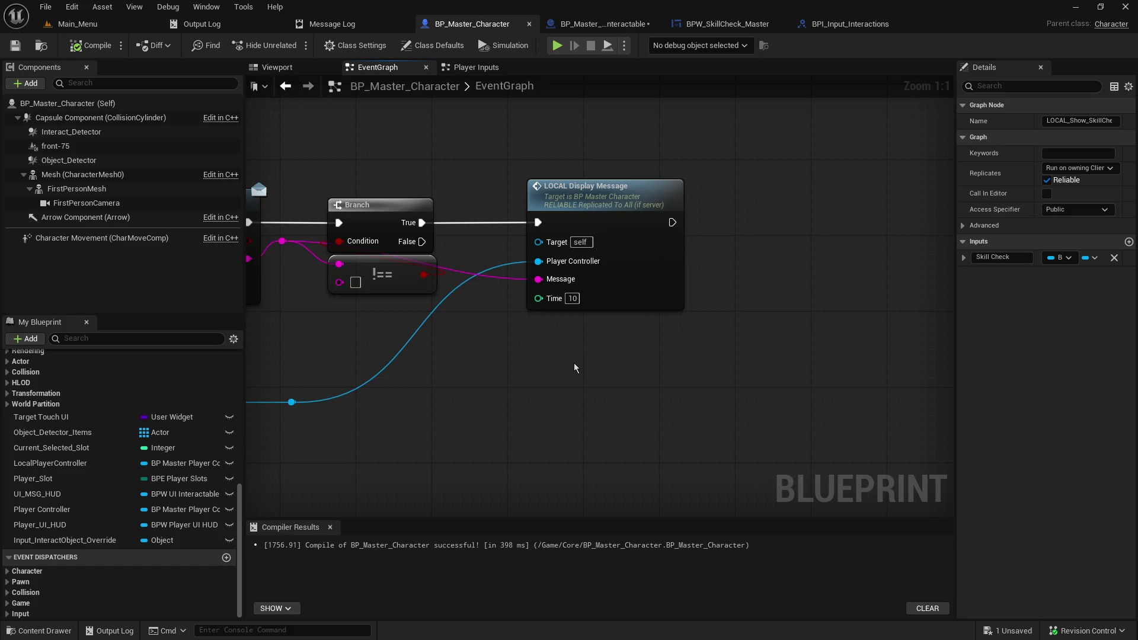
left_click_drag(574, 367, 762, 390)
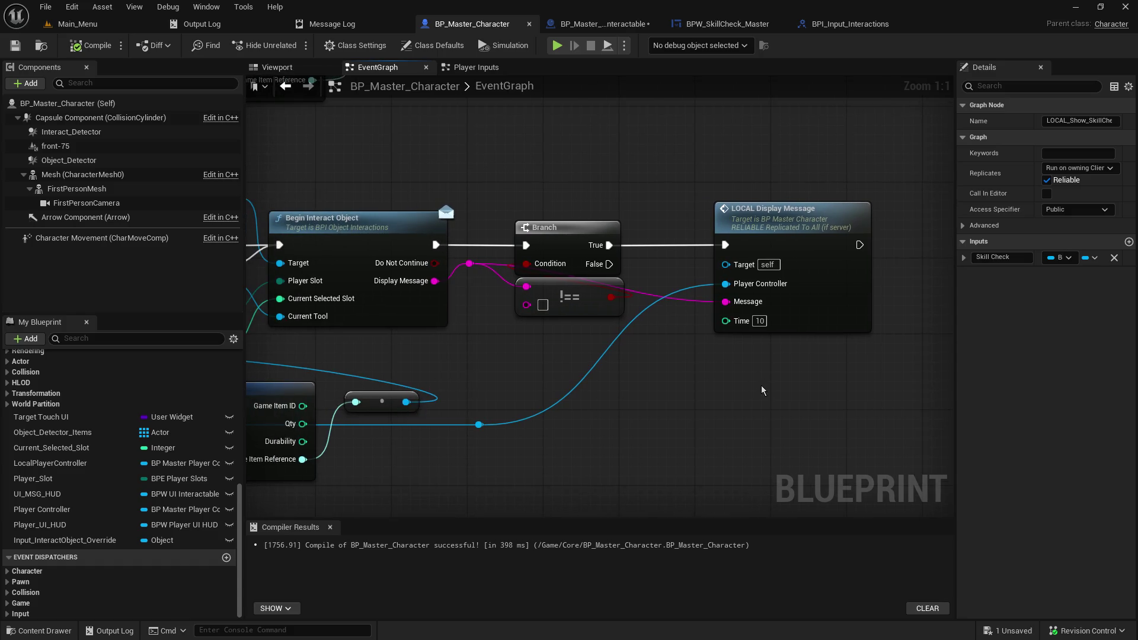
left_click(782, 208)
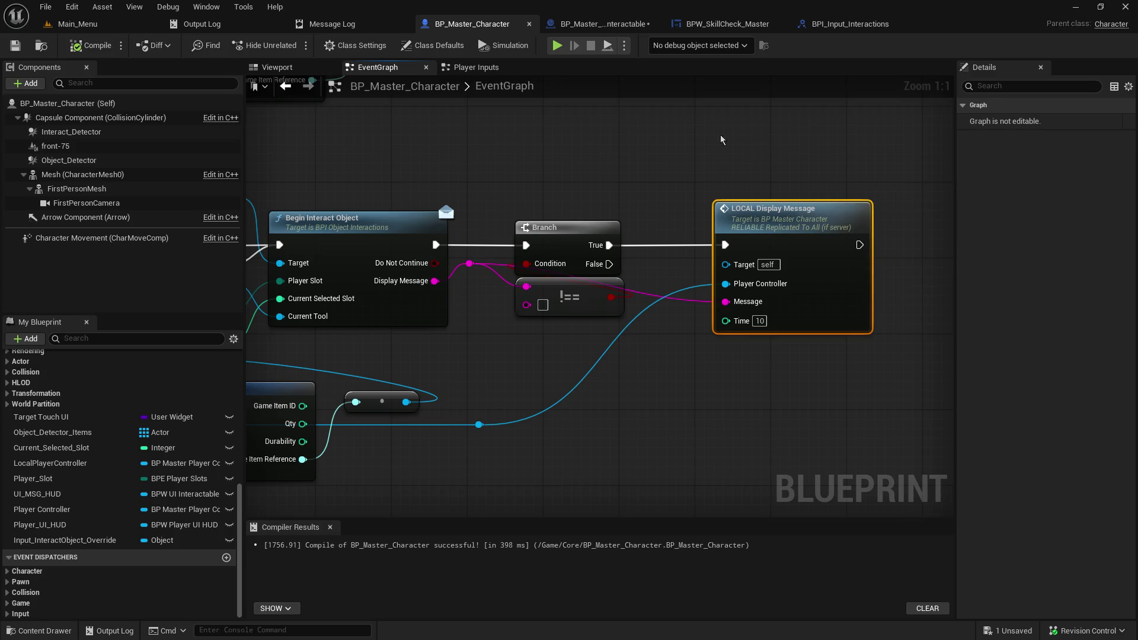
Step: Go via Main_Menu to BP_Master_Object_Interactable's EventGraph showing SR_Handle_SkillCheck_Result
left_click(80, 24)
left_click_drag(371, 468, 373, 357)
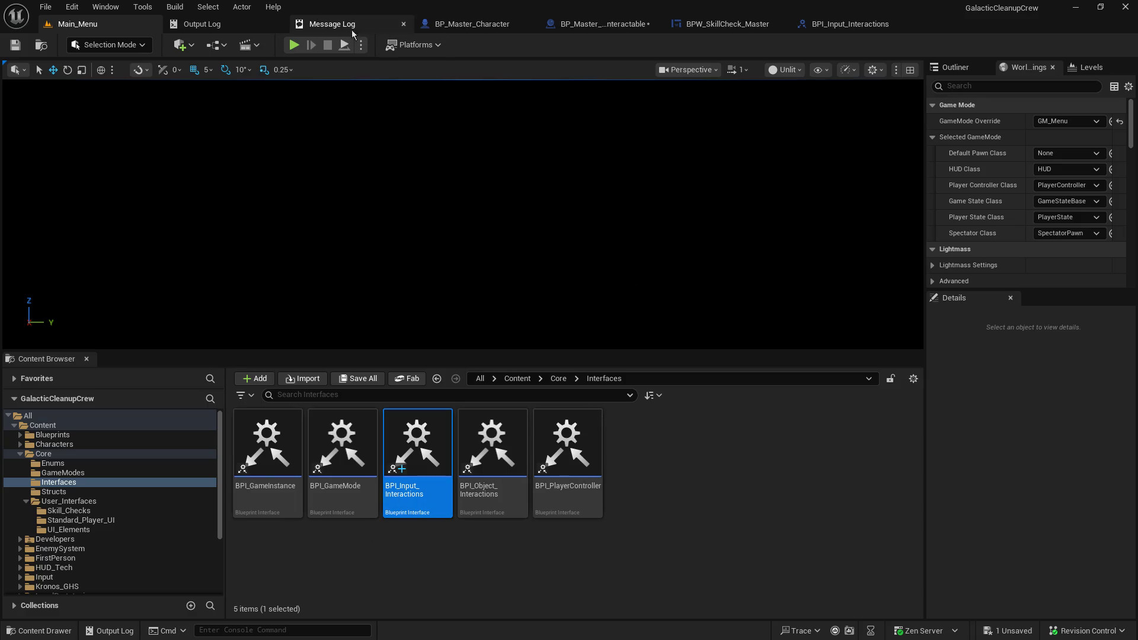
left_click(482, 25)
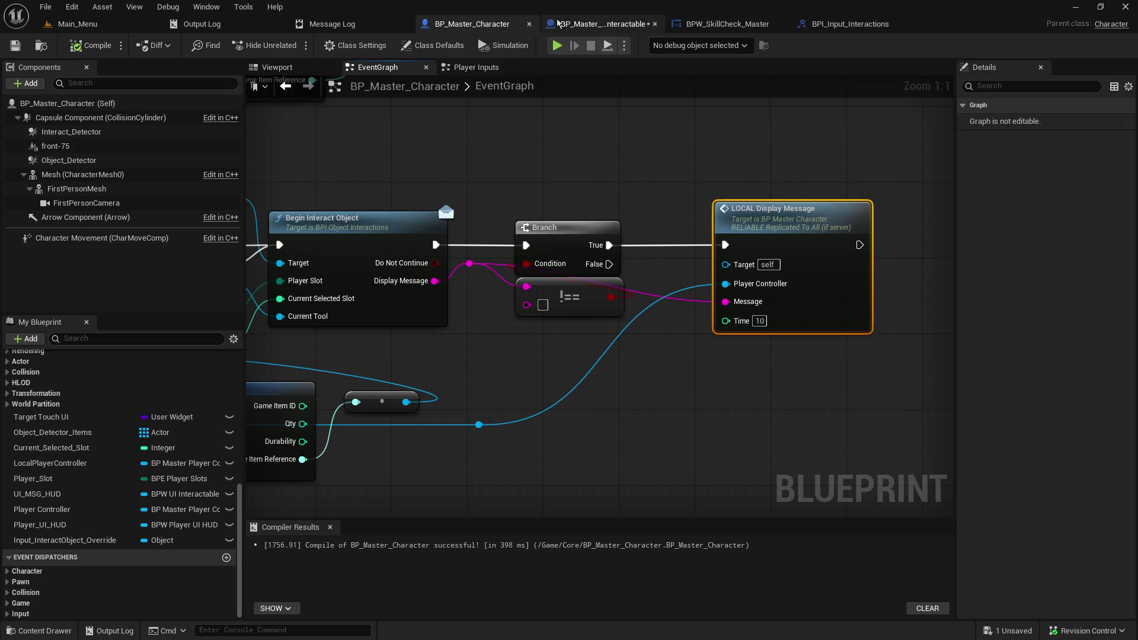
left_click(576, 21)
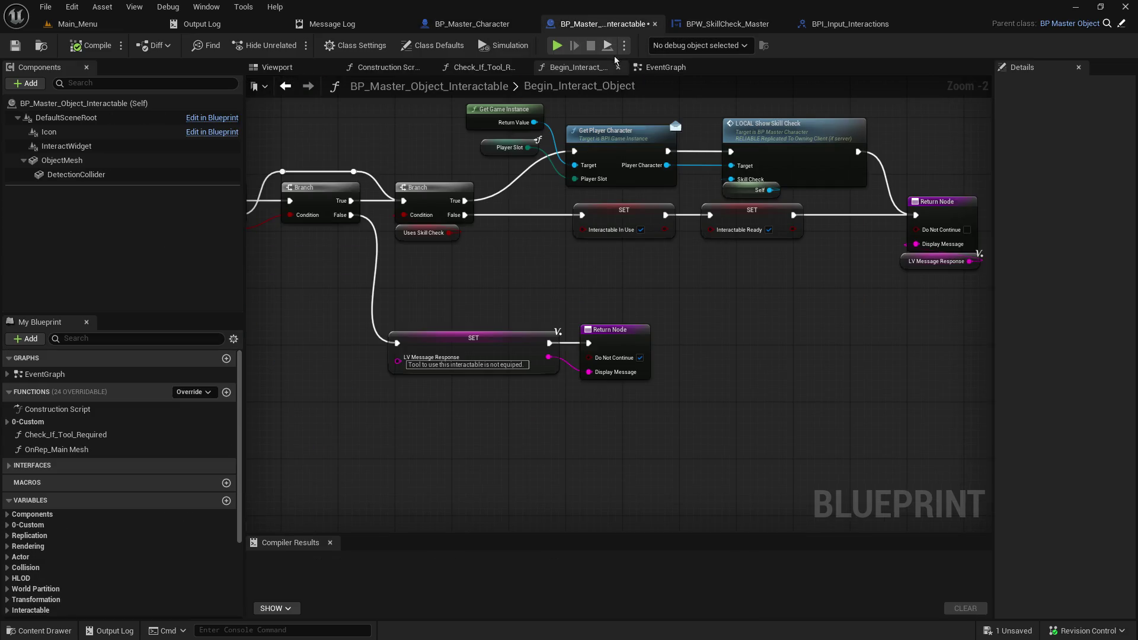
left_click(665, 67)
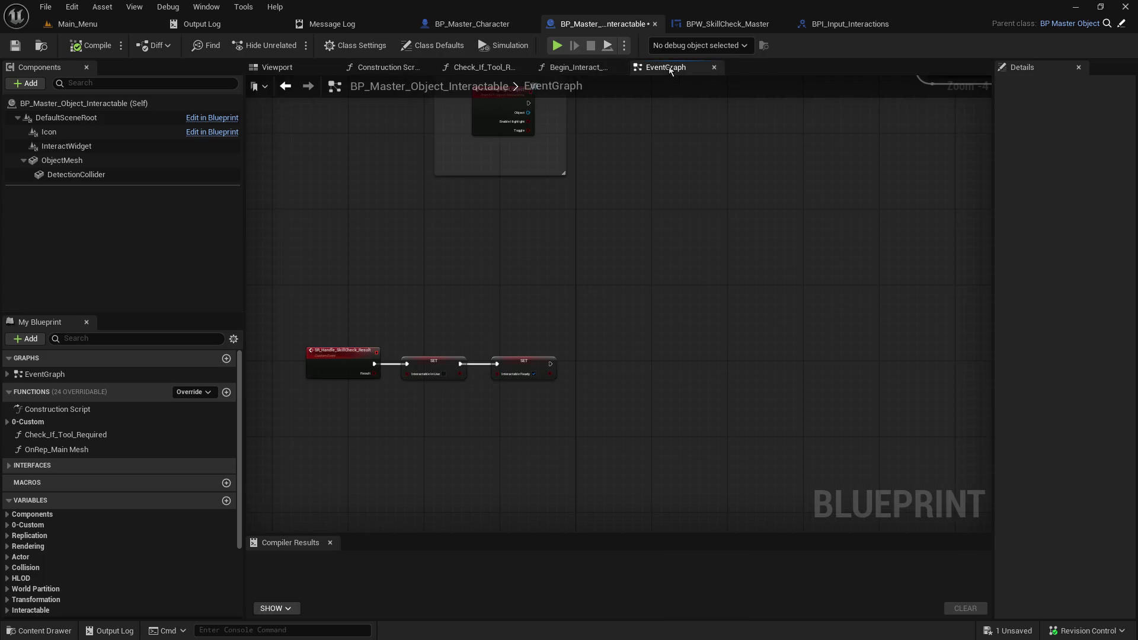
Step: Place a Get Player Character (Message) node, then delete it as the wrong variant
scroll(413, 306, "up", 4)
mouse_move(542, 183)
left_mouse_down()
mouse_move(437, 192)
mouse_move(464, 196)
left_mouse_up()
right_click(354, 410)
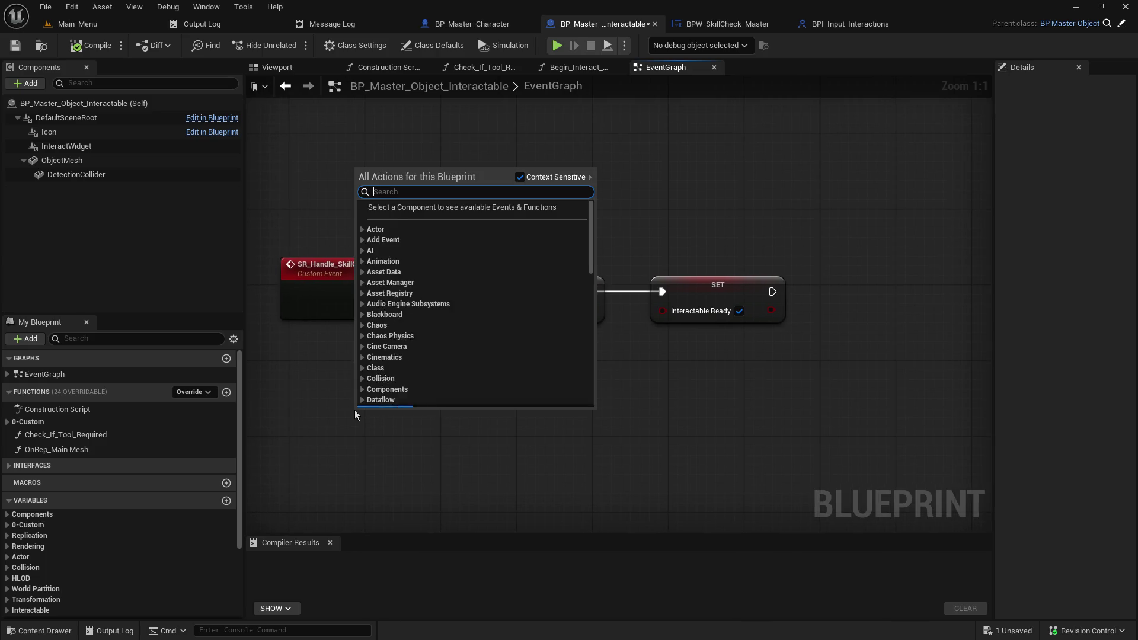
type("get player char")
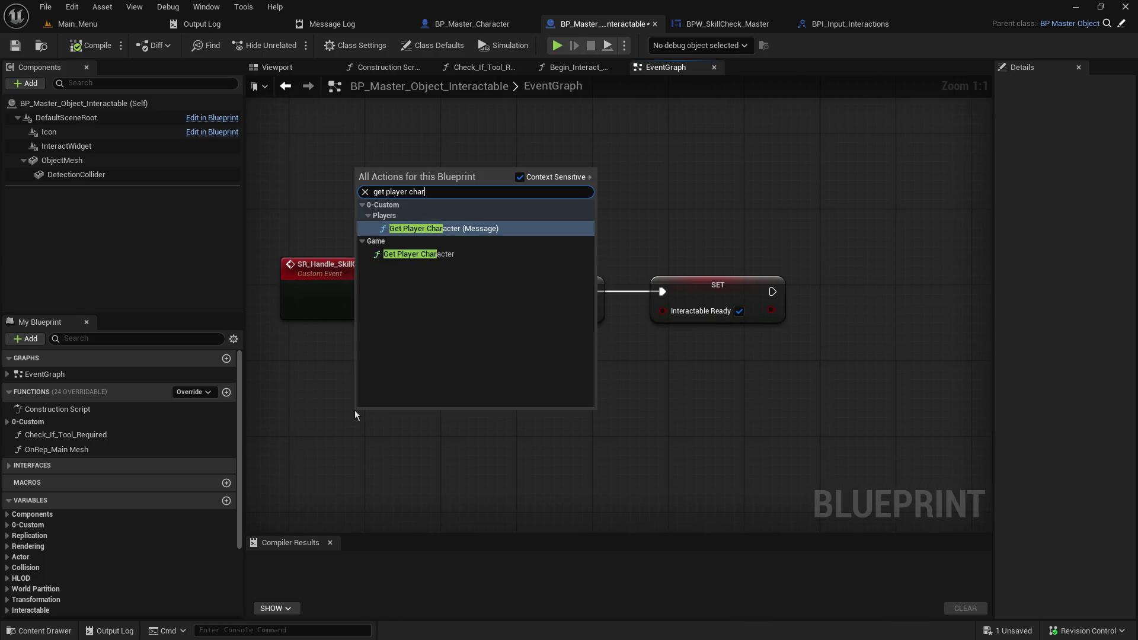
key("Down")
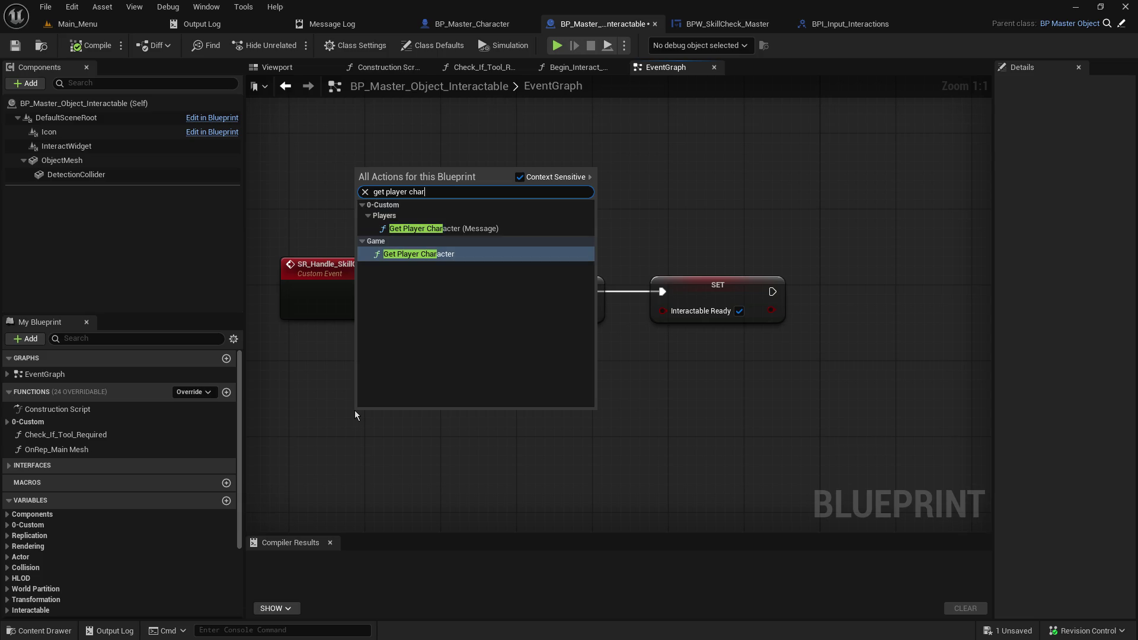
key("Up")
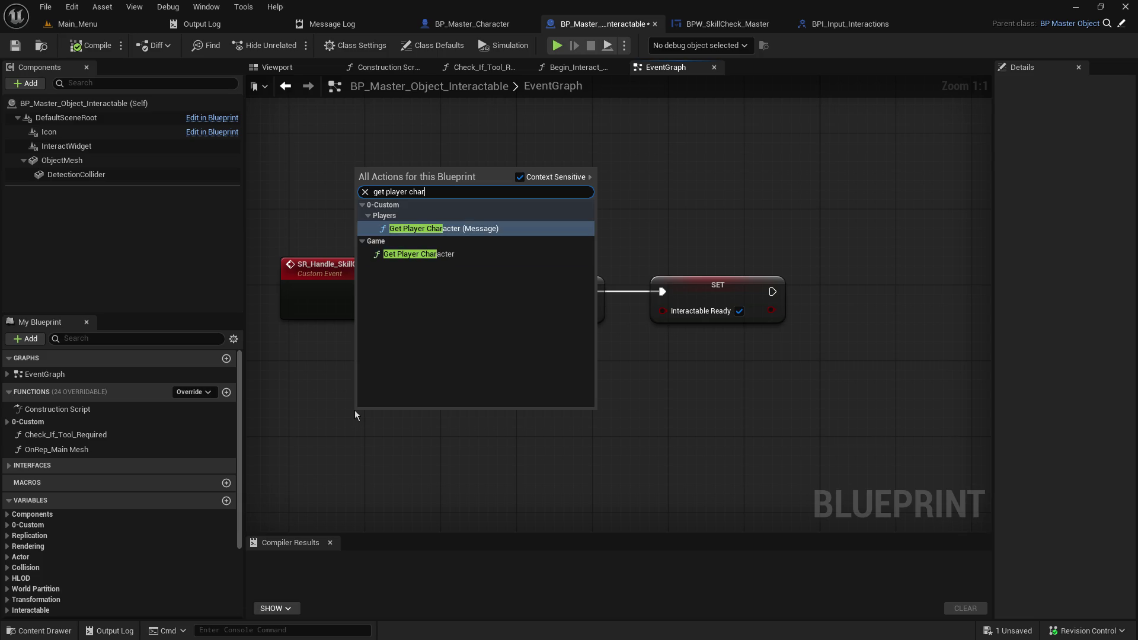
key("Down")
key("Up")
key("Return")
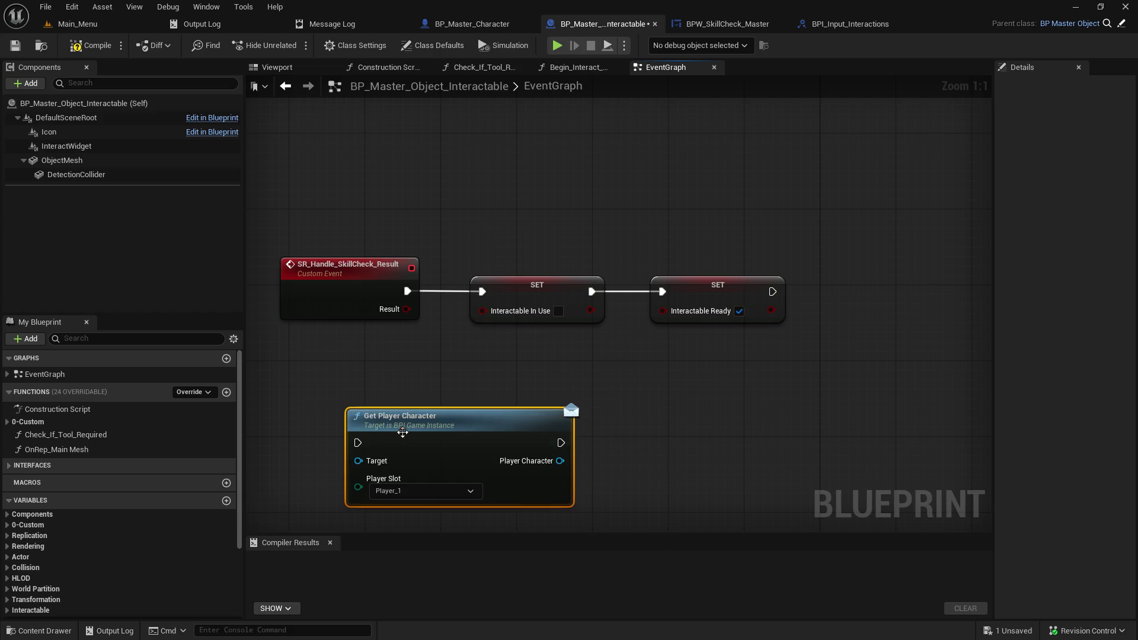
left_click_drag(397, 362, 449, 307)
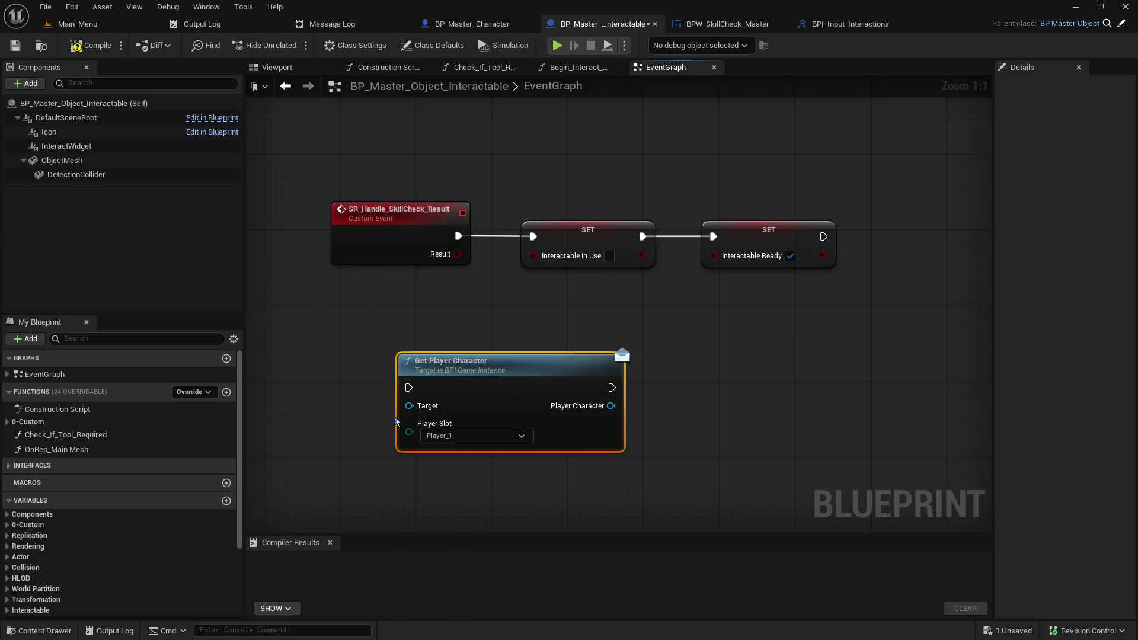
mouse_move(517, 371)
left_mouse_down()
mouse_move(568, 342)
mouse_move(626, 342)
left_mouse_up()
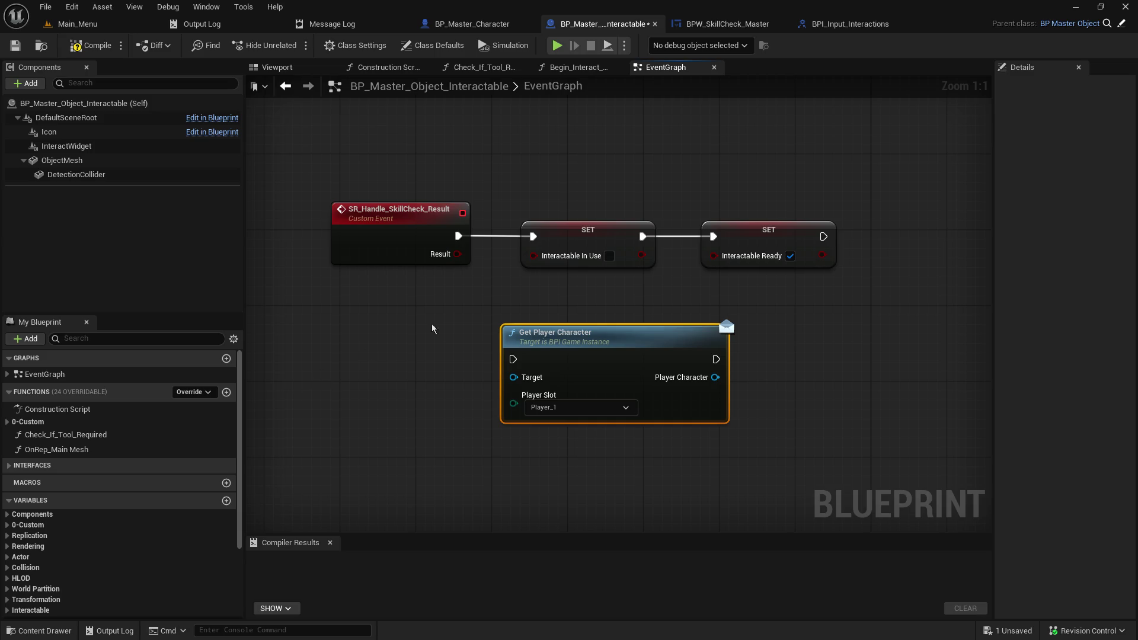
key("Delete")
Step: Add the game's Get Player Character and cast its Return Value to BP_Master_Character
right_click(467, 322)
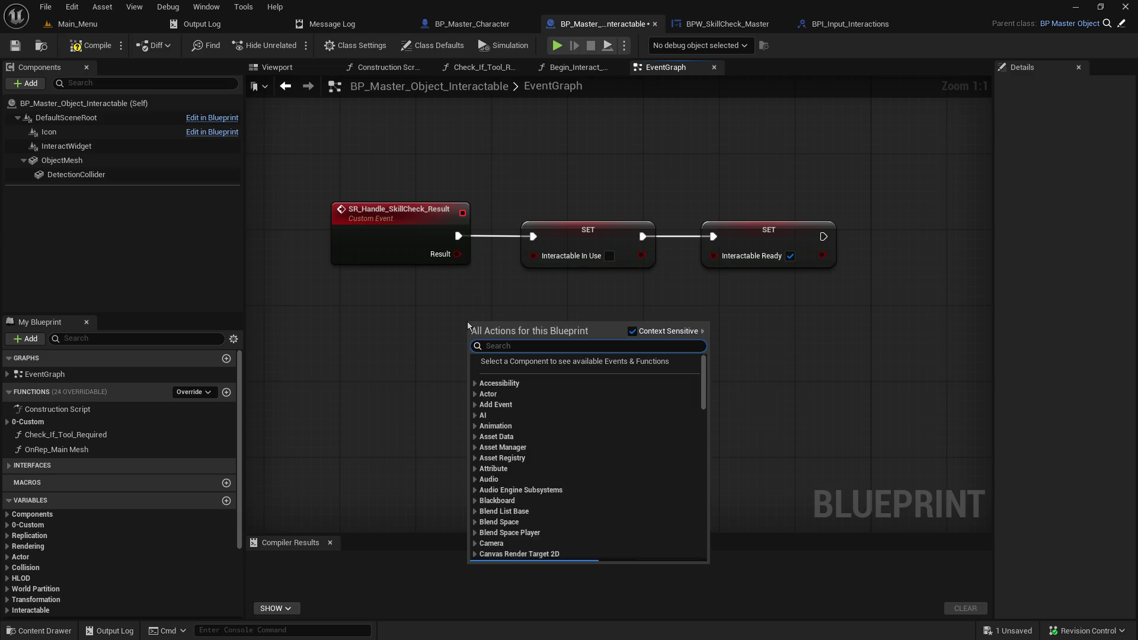
type("get player charac")
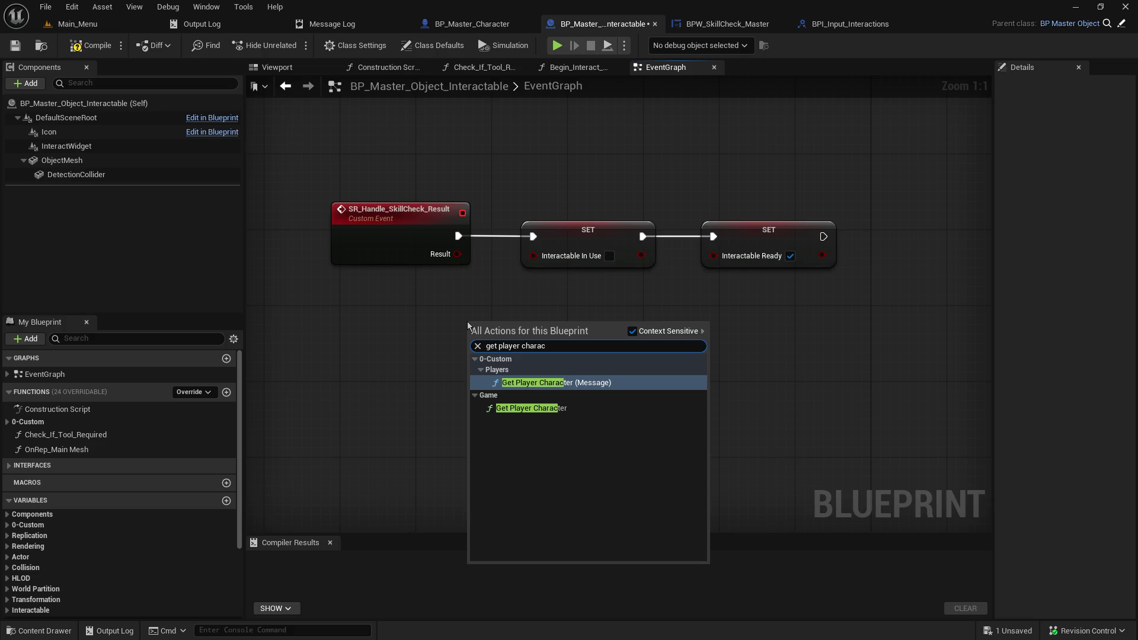
left_click(563, 409)
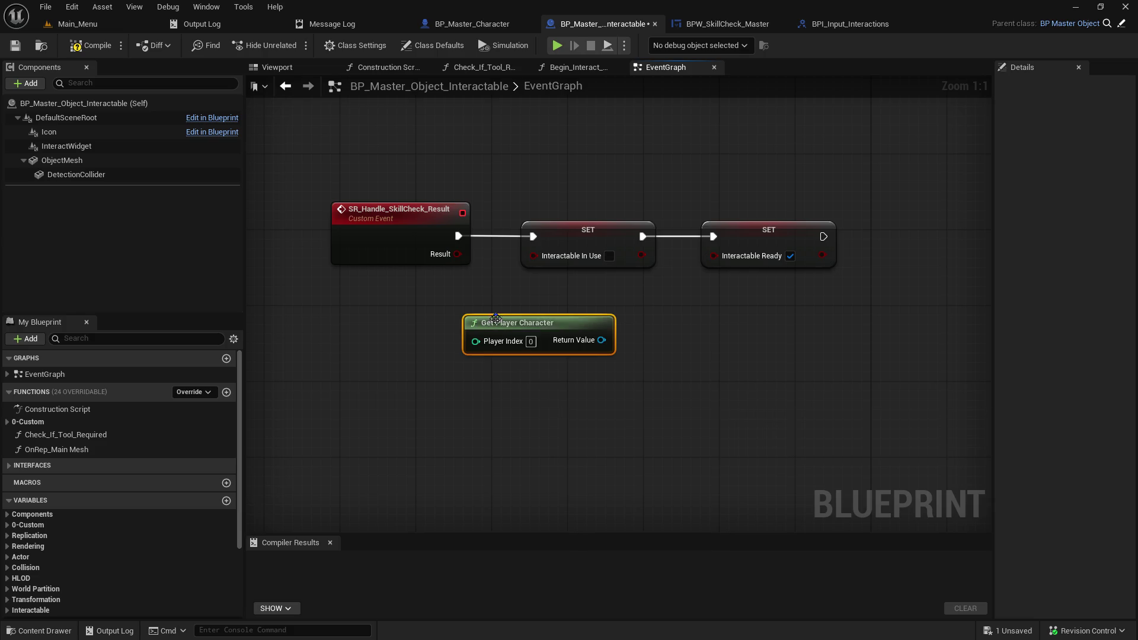
left_click_drag(498, 323, 289, 370)
left_click_drag(393, 387, 515, 355)
type("cast")
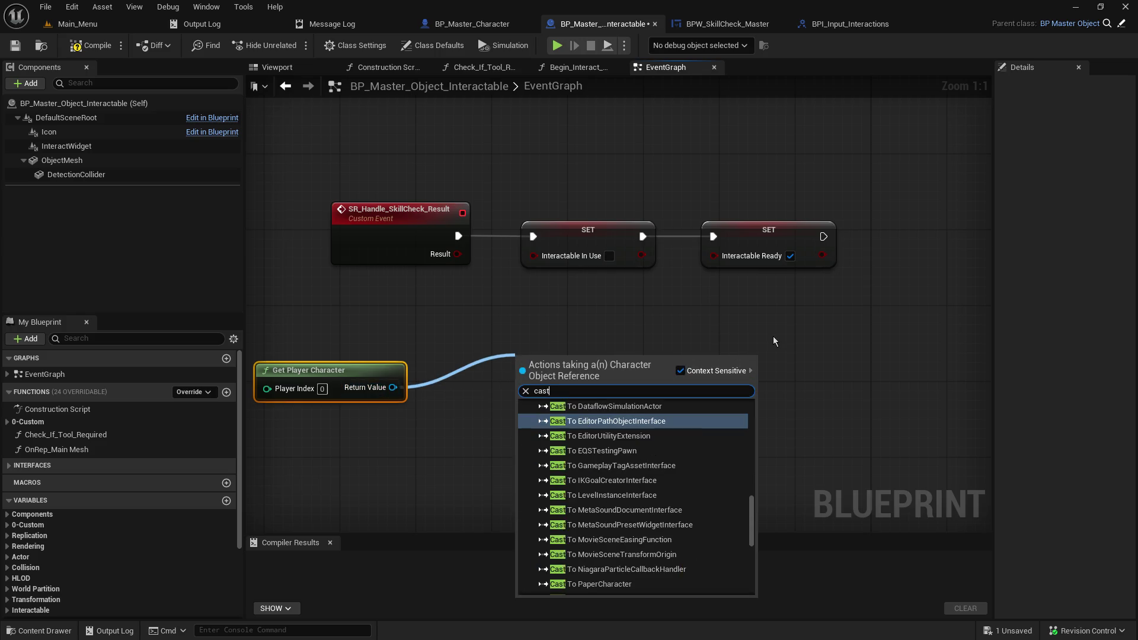
type(" to bp_")
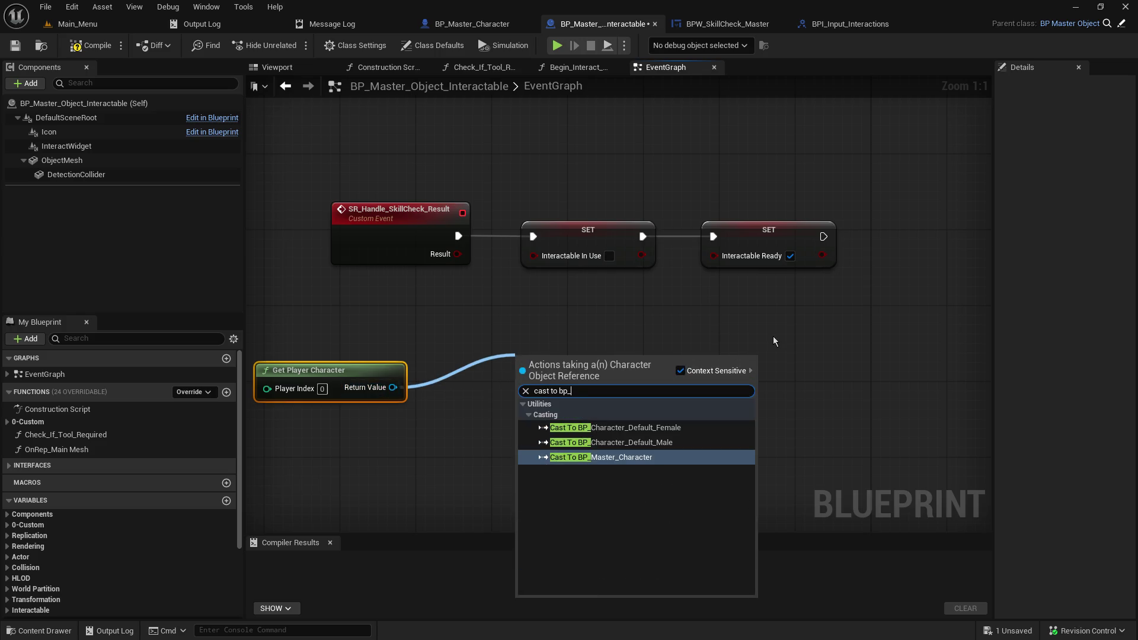
type("mas")
key("Return")
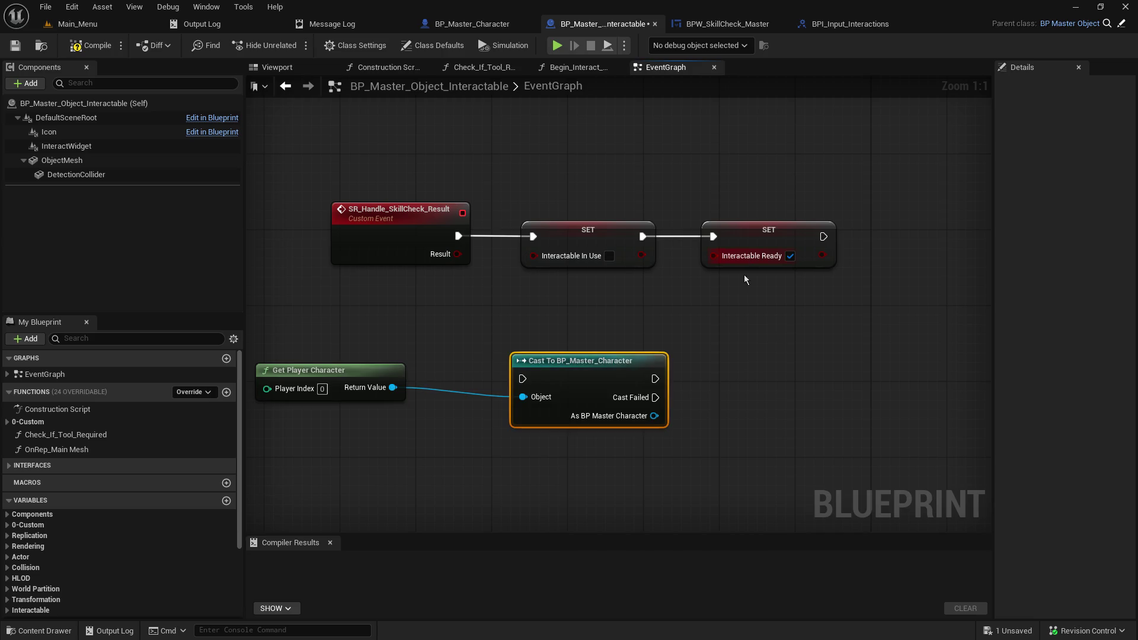
Step: Wire SET into the cast and run a Branch on the skill-check Result after it
left_click_drag(311, 371, 385, 380)
left_click_drag(353, 332, 655, 463)
mouse_move(602, 367)
left_mouse_down()
mouse_move(995, 352)
mouse_move(783, 340)
left_mouse_up()
left_click(759, 317)
mouse_move(701, 236)
left_mouse_down()
mouse_move(690, 341)
mouse_move(703, 351)
left_mouse_up()
left_click_drag(335, 254, 510, 483)
mouse_move(550, 431)
left_mouse_down()
mouse_move(870, 426)
mouse_move(946, 334)
left_mouse_up()
left_click_drag(873, 287, 485, 244)
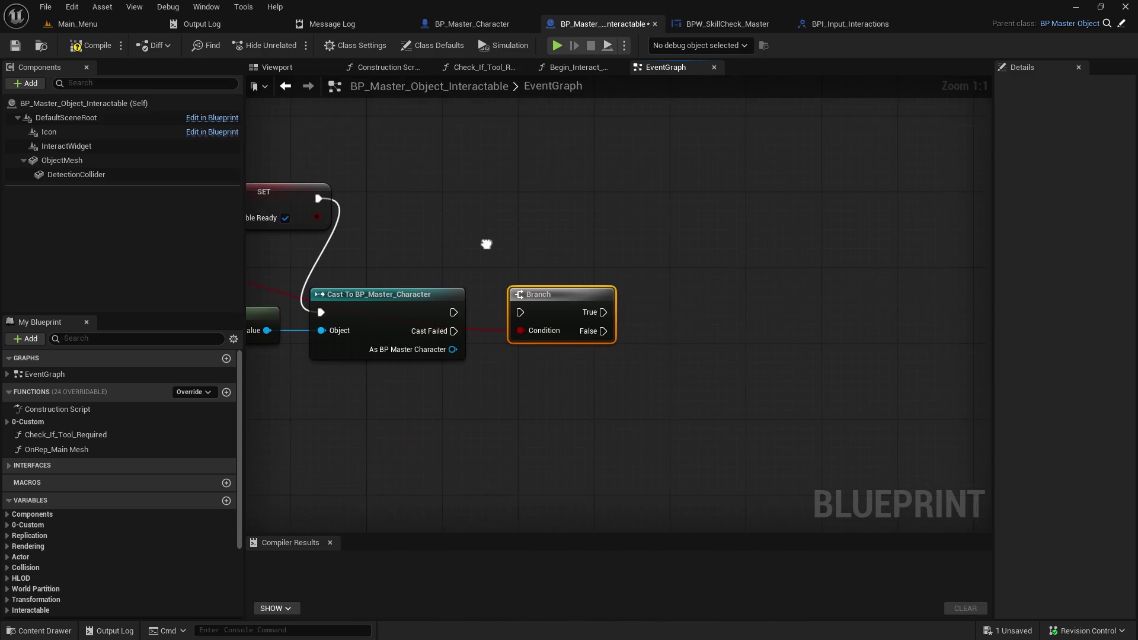
mouse_move(539, 300)
left_mouse_down()
mouse_move(558, 253)
mouse_move(568, 290)
left_mouse_up()
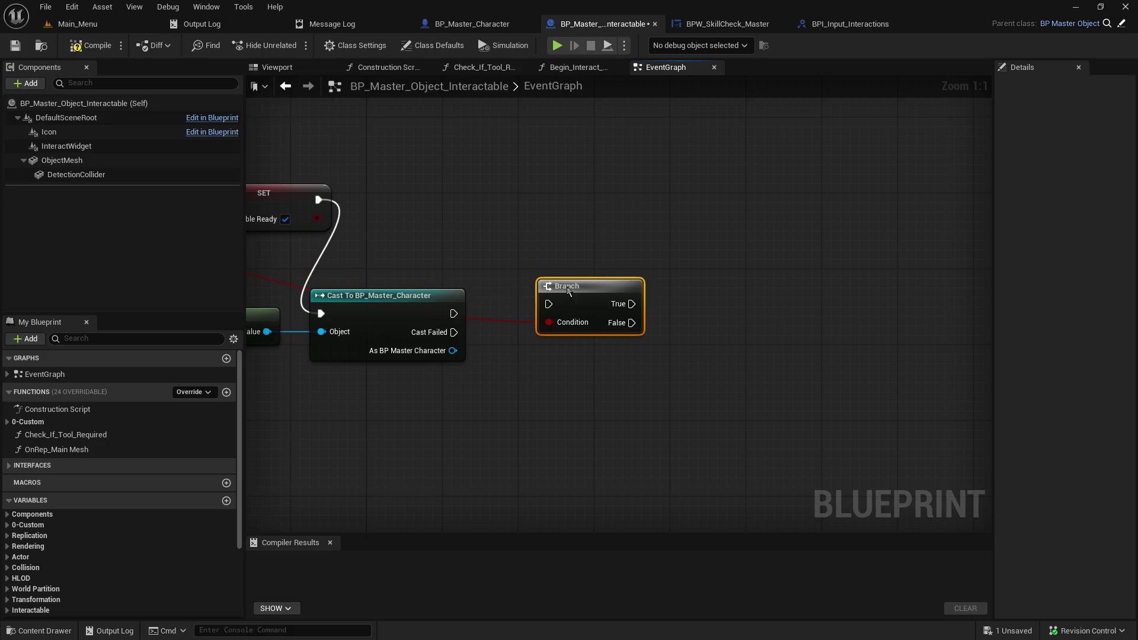
left_click_drag(454, 313, 547, 312)
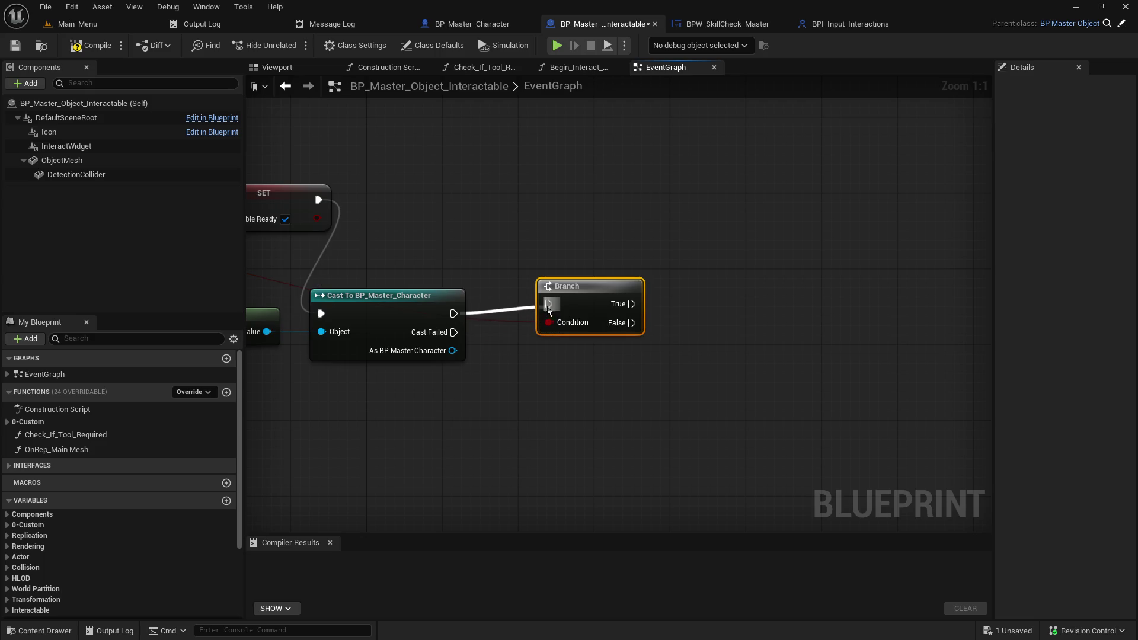
Step: Add a LOCAL Display Message call targeting the cast As BP Master Character output
left_click(464, 24)
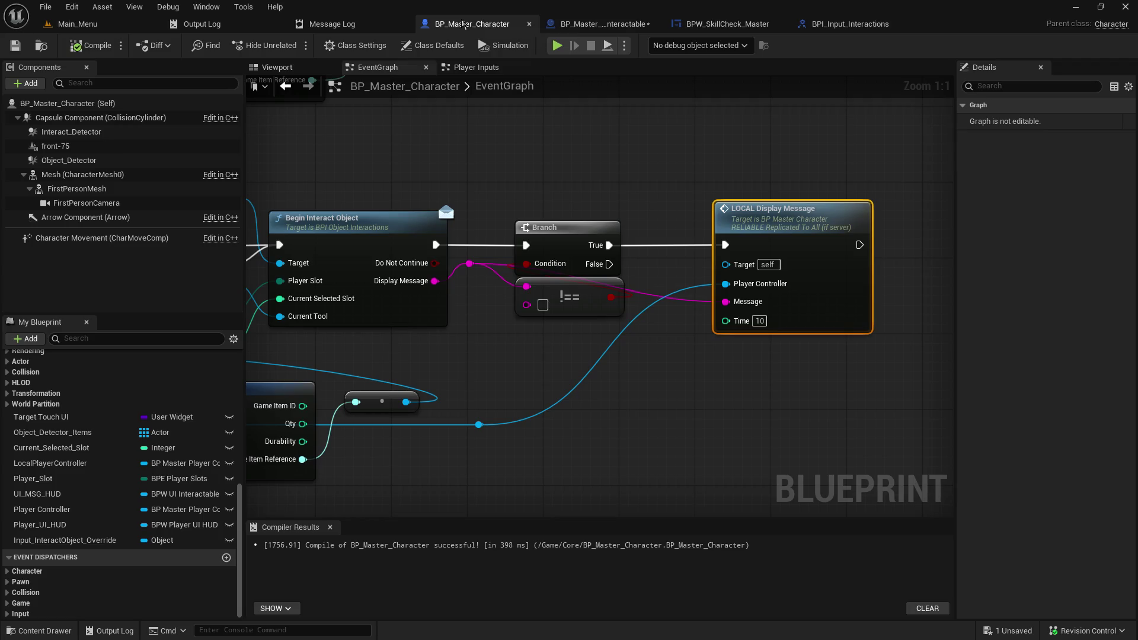
left_click(584, 25)
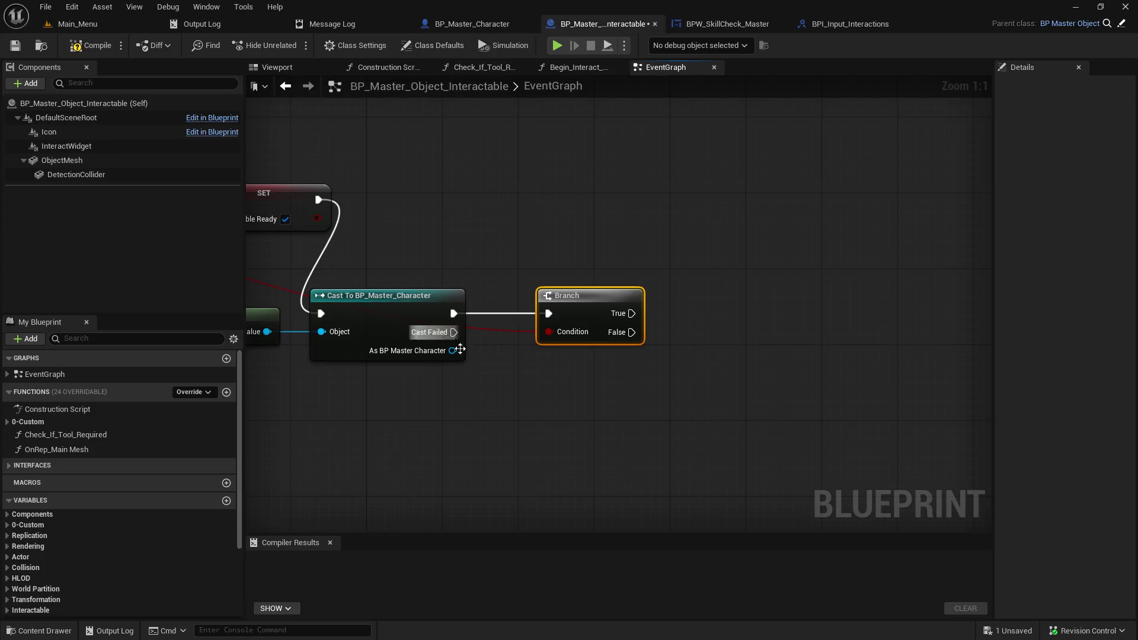
left_click_drag(453, 353, 654, 379)
type("display")
key("Return")
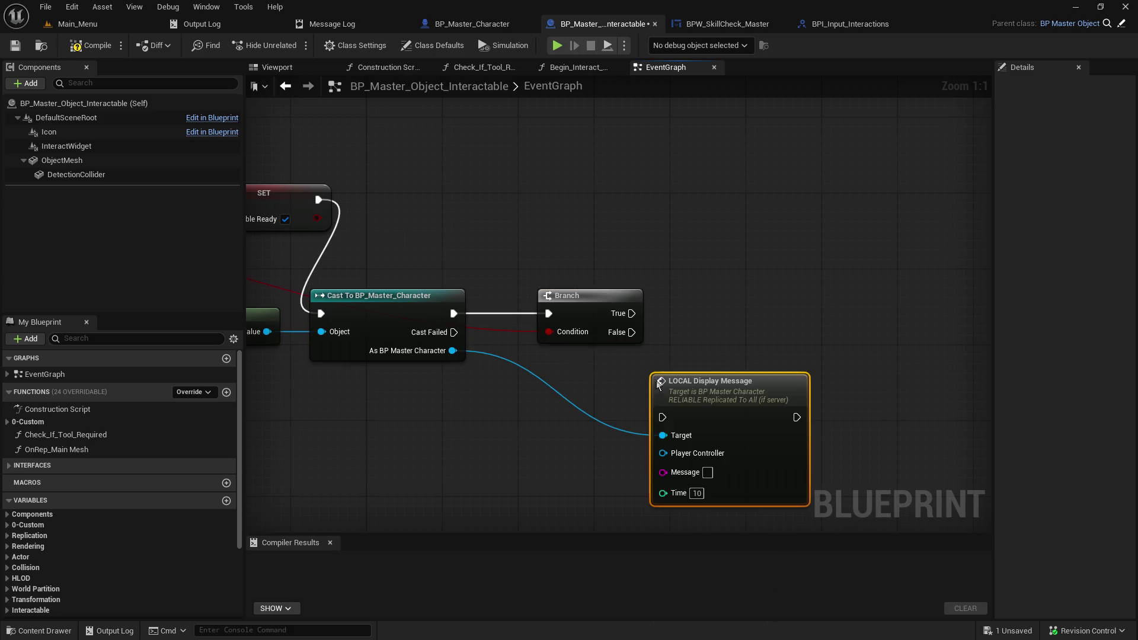
left_click_drag(716, 393, 792, 385)
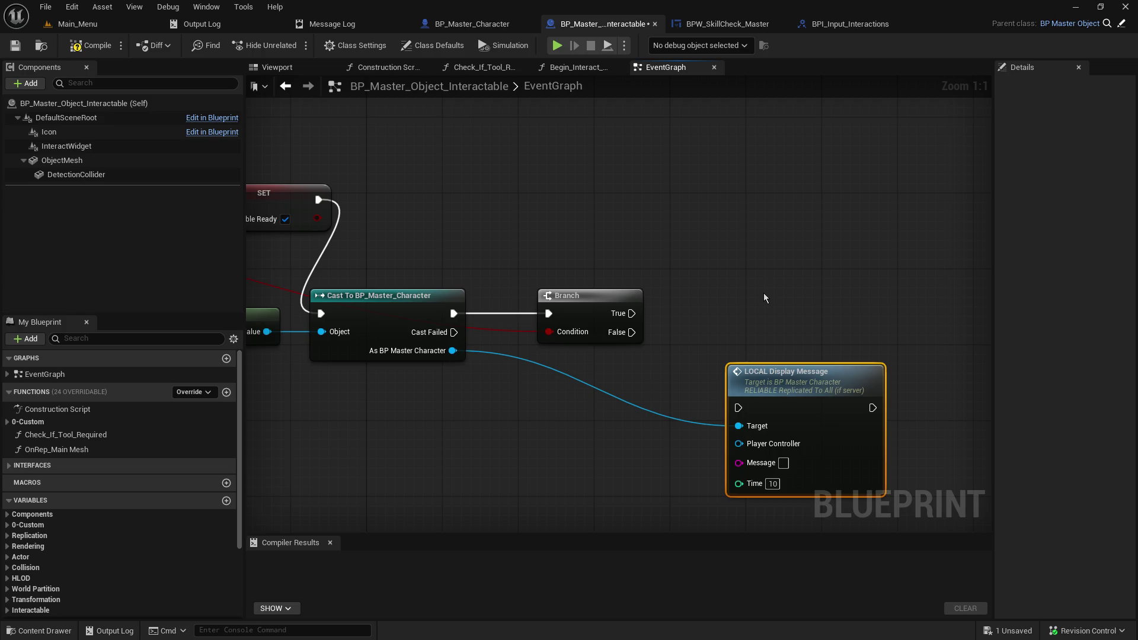
Step: Duplicate the message node onto the True path with text 'SkillCheck Success!!!!'
key("ctrl+c")
key("ctrl+v")
left_click_drag(783, 315, 744, 197)
mouse_move(632, 313)
left_mouse_down()
mouse_move(719, 218)
mouse_move(667, 359)
mouse_move(738, 408)
left_mouse_up()
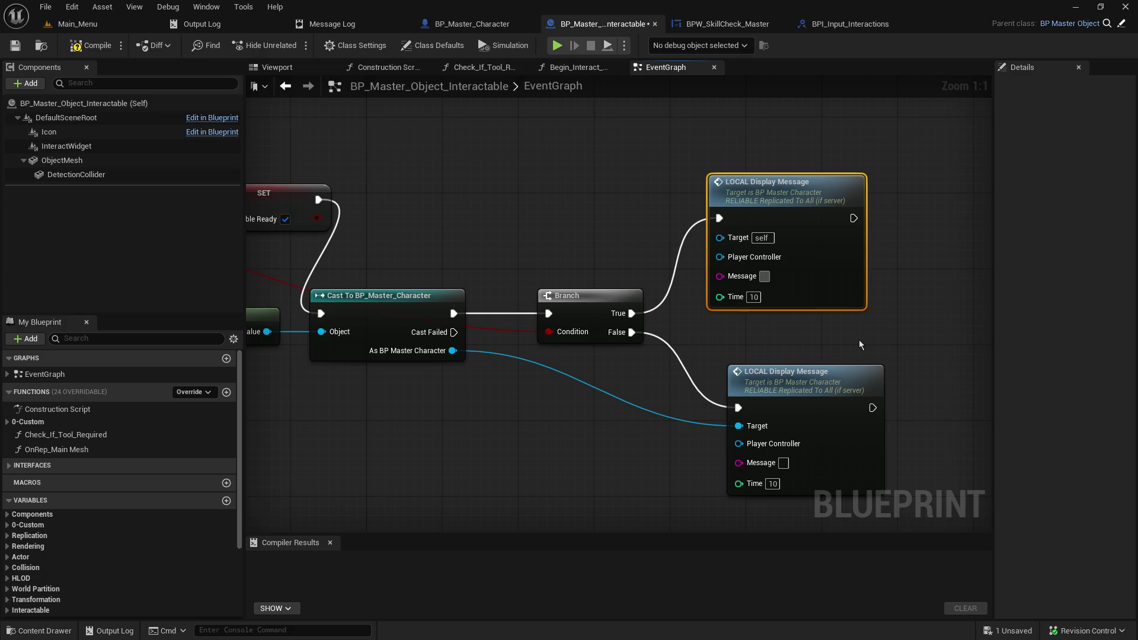
type("SkillCghec")
key("BackSpace")
key("BackSpace")
key("BackSpace")
type("heck Suc")
type("cess!!!!")
Step: Set the False-path message to 'FAILED skill check! BOOOOOOO!!!!'
right_click(859, 340)
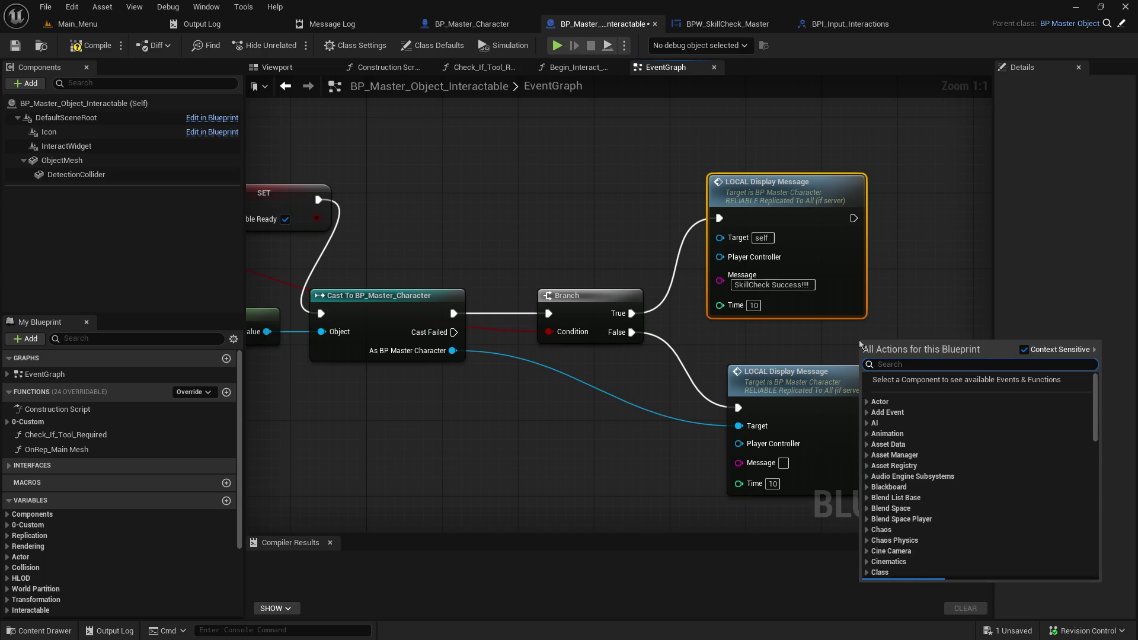
left_click(785, 464)
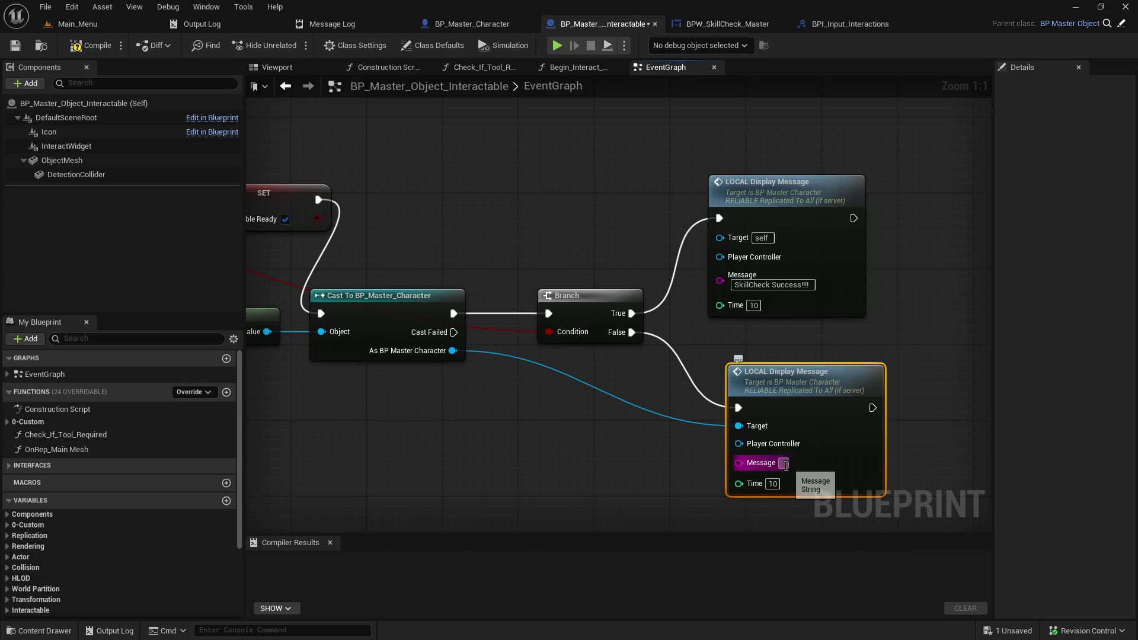
type("FAILED skill c")
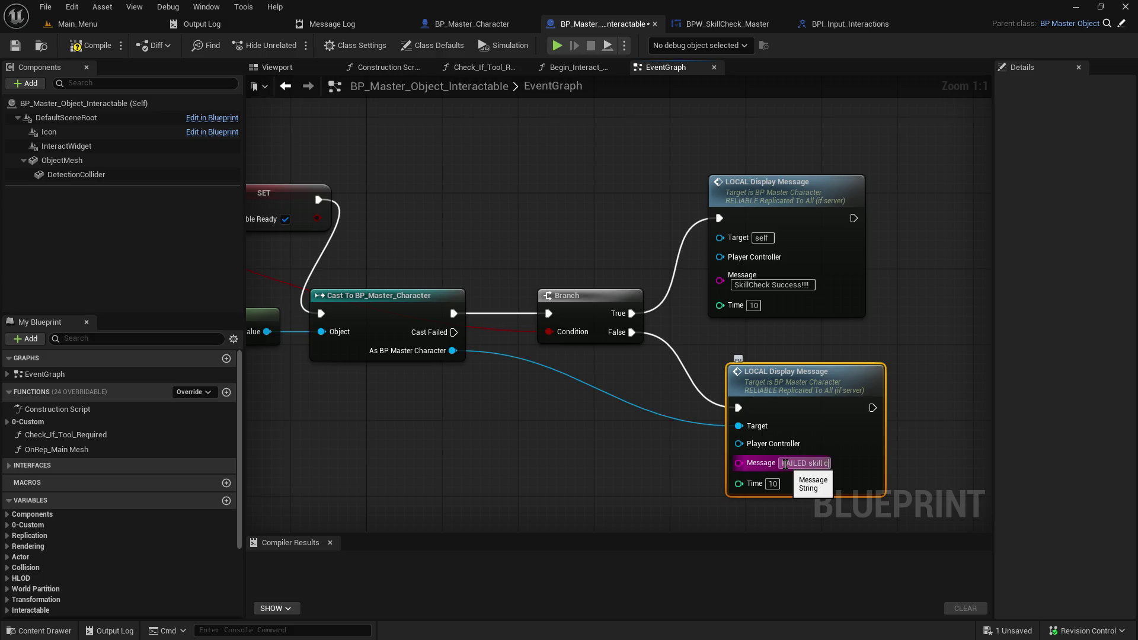
type("heck NOOOOOO")
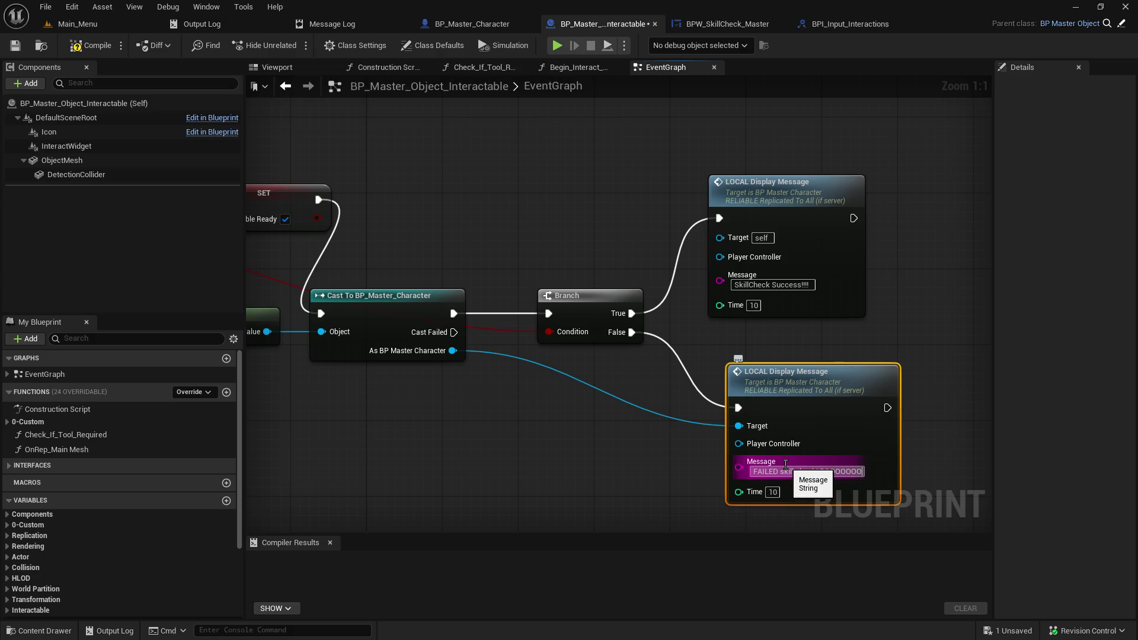
type("!!!!")
key("Return")
left_click(649, 433)
Step: Save and compile BP_Master_Object_Interactable, then view the Main_Menu level
left_click(15, 46)
left_click(76, 47)
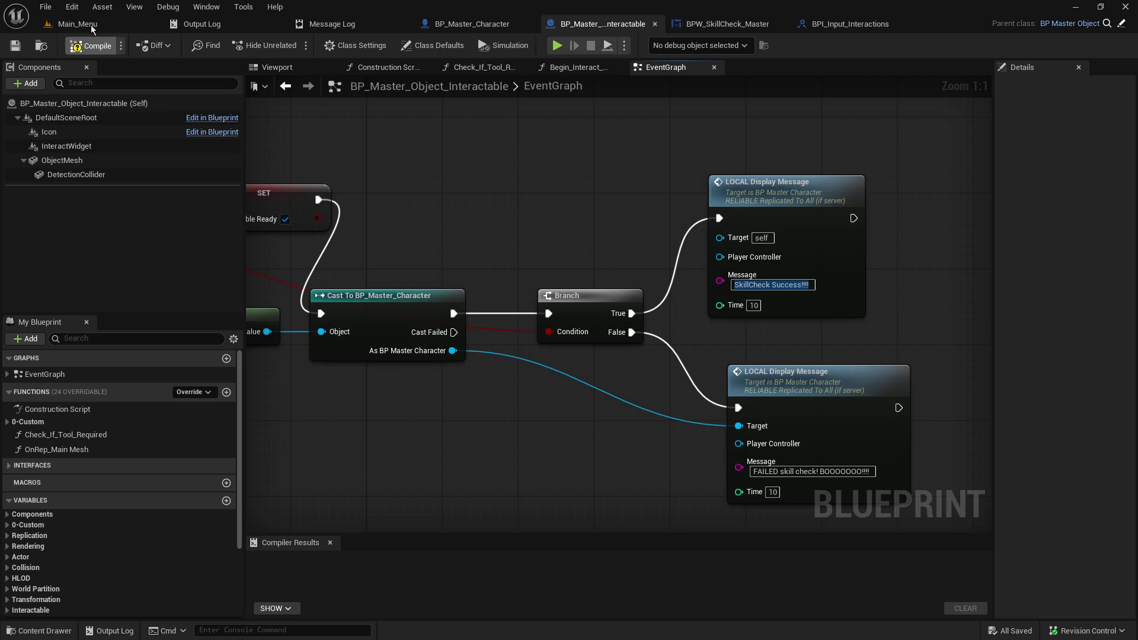
left_click(92, 28)
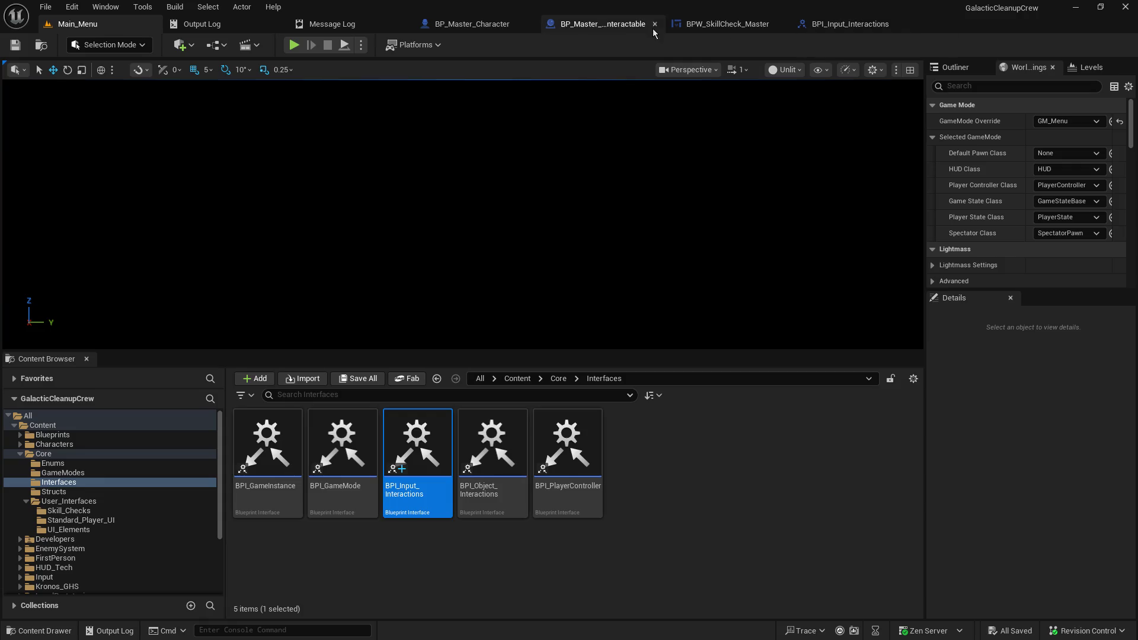
Step: Connect As BP Master Character to the success message's Target, then save and recompile
left_click(616, 28)
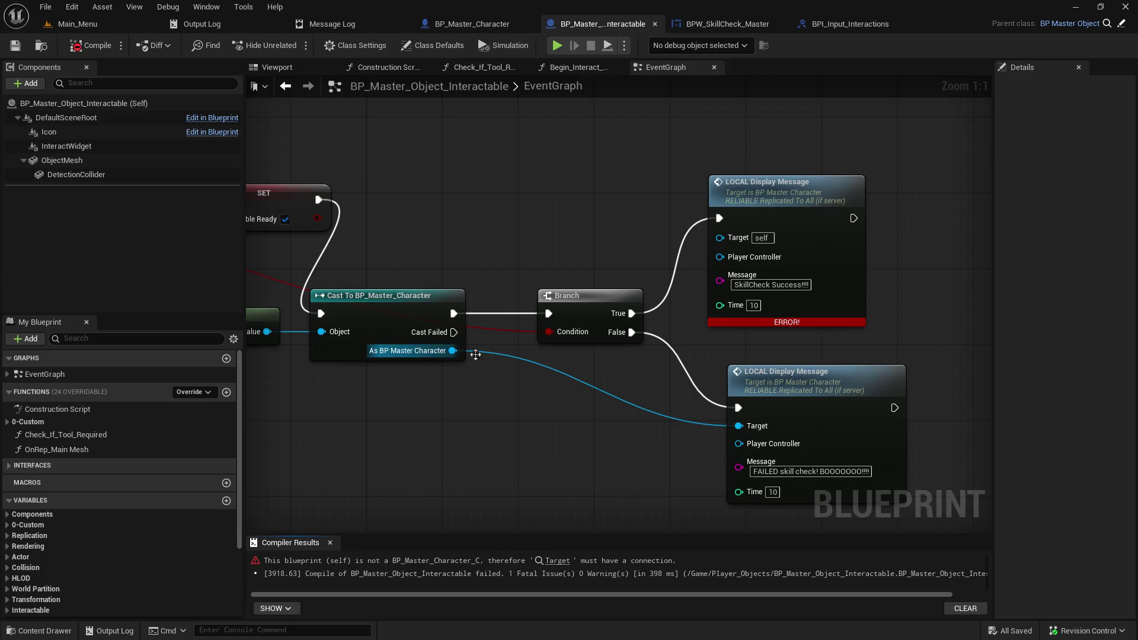
left_click_drag(452, 350, 720, 237)
left_click(15, 45)
left_click(93, 48)
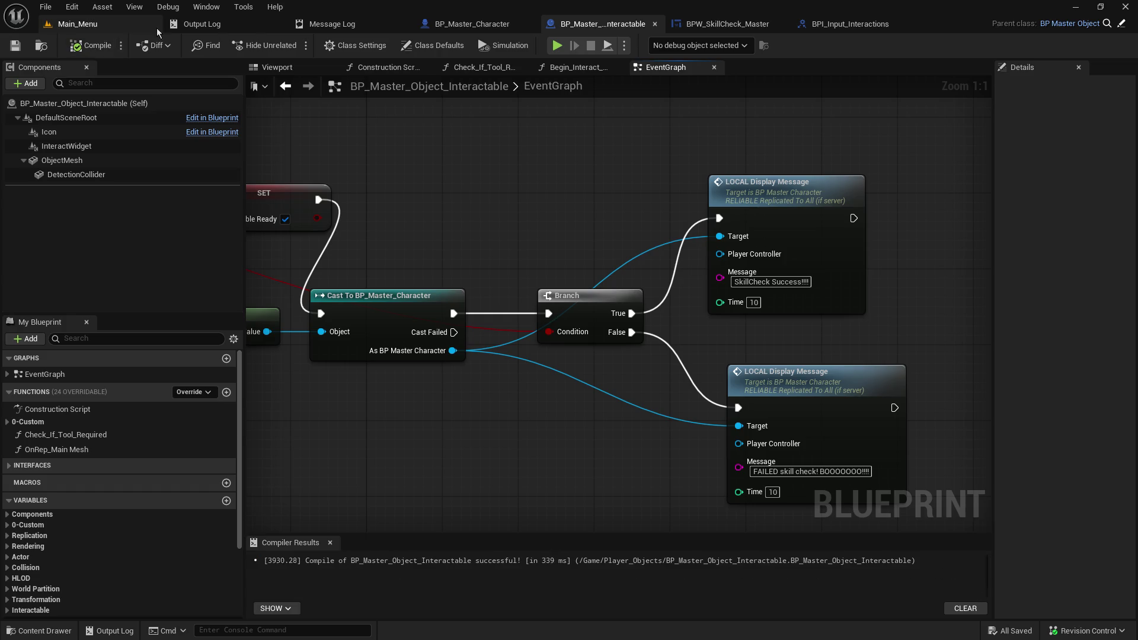
left_click(144, 26)
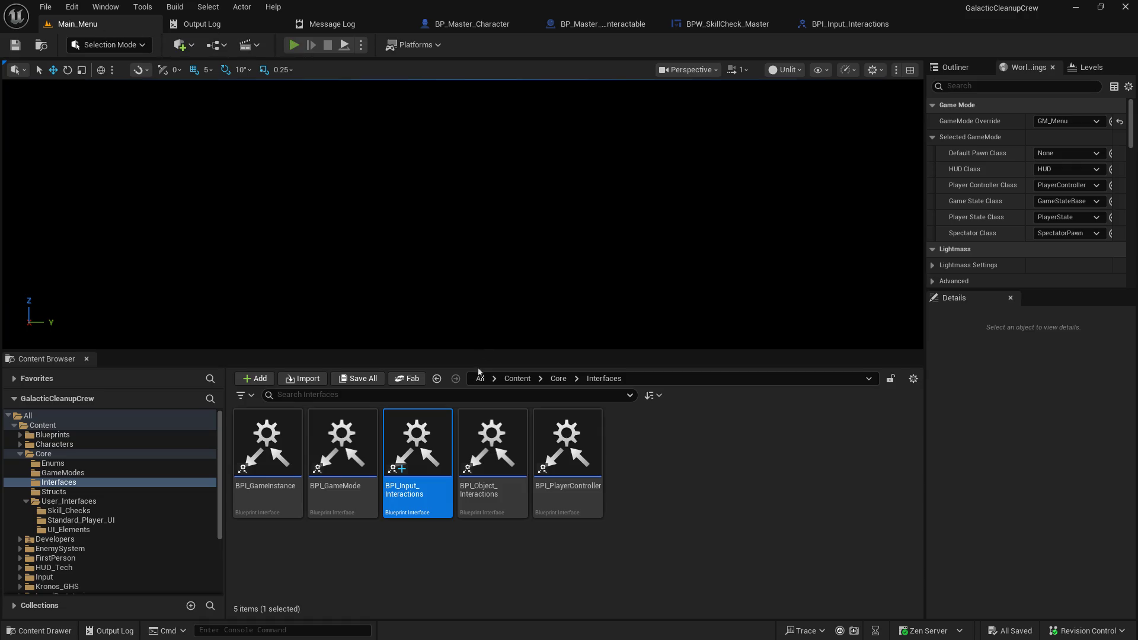
left_click(106, 226)
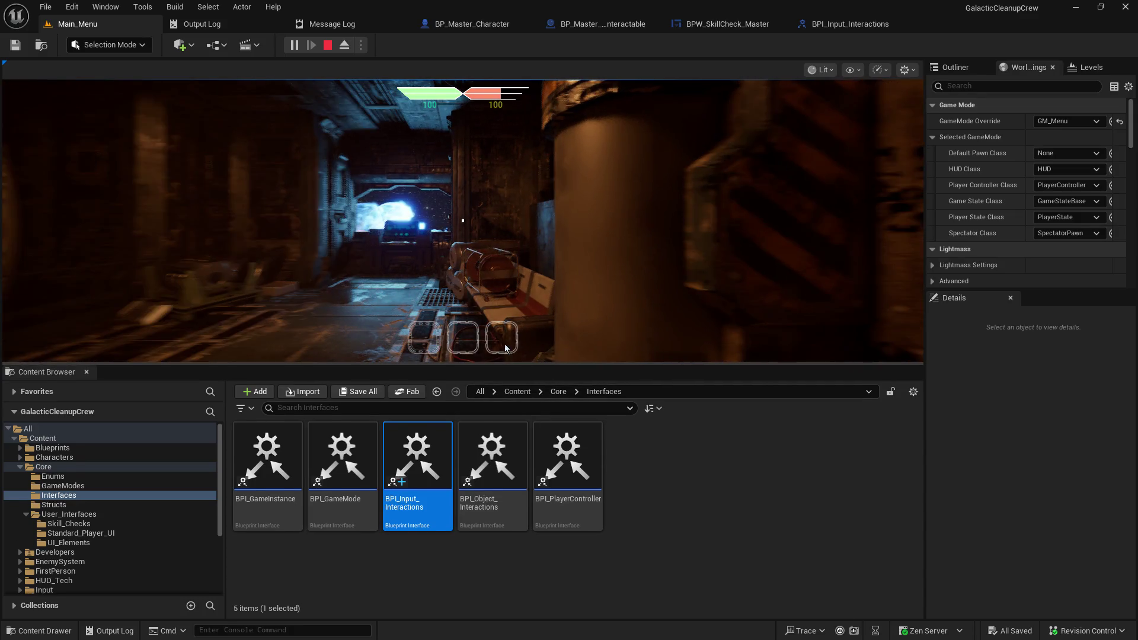
left_click(509, 298)
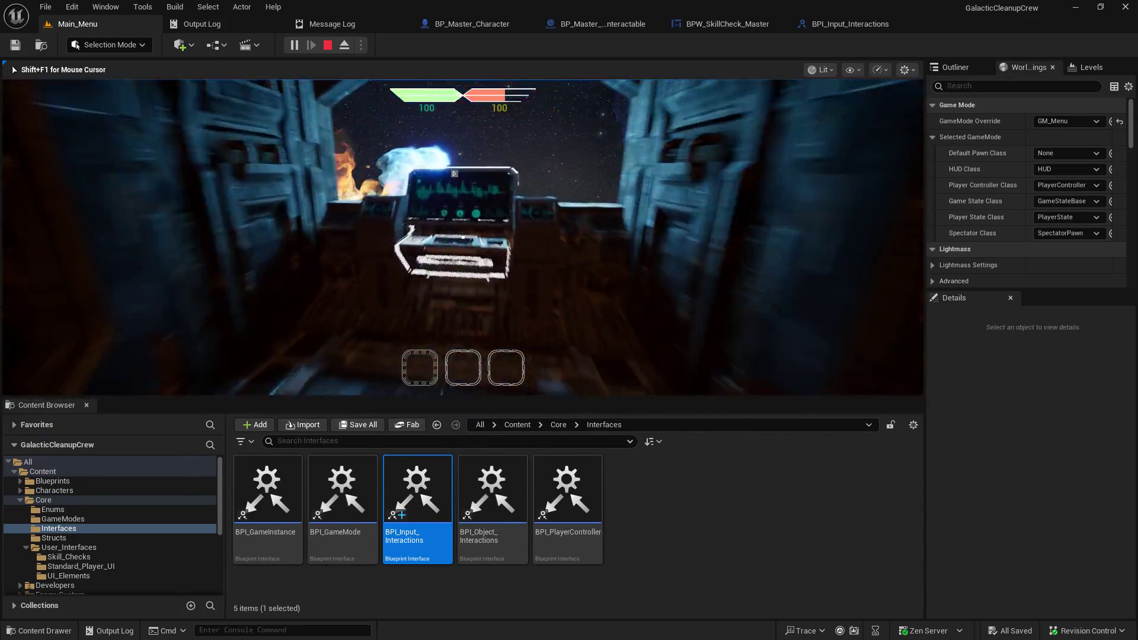
key("e")
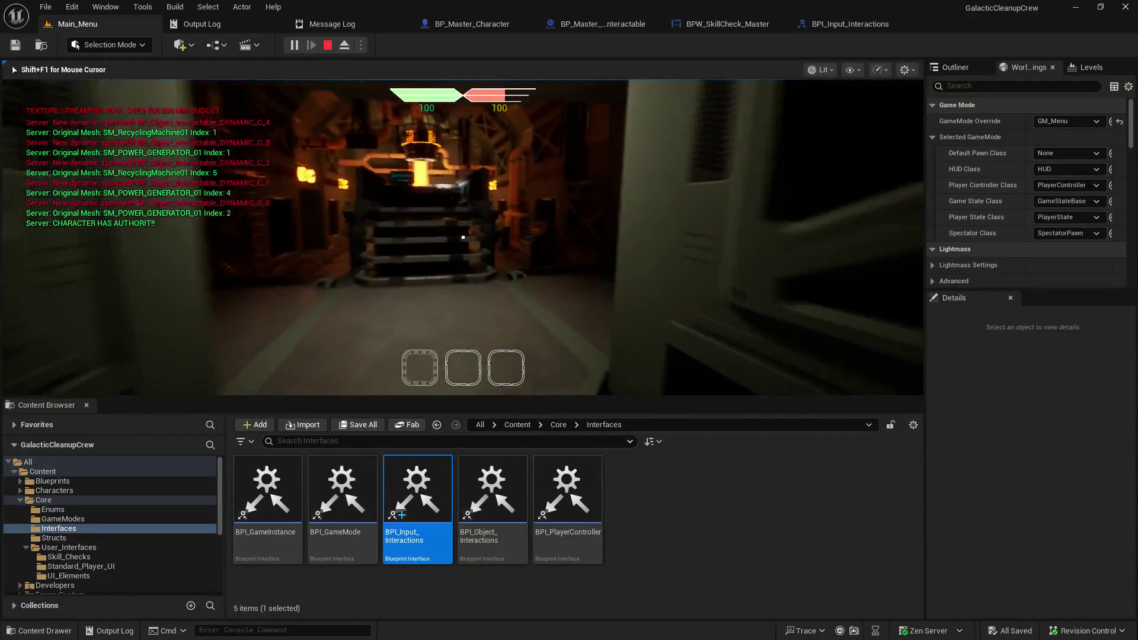
key("w")
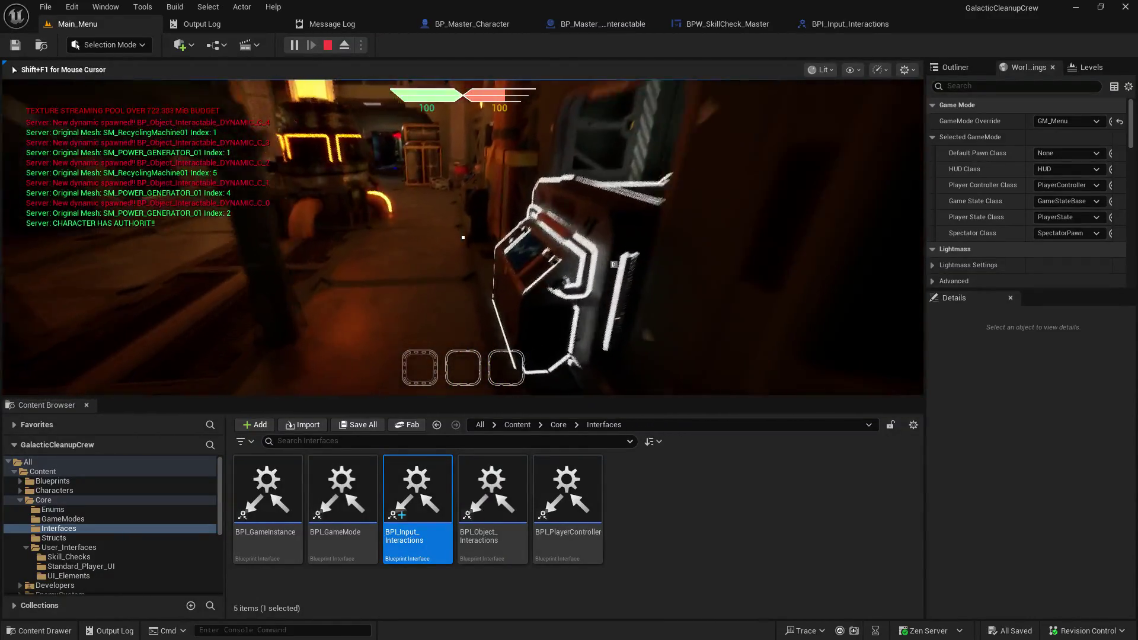
key("e")
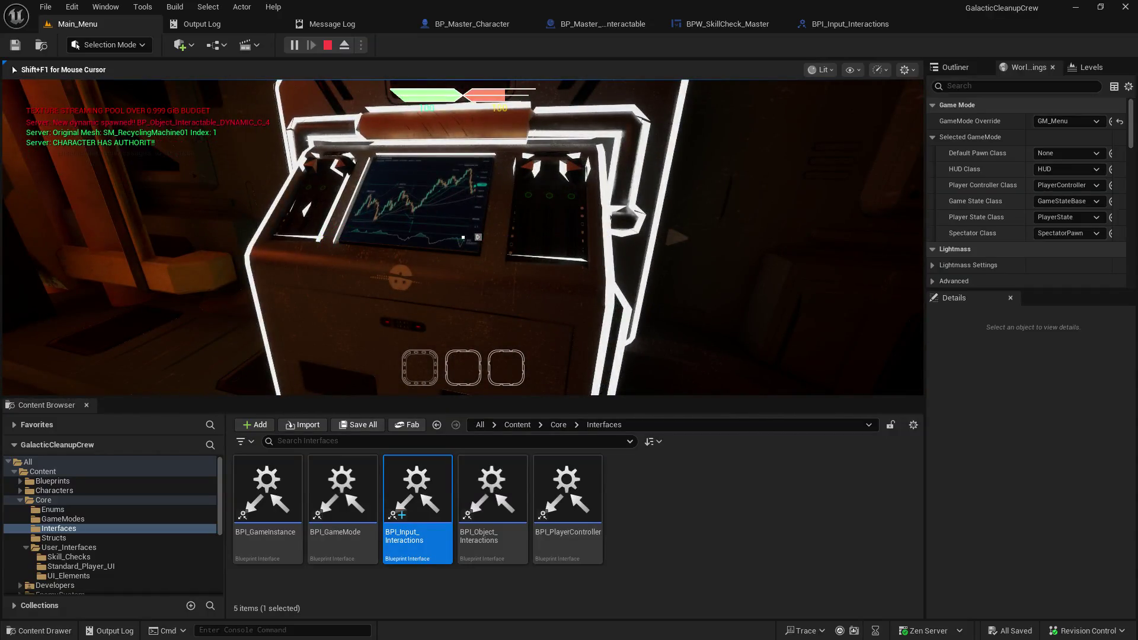
key("s")
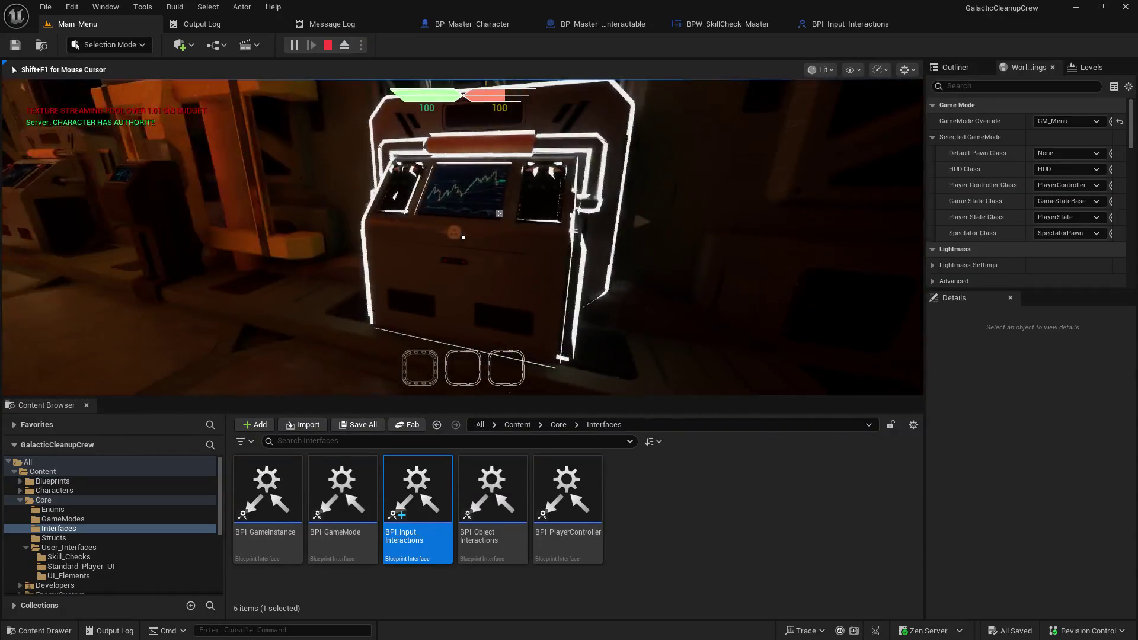
key("w")
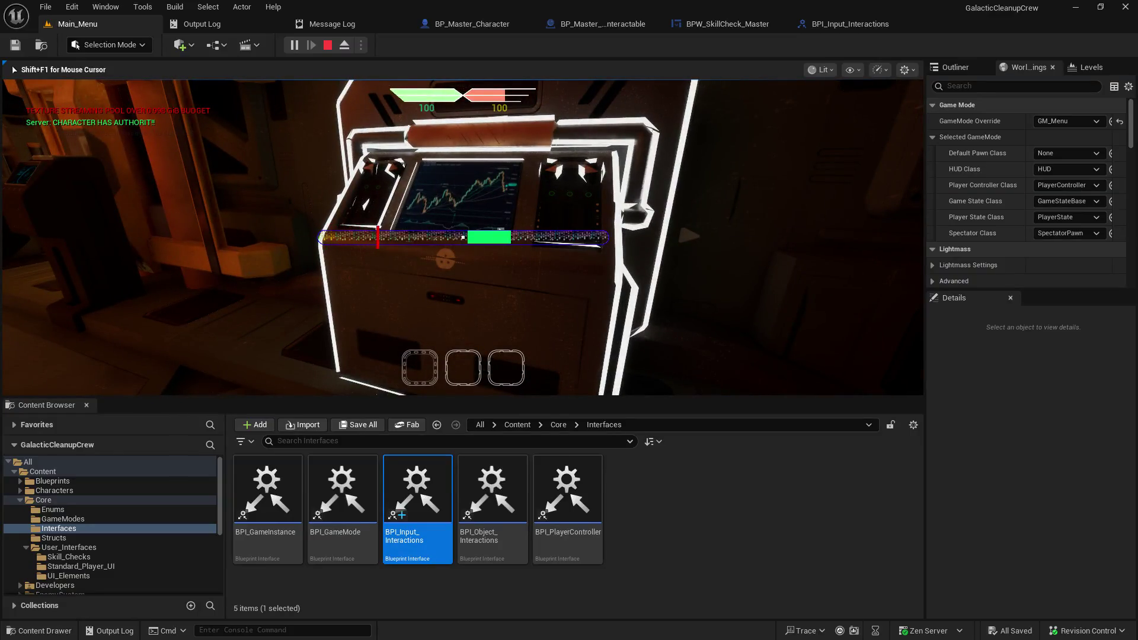
key("space")
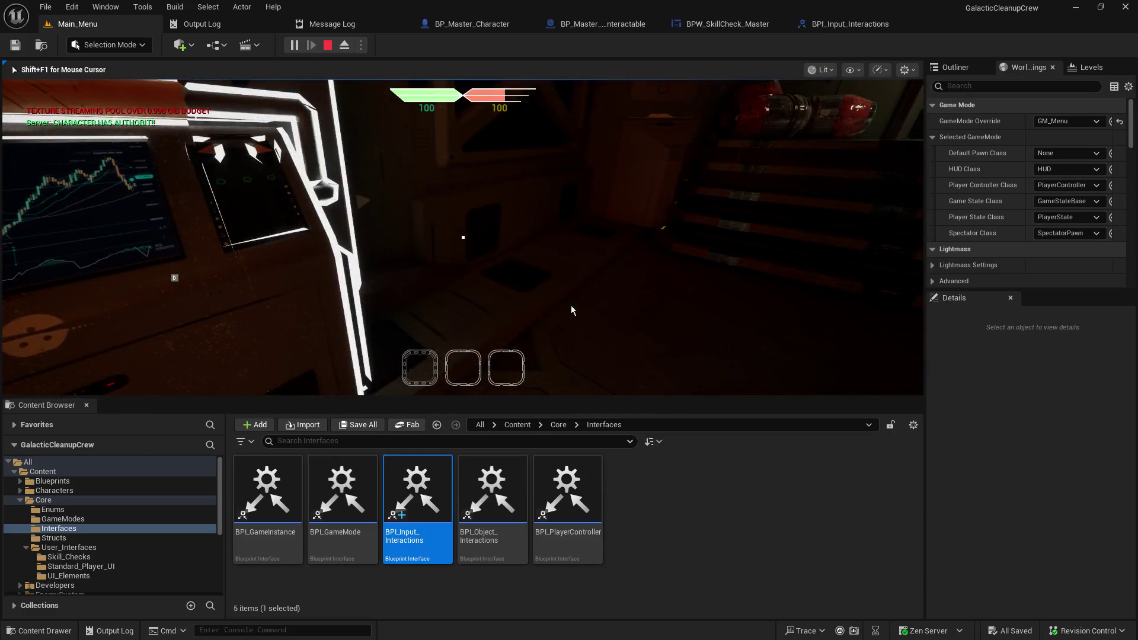
key("Escape")
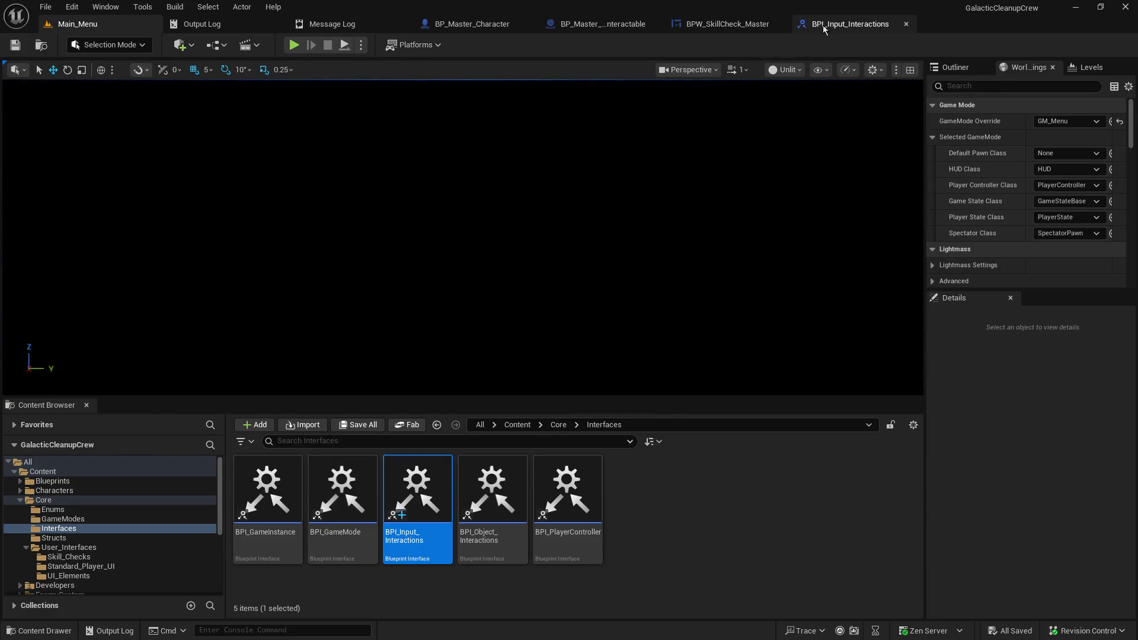
Step: Check BPI_Input_Interactions and the interactable's cast and Branch, then switch to BP_Master_Character
left_click(849, 24)
left_click(612, 23)
mouse_move(560, 276)
left_mouse_down()
mouse_move(803, 199)
mouse_move(1084, 286)
mouse_move(692, 238)
left_mouse_up()
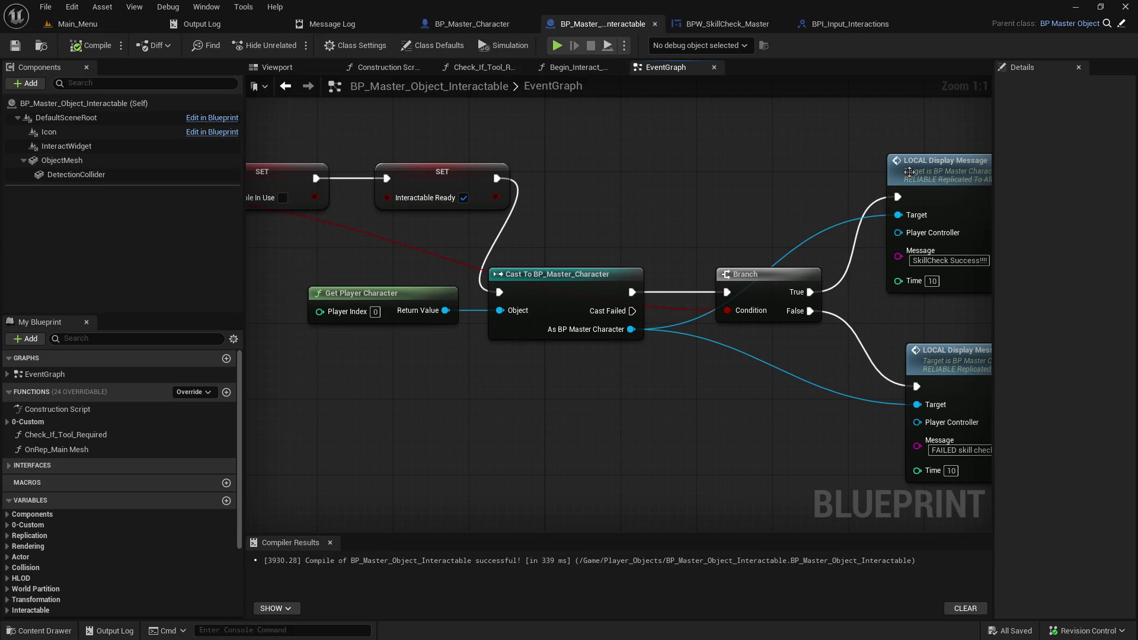
left_click(468, 27)
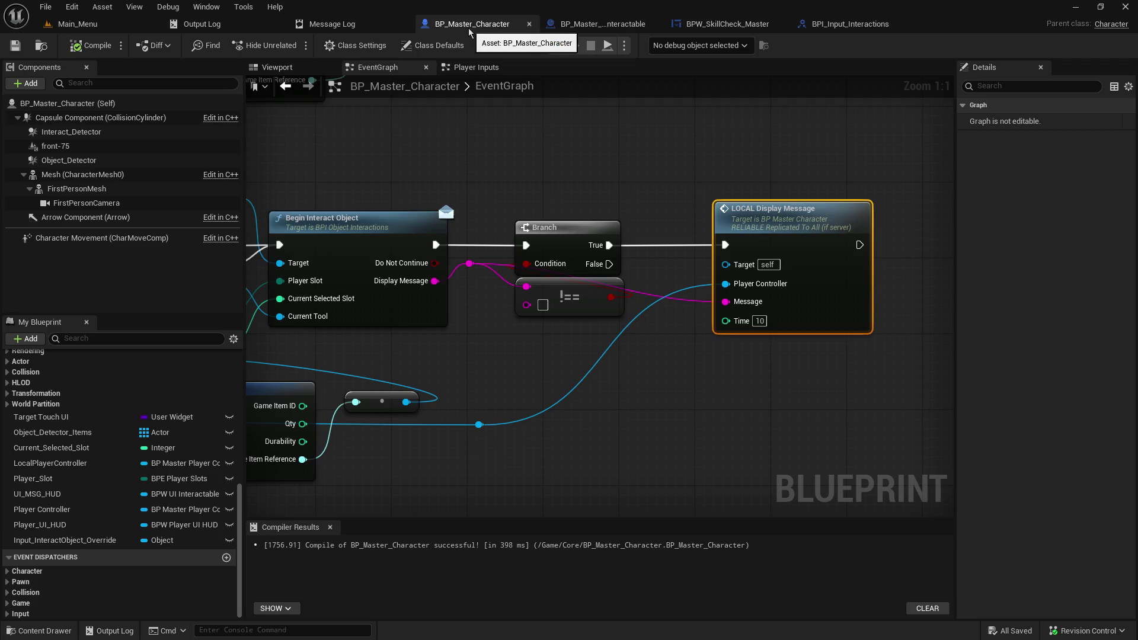
Step: Create a custom event named SR_Display_Message beside LOCAL_Display_Message in the HUD graph
double_click(783, 217)
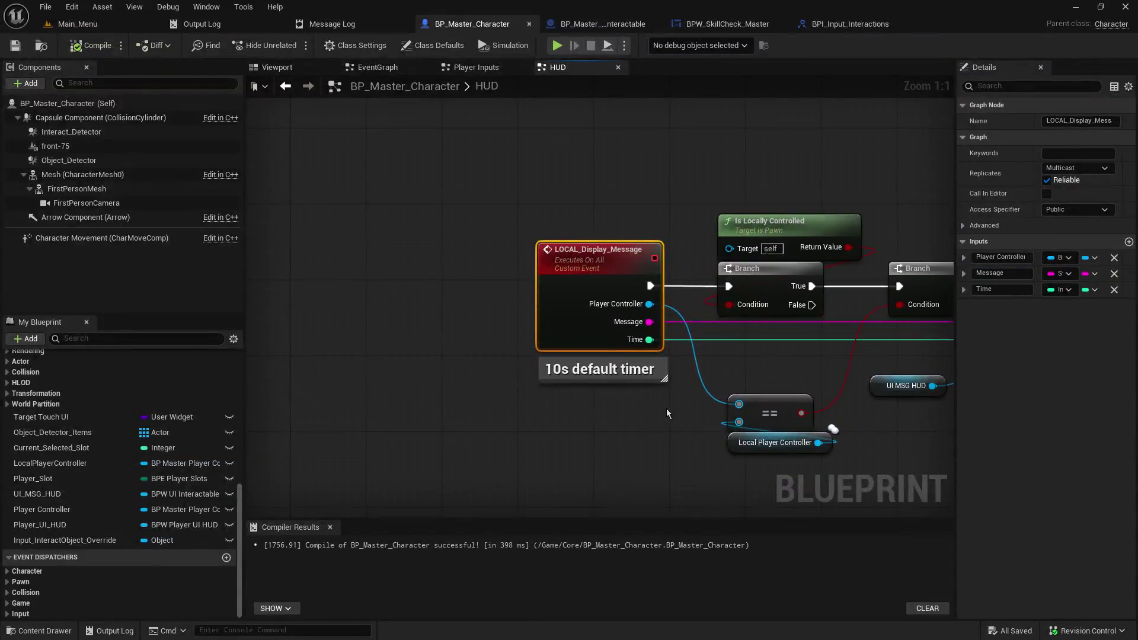
mouse_move(660, 418)
left_mouse_down()
mouse_move(379, 249)
mouse_move(407, 243)
mouse_move(505, 315)
left_mouse_up()
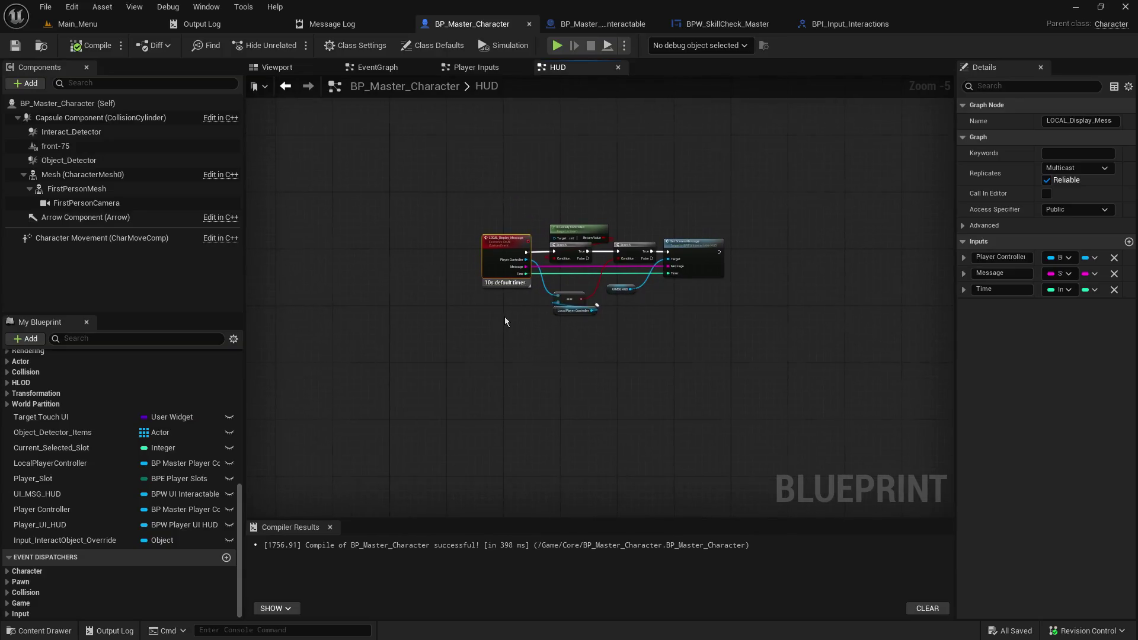
scroll(503, 316, "up", 4)
left_click(508, 355)
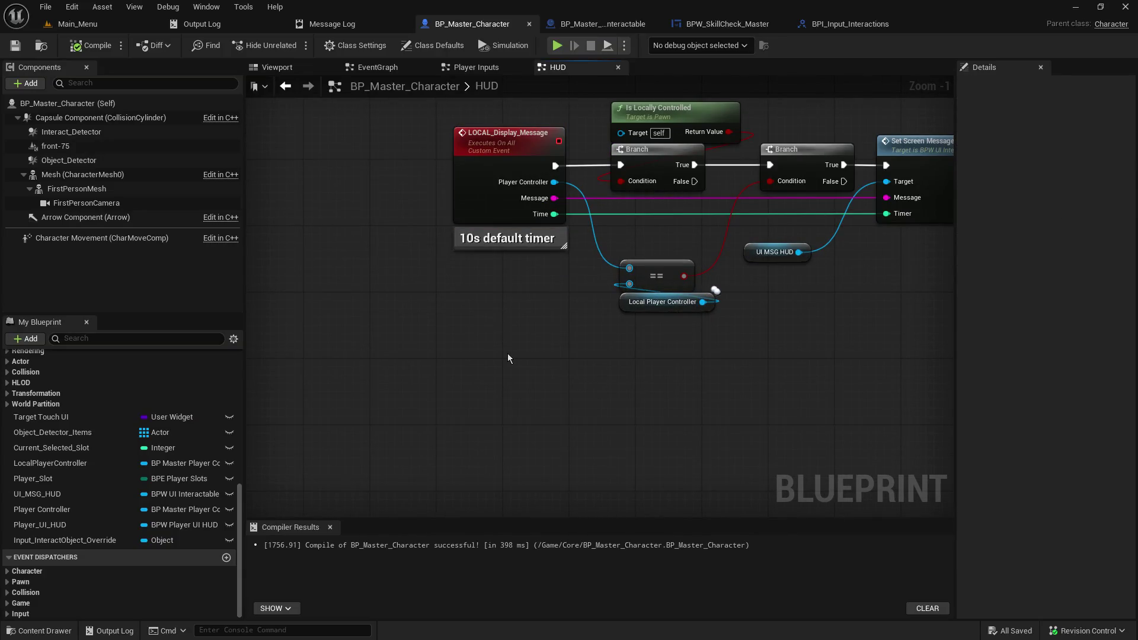
left_click_drag(507, 358, 431, 411)
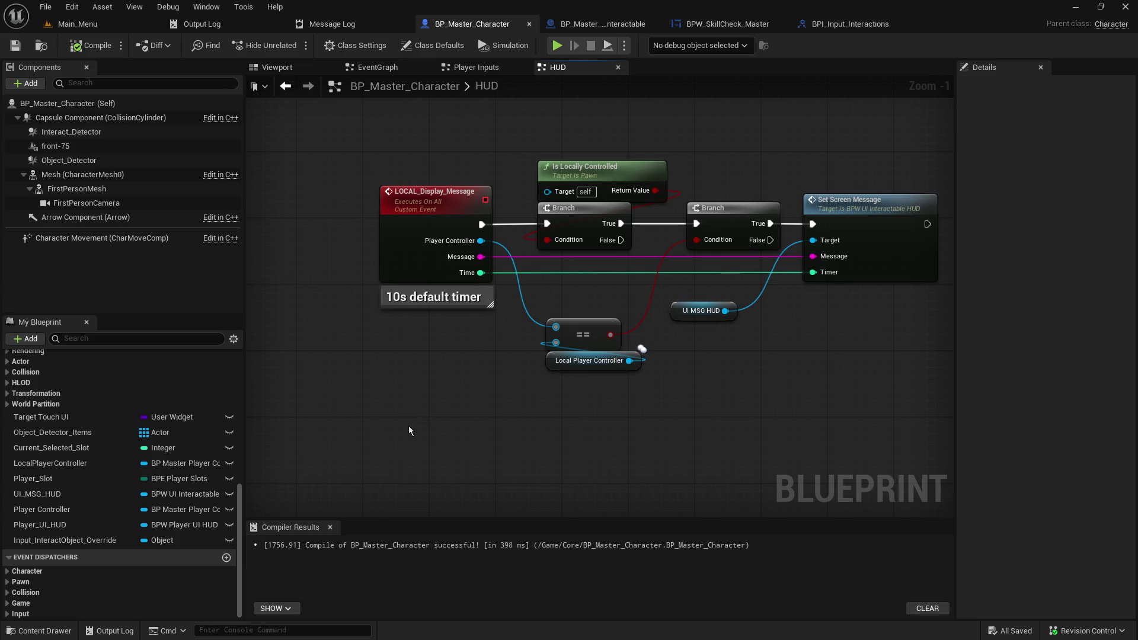
right_click(409, 431)
type("add cust")
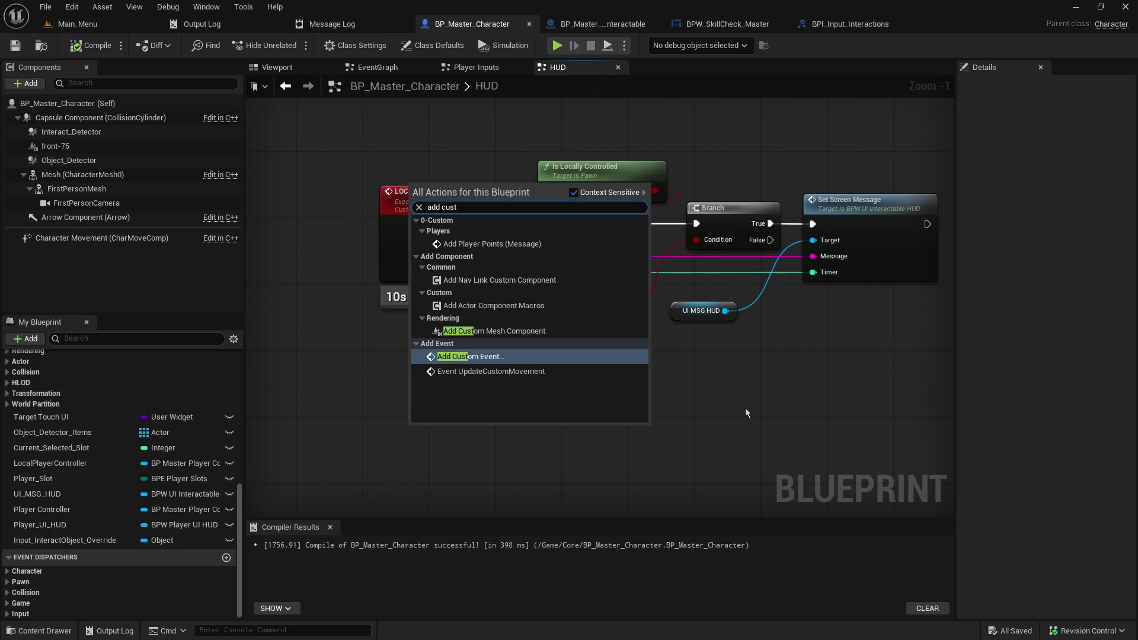
key("Return")
type("SR_Di")
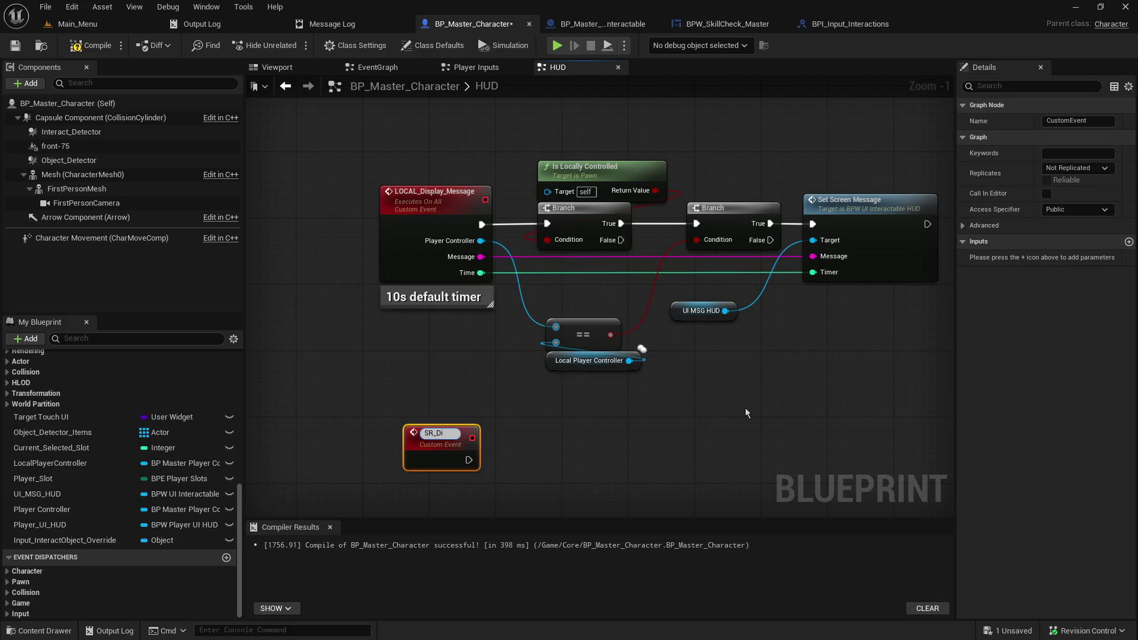
type("splay_Message")
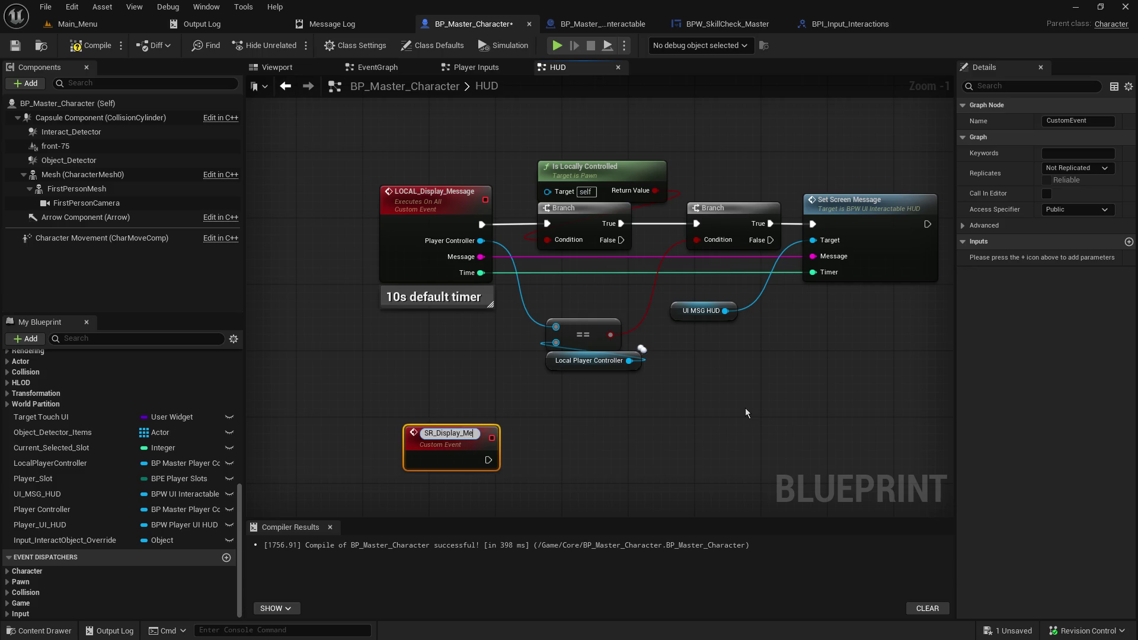
key("Return")
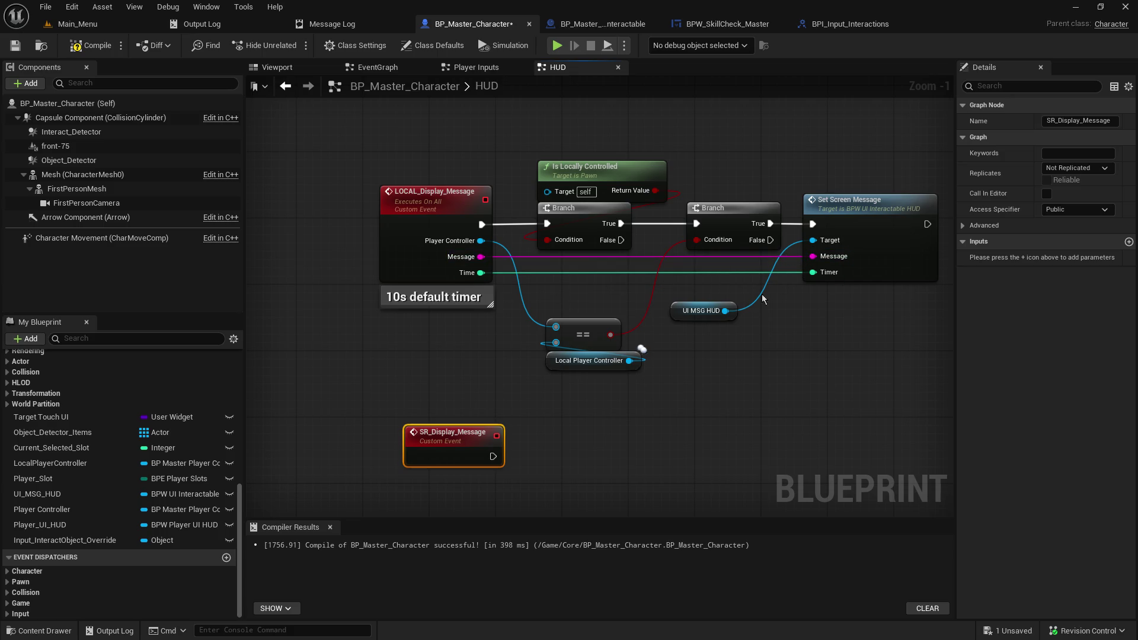
Step: Give SR_Display_Message A, Message and Timer inputs while keeping the existing links intact
mouse_move(556, 326)
left_mouse_down()
mouse_move(501, 436)
mouse_move(472, 459)
left_mouse_up()
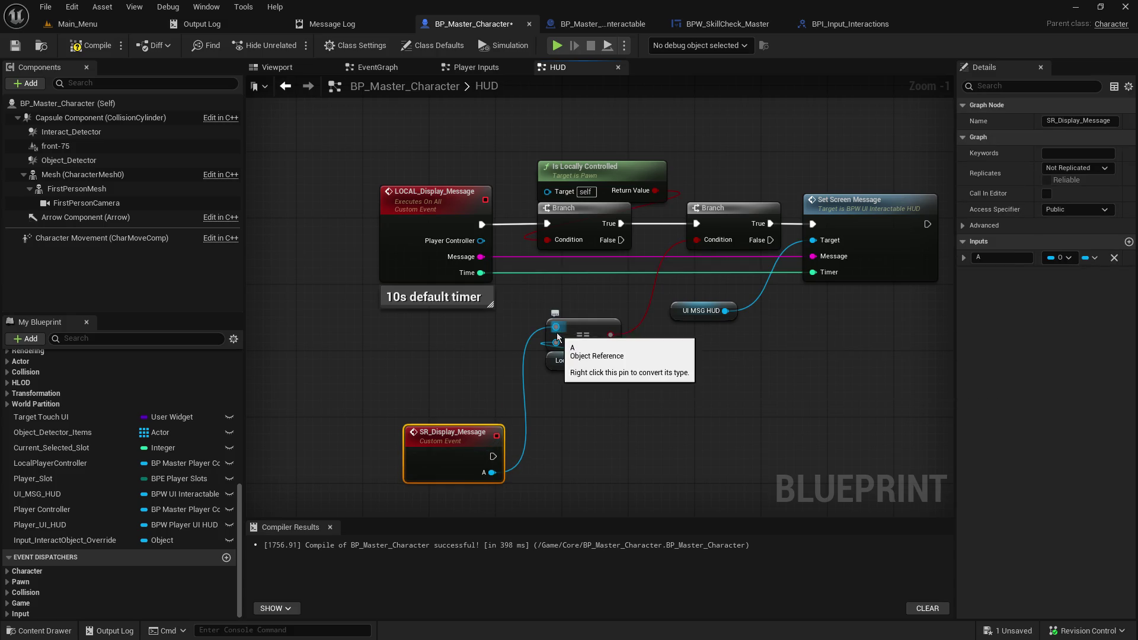
left_click_drag(555, 328, 483, 240)
left_click(427, 403)
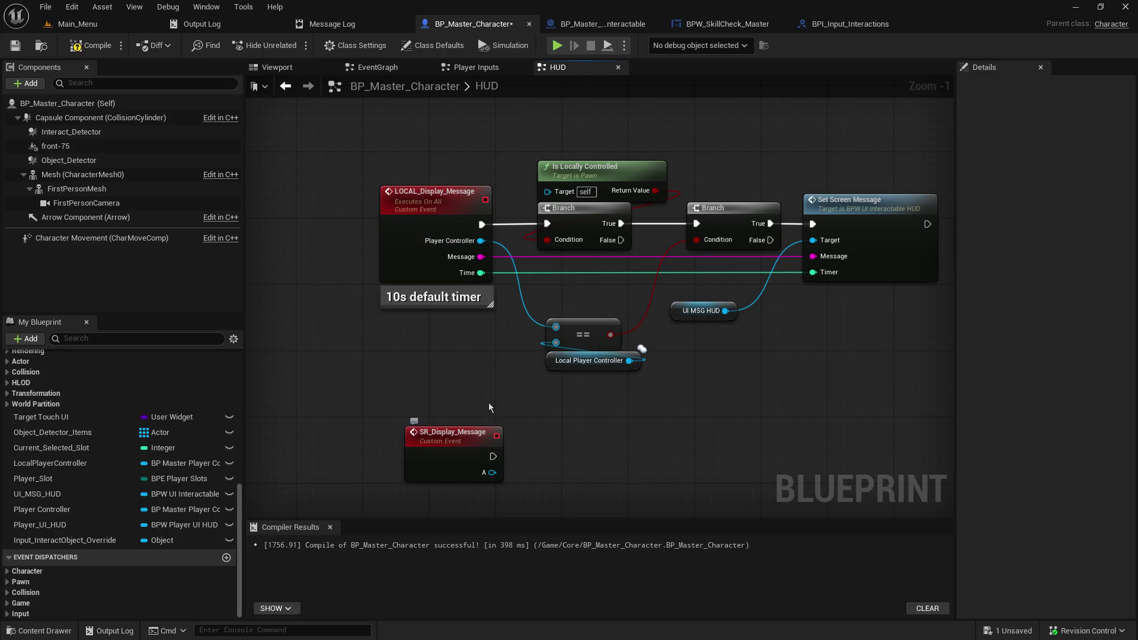
mouse_move(812, 256)
left_mouse_down()
mouse_move(418, 510)
mouse_move(429, 463)
left_mouse_up()
mouse_move(813, 256)
left_mouse_down()
mouse_move(481, 255)
mouse_move(808, 272)
mouse_move(517, 468)
mouse_move(467, 459)
left_mouse_up()
left_click_drag(812, 272, 477, 277)
Step: Rename SR_Display_Message's A input to Player Controller
left_click(433, 458)
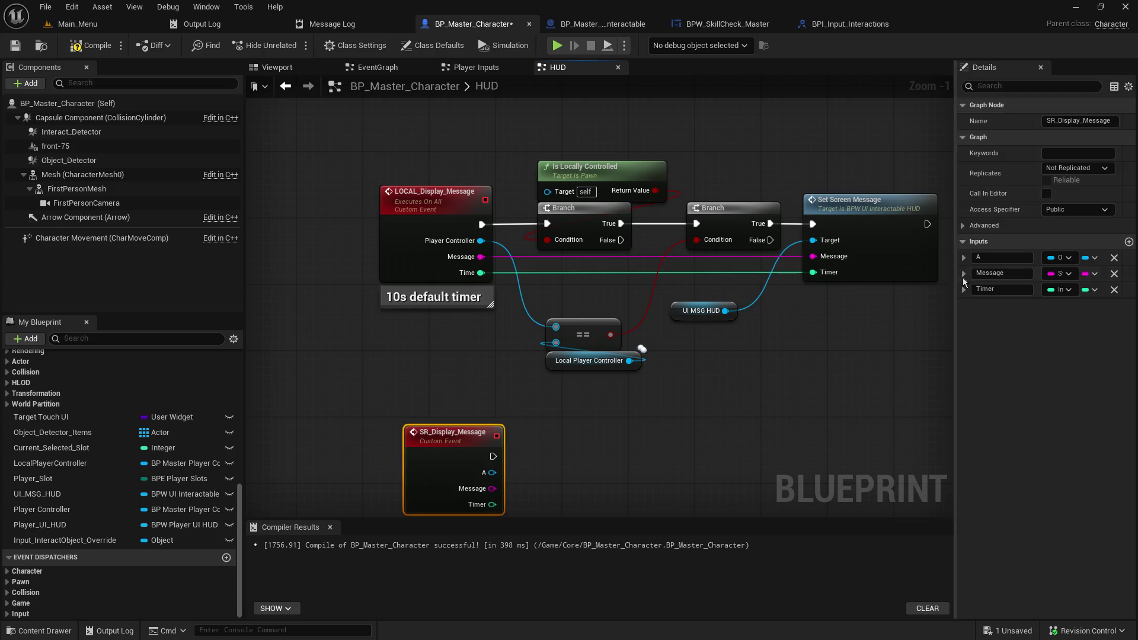
left_click(993, 259)
type("Player Controller")
key("Return")
Step: Set SR_Display_Message's replication to Run on Server
mouse_move(791, 396)
left_mouse_down()
mouse_move(726, 383)
mouse_move(735, 391)
left_mouse_up()
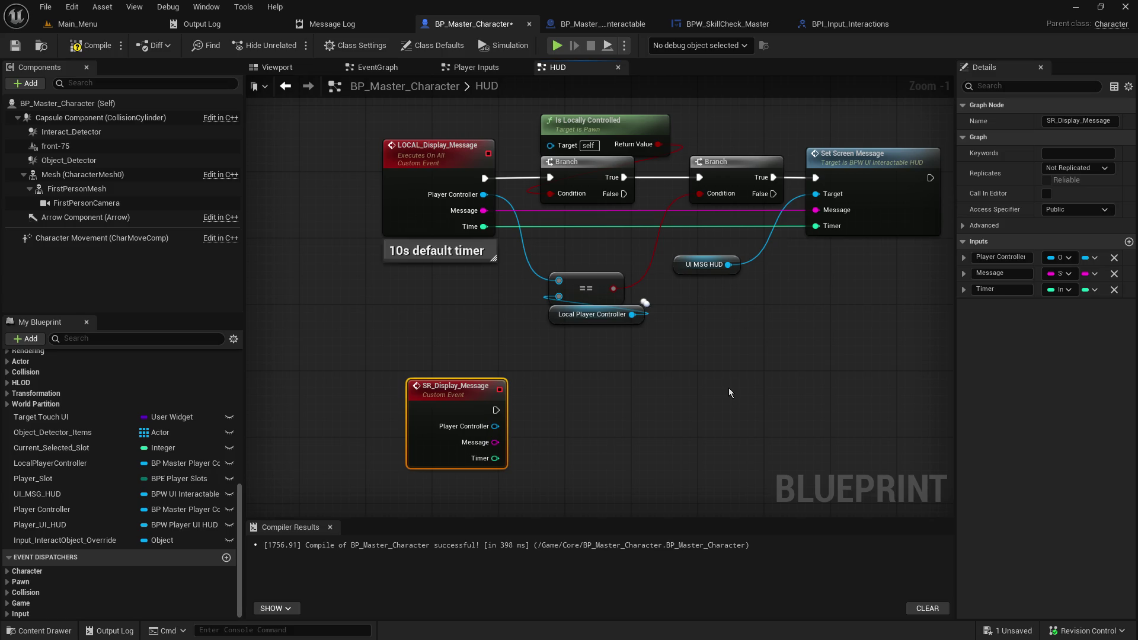
left_click_drag(466, 390, 441, 382)
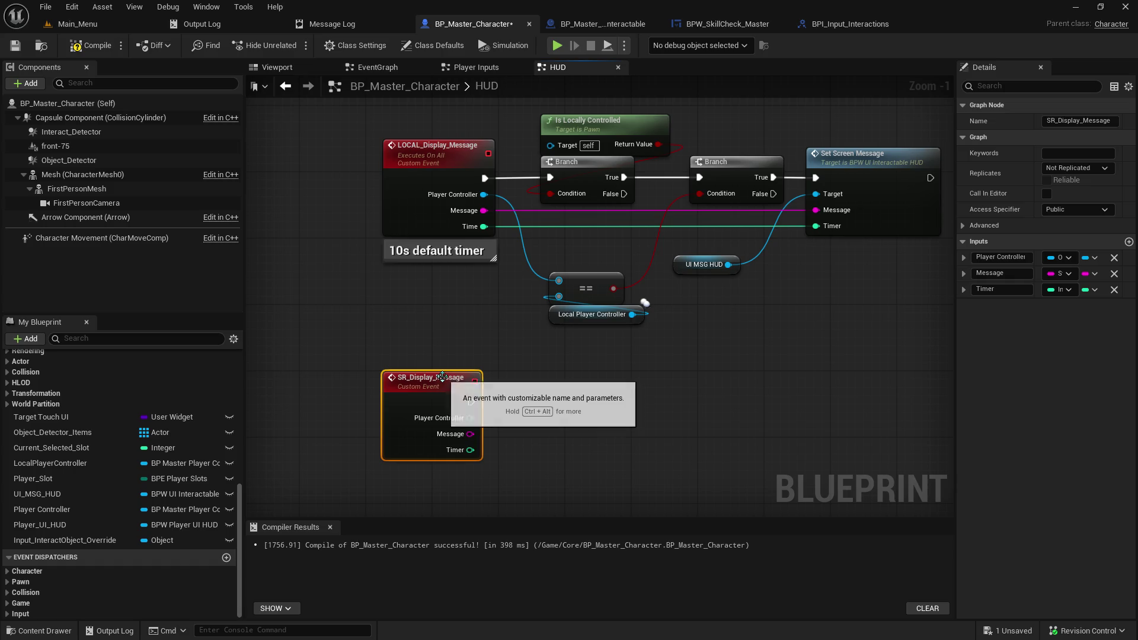
left_click(1075, 168)
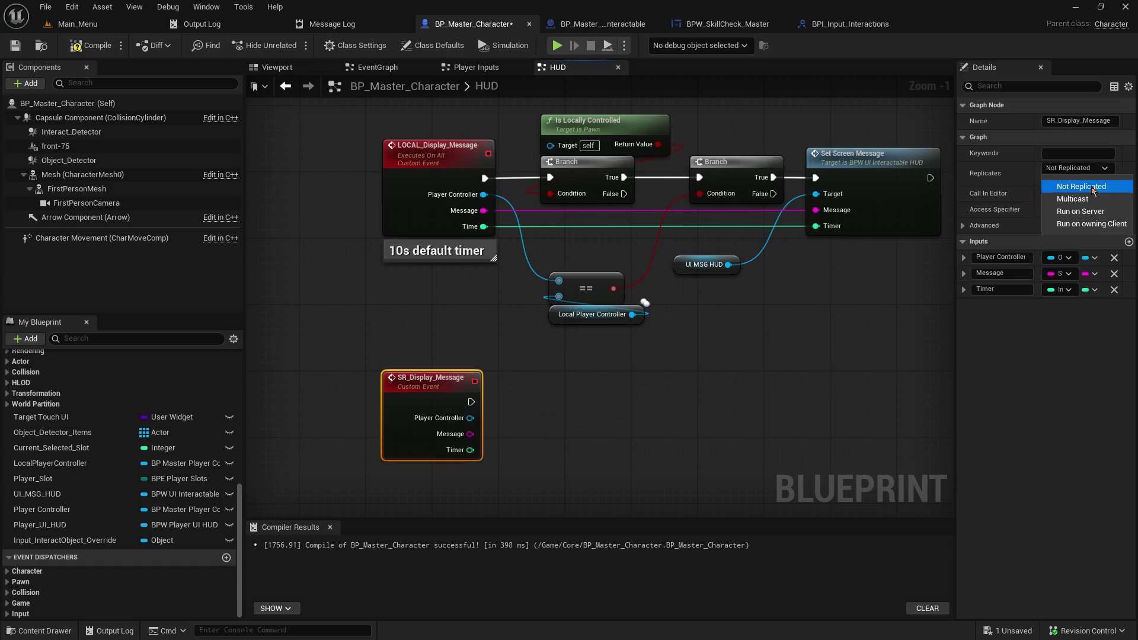
key("Escape")
left_click(1089, 202)
left_click(1046, 181)
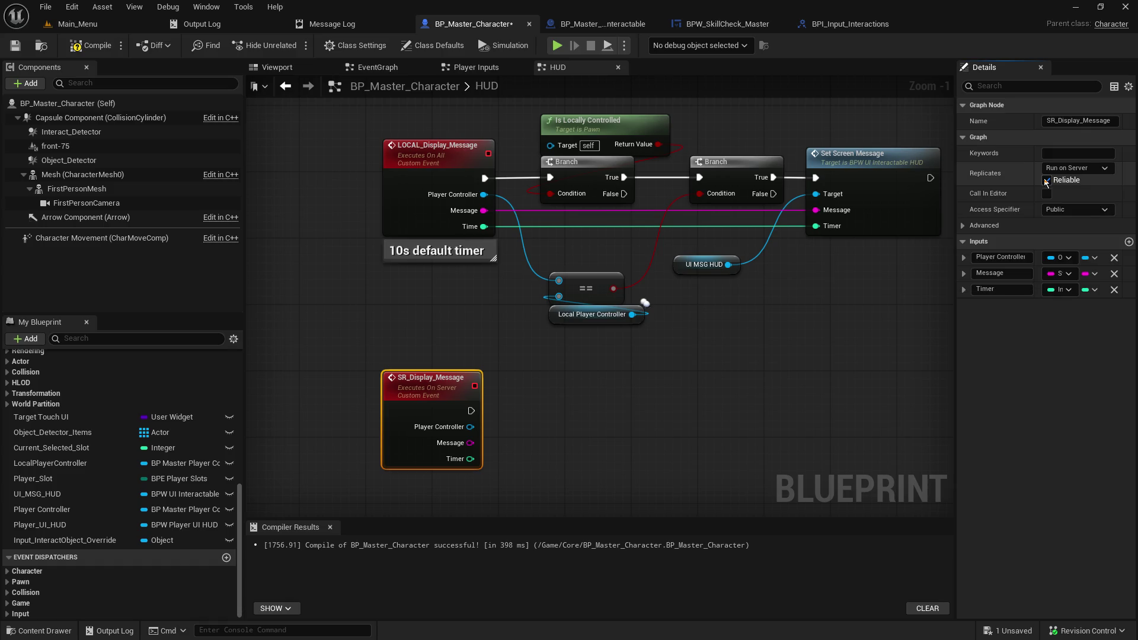
Step: Call LOCAL Display Message from SR_Display_Message and pass the Message into it
left_click_drag(470, 410, 520, 409)
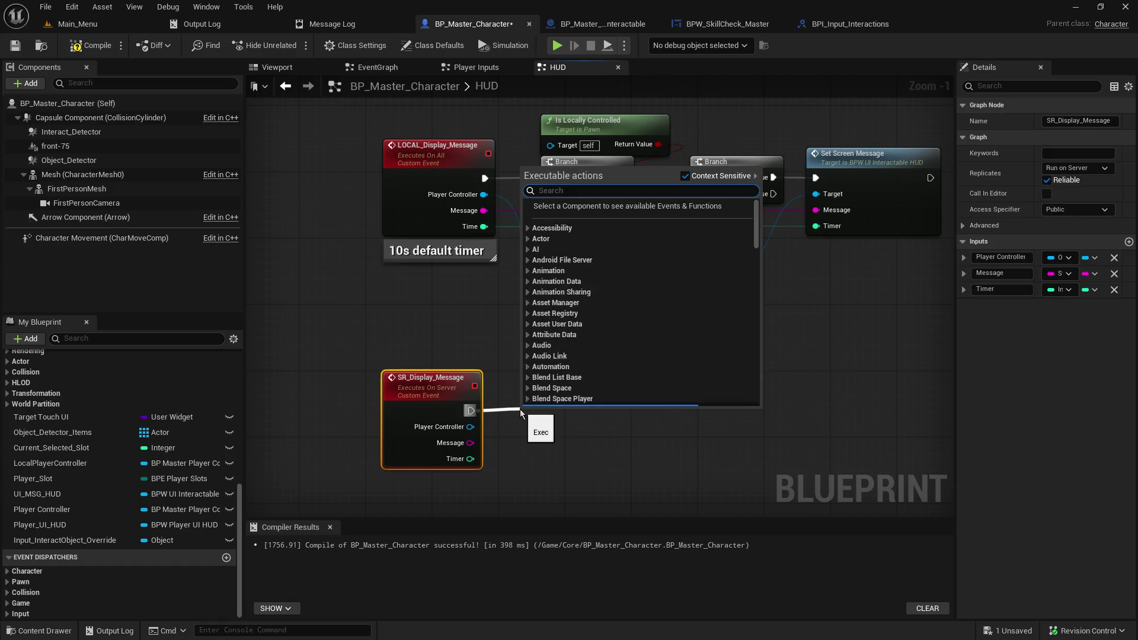
type("local_dis")
key("Return")
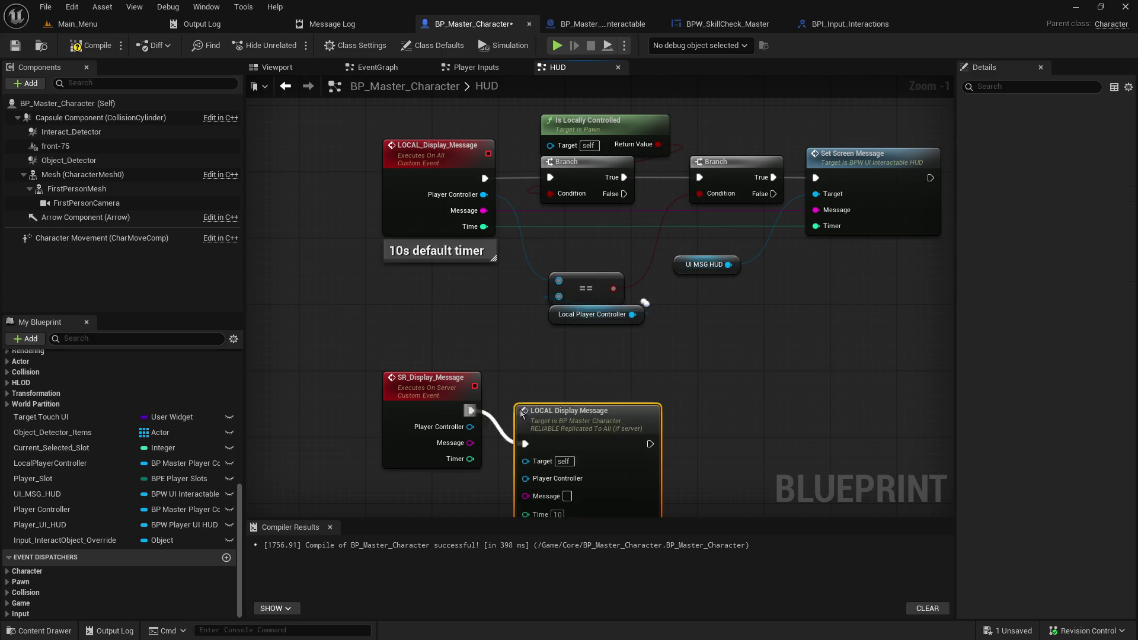
left_click_drag(573, 419, 614, 386)
left_click_drag(470, 426, 567, 444)
left_click(484, 434)
mouse_move(470, 426)
left_mouse_down()
mouse_move(568, 431)
mouse_move(556, 454)
mouse_move(565, 439)
left_mouse_up()
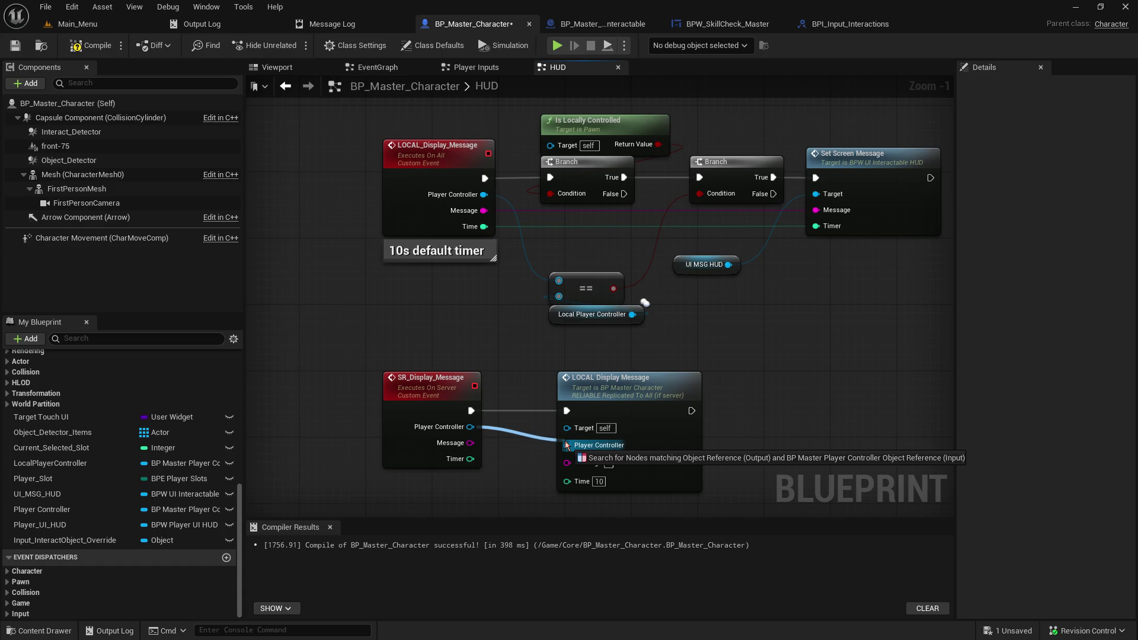
left_click_drag(564, 440, 565, 439)
left_click(460, 315)
mouse_move(470, 443)
left_mouse_down()
mouse_move(570, 458)
mouse_move(568, 478)
left_mouse_up()
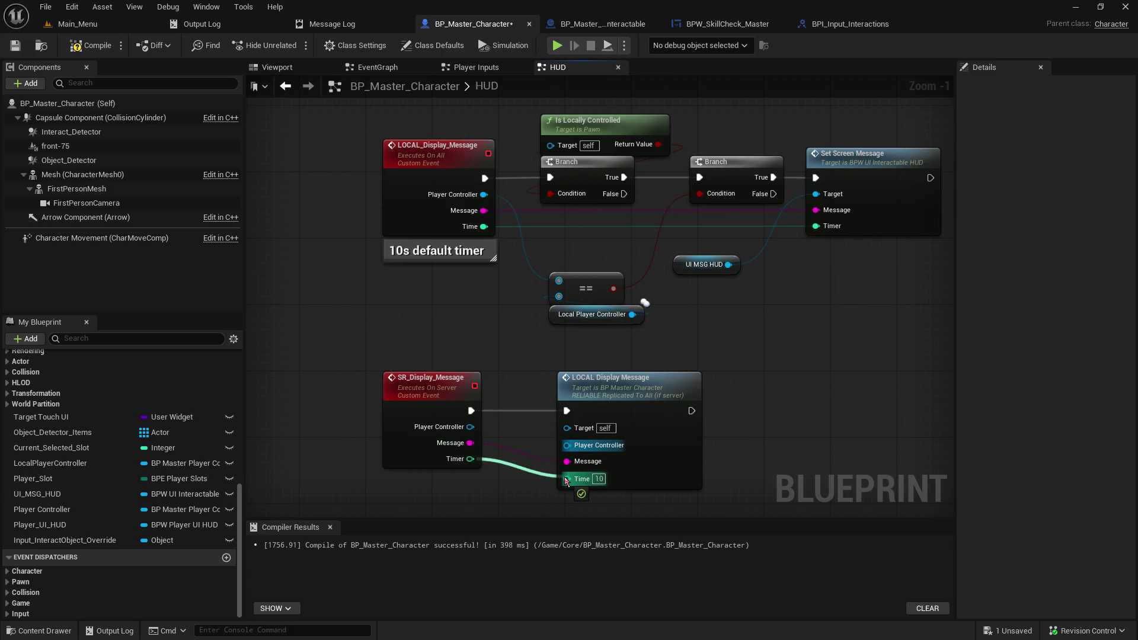
Step: Retype Player Controller as BP Master Player Controller, wire it in, then compile and save
left_click(443, 197)
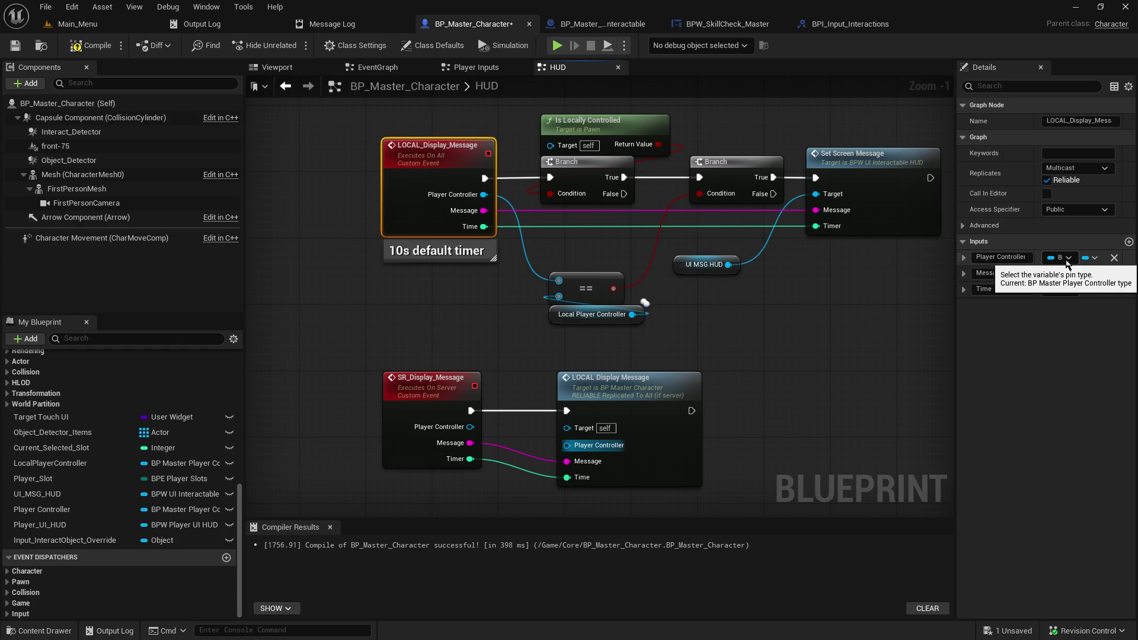
left_click(430, 385)
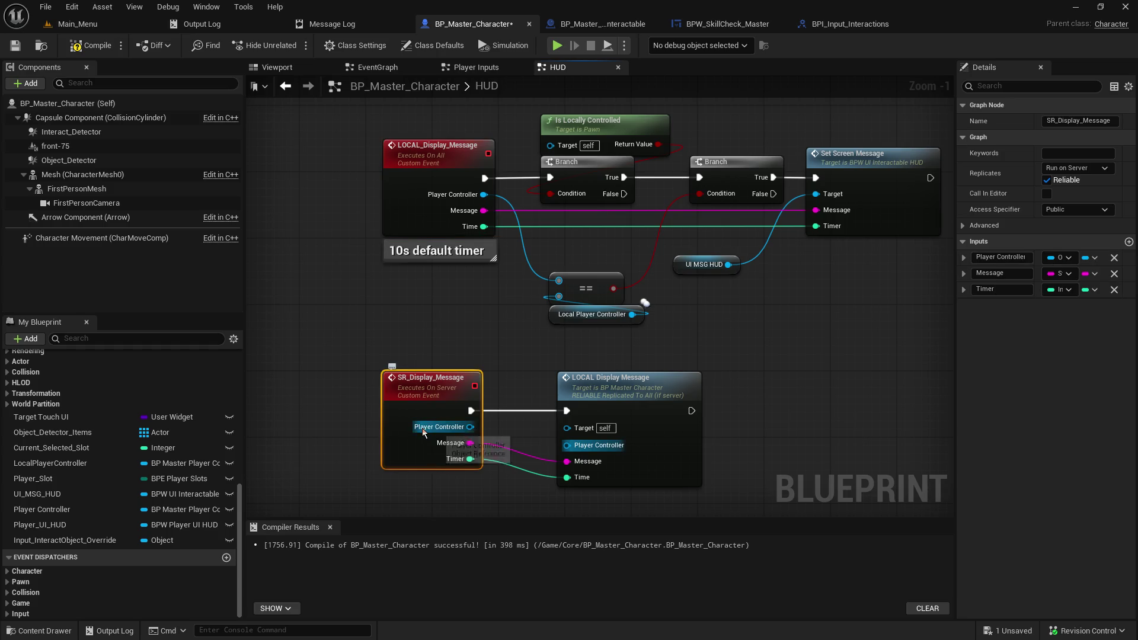
left_click(1062, 257)
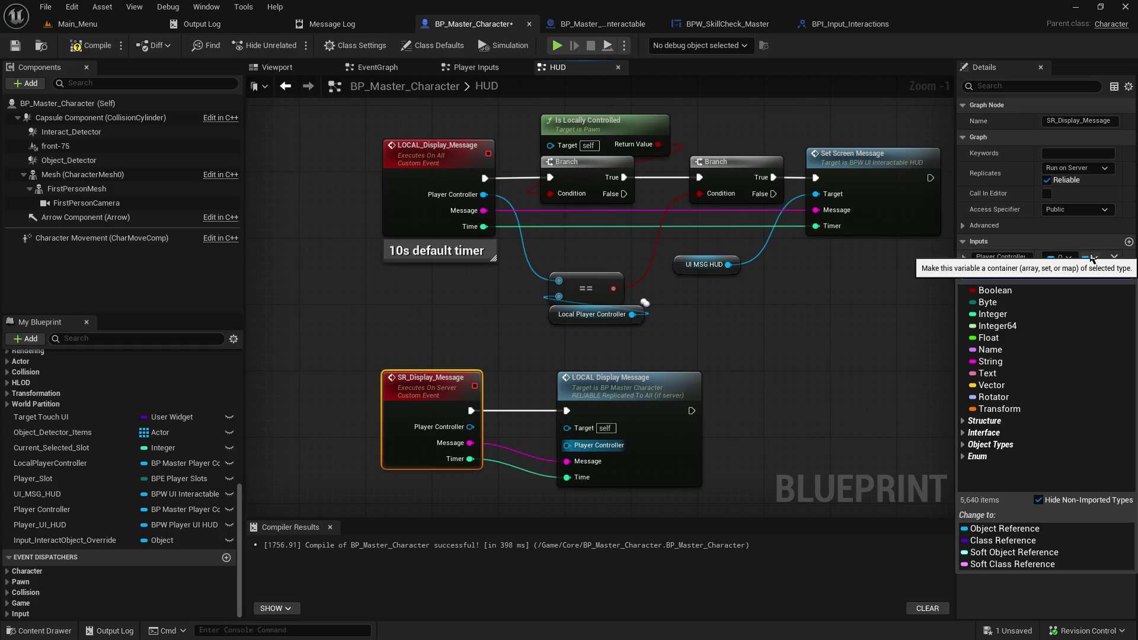
type("bp master")
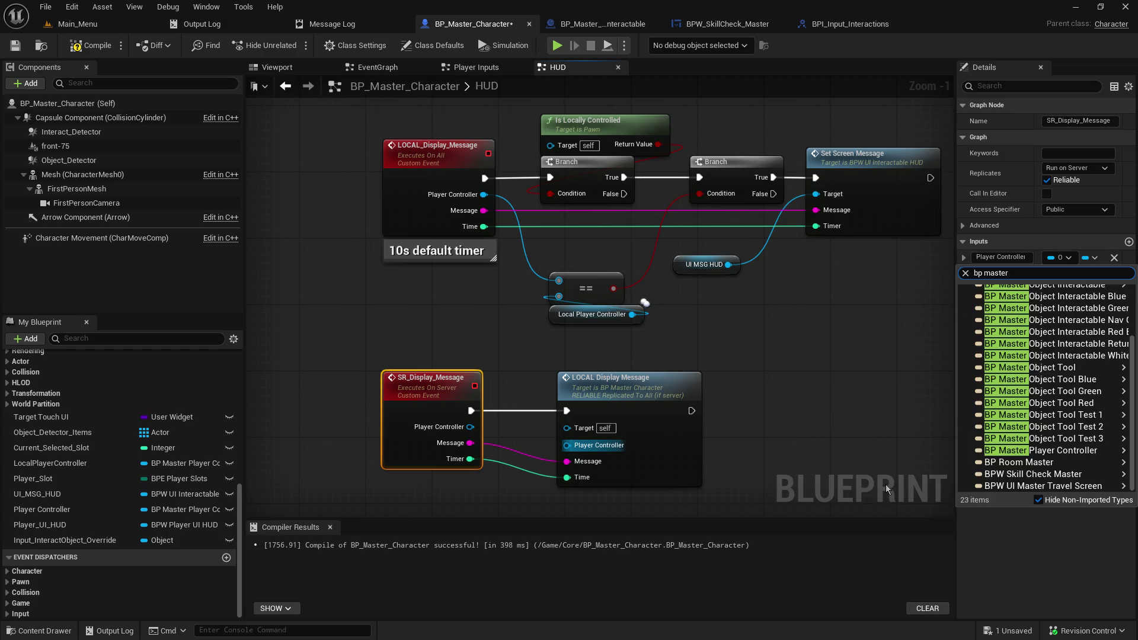
type(" player co")
type("n")
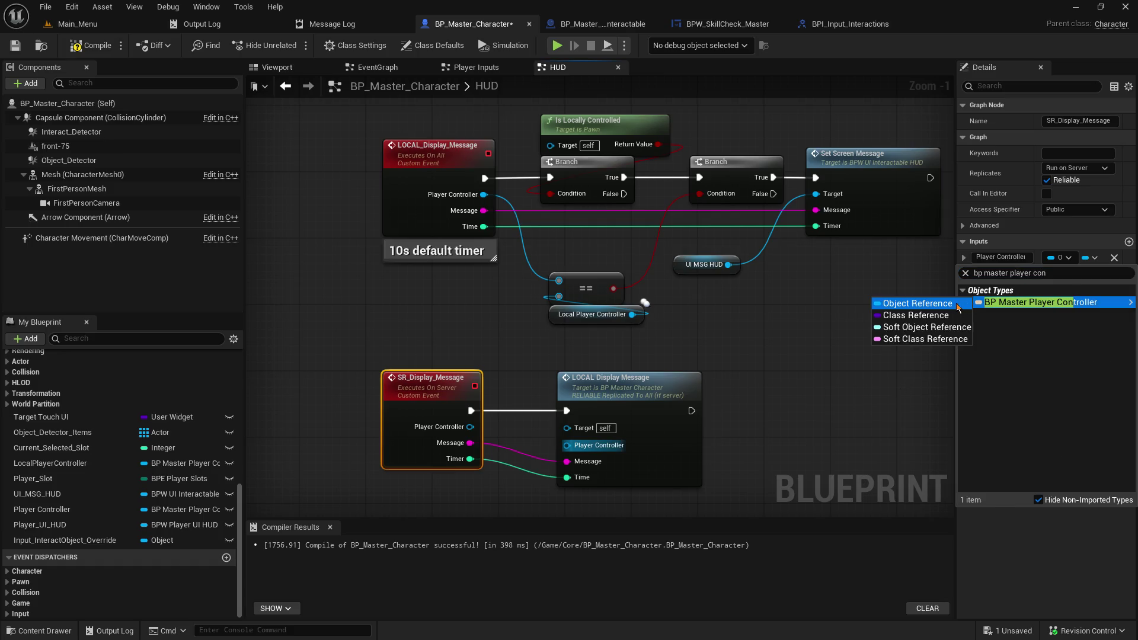
left_click(957, 303)
left_click(455, 341)
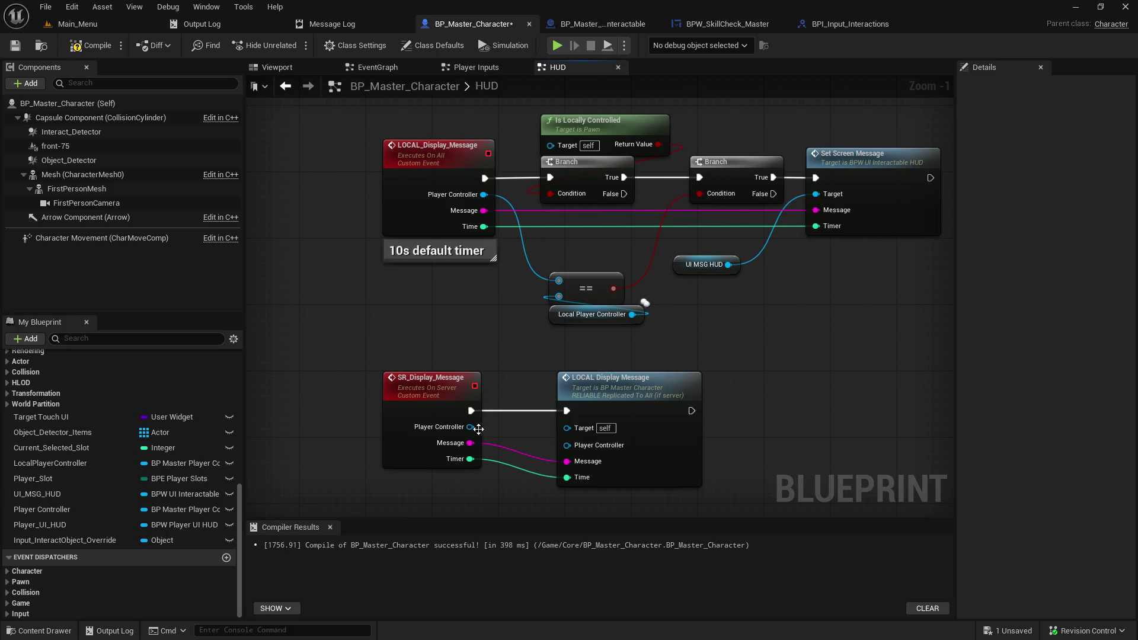
left_click_drag(474, 426, 561, 450)
left_click(77, 48)
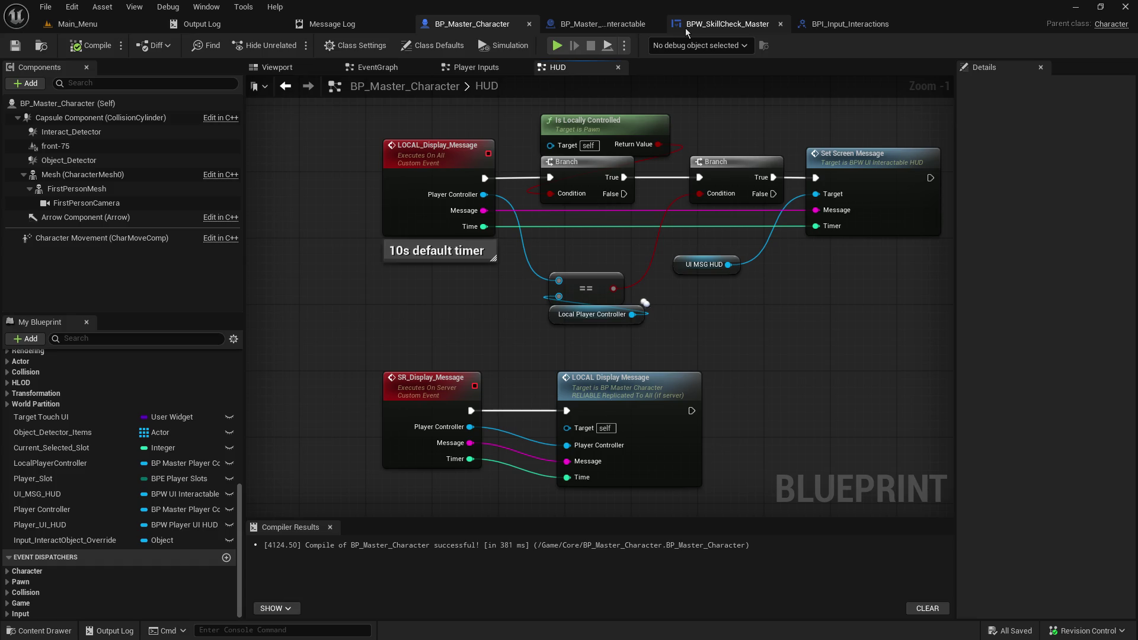
Step: Replace the success LOCAL Display Message with an SR Display Message call carrying the same message
left_click(606, 24)
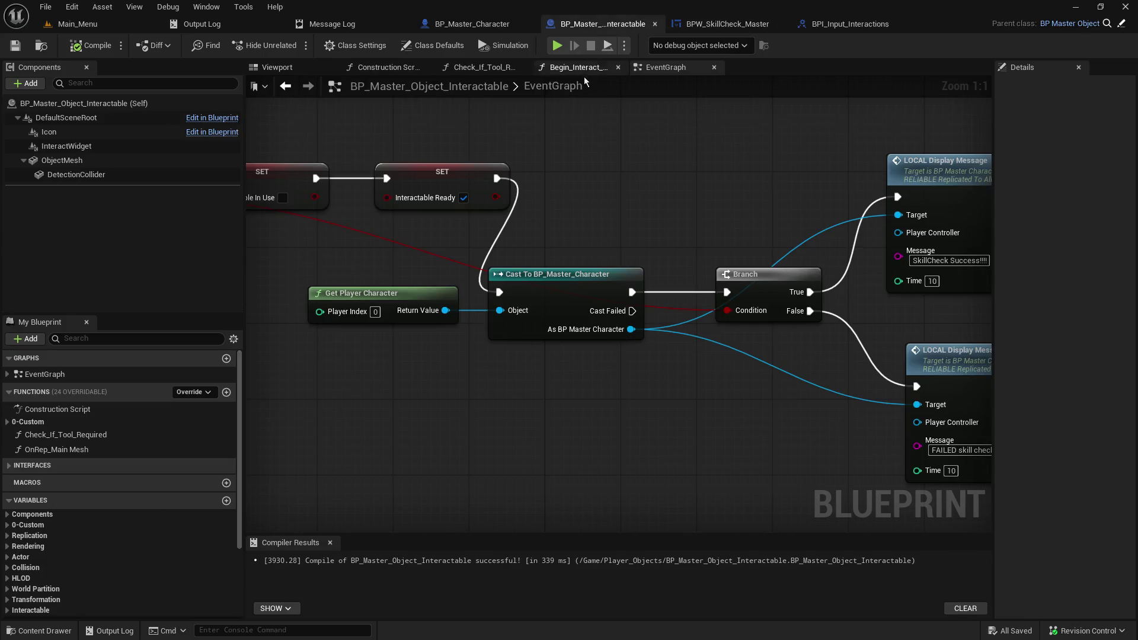
mouse_move(761, 176)
left_mouse_down()
mouse_move(516, 208)
mouse_move(462, 229)
left_mouse_up()
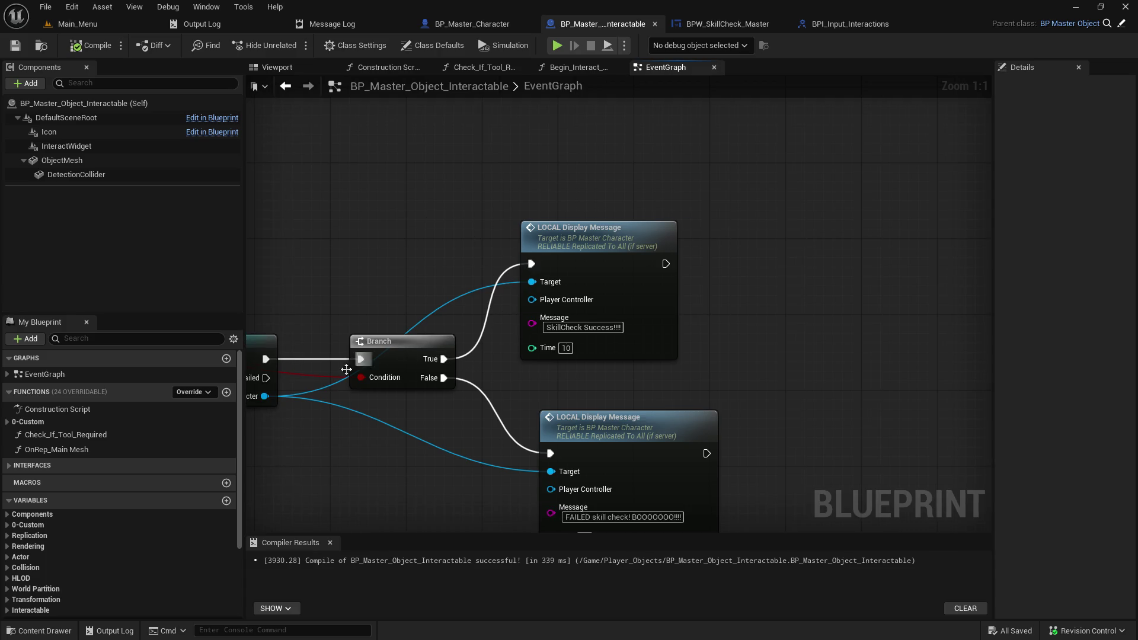
mouse_move(265, 396)
left_mouse_down()
mouse_move(407, 215)
mouse_move(454, 127)
left_mouse_up()
type("sr_dis")
key("Return")
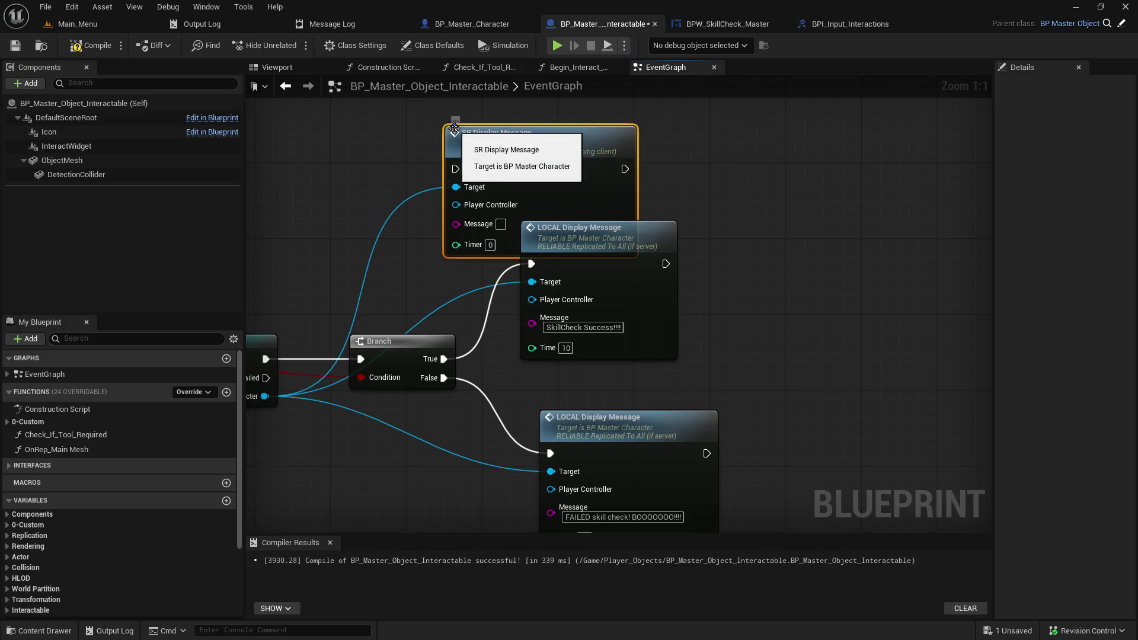
mouse_move(579, 236)
left_mouse_down()
mouse_move(676, 273)
mouse_move(702, 179)
left_mouse_up()
left_click(569, 327)
key("BackSpace")
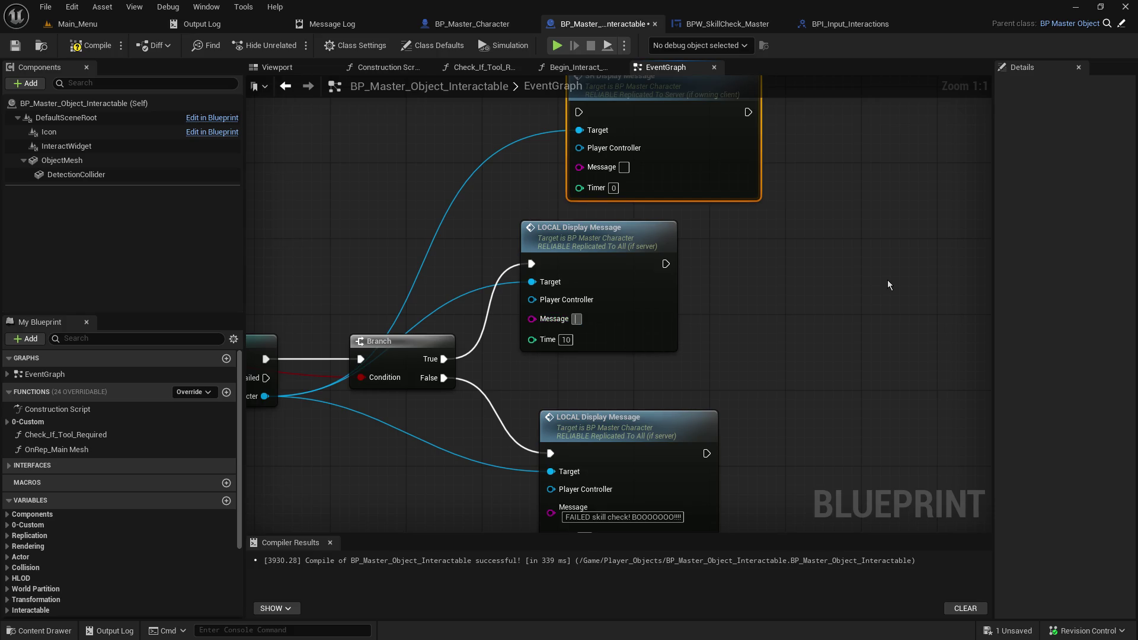
left_click(623, 167)
type("SkillCheck Success!!!!")
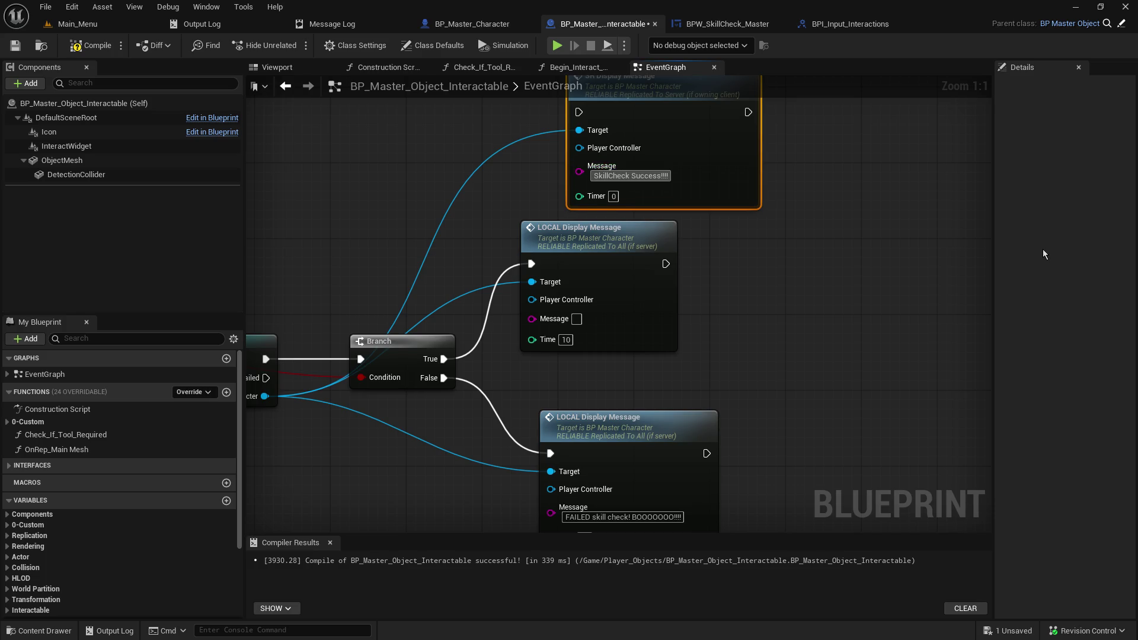
mouse_move(771, 224)
left_mouse_down()
mouse_move(736, 267)
mouse_move(676, 267)
left_mouse_up()
key("Delete")
left_click_drag(625, 146, 587, 282)
Step: Duplicate the SR Display Message call and move the failure message text into it
left_click_drag(556, 418, 555, 208)
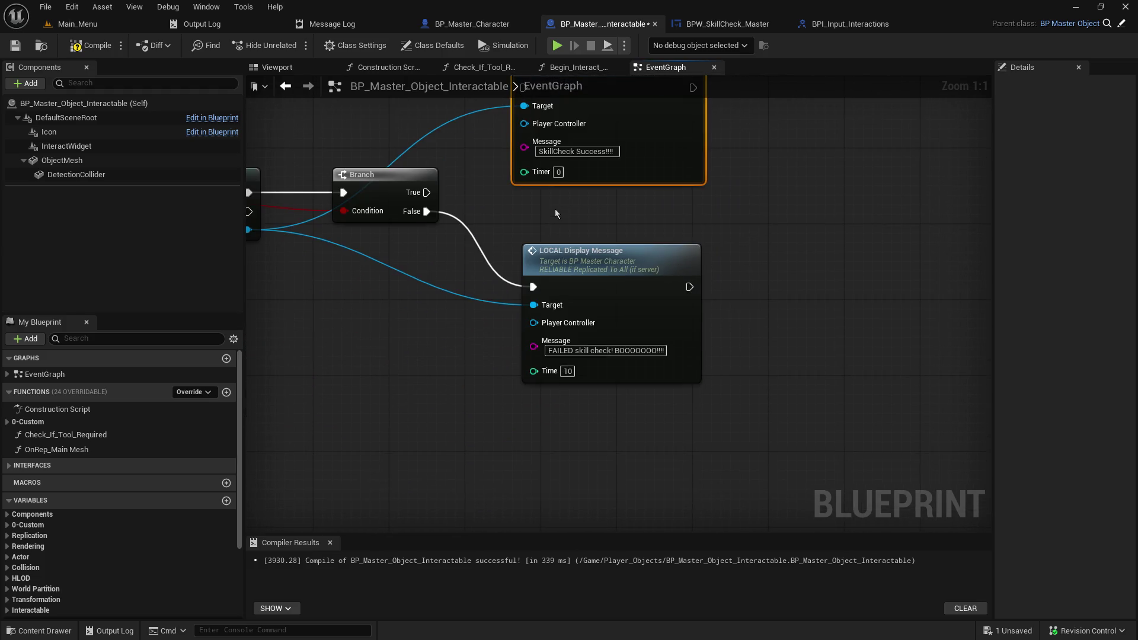
key("ctrl+v")
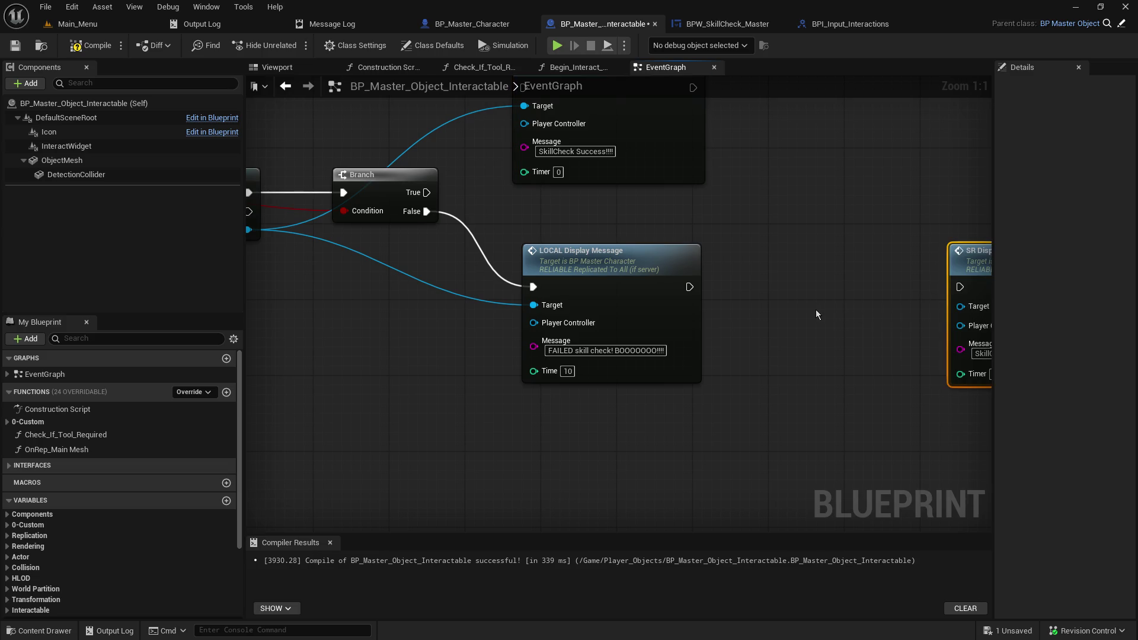
right_click(889, 313)
mouse_move(978, 252)
left_mouse_down()
mouse_move(826, 302)
mouse_move(291, 327)
mouse_move(309, 327)
left_mouse_up()
left_click_drag(492, 376, 622, 377)
left_click(729, 351)
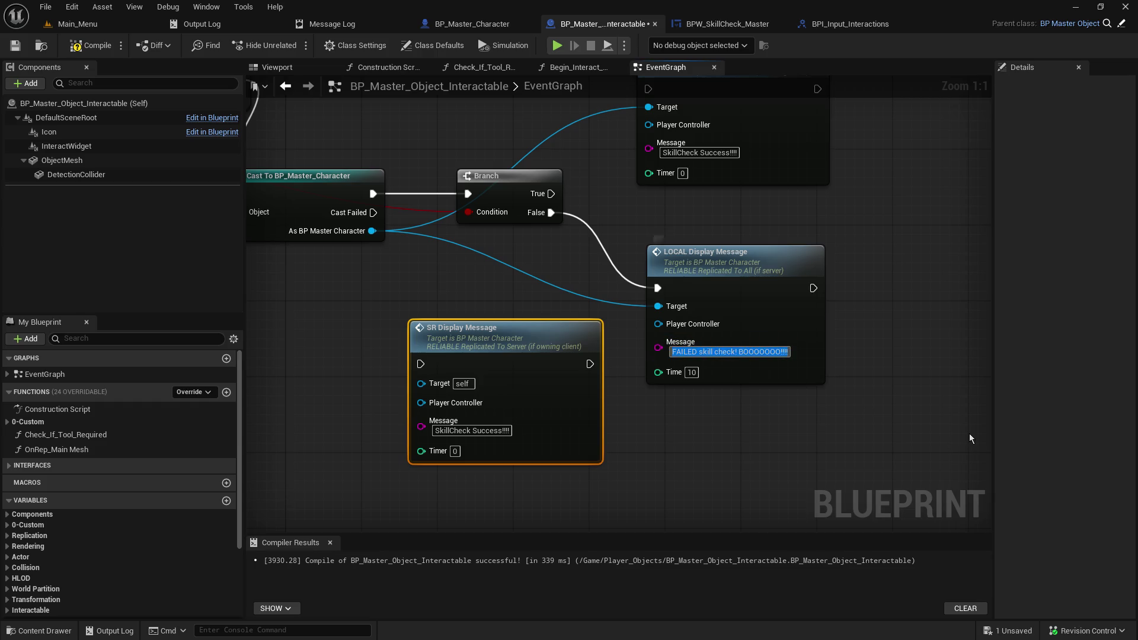
key("BackSpace")
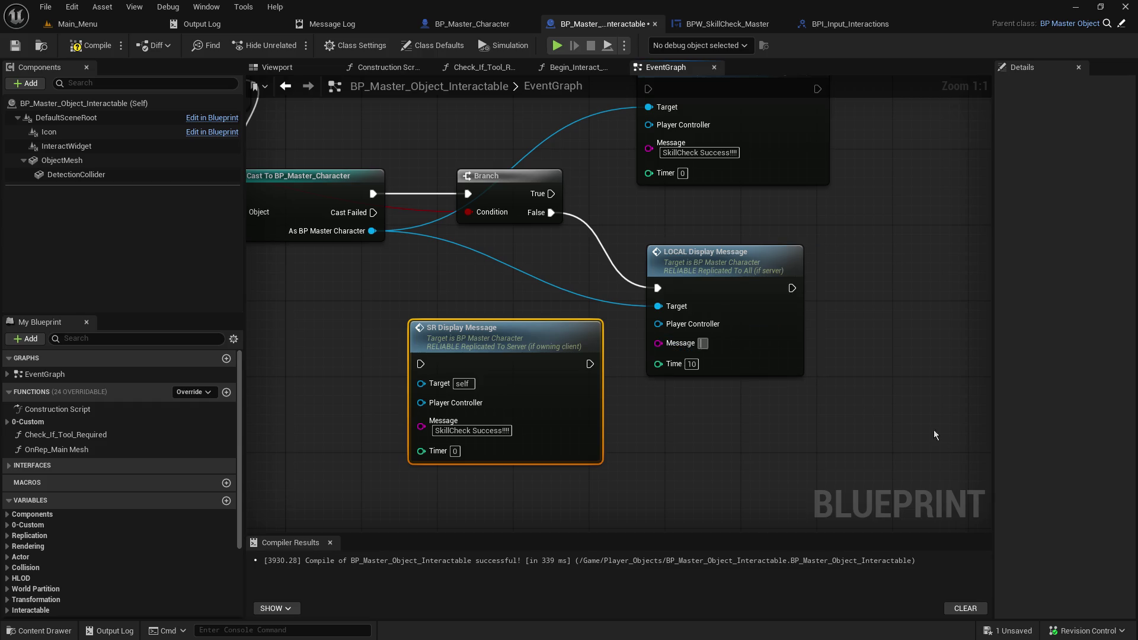
left_click(470, 431)
key("ctrl+v")
left_click(663, 409)
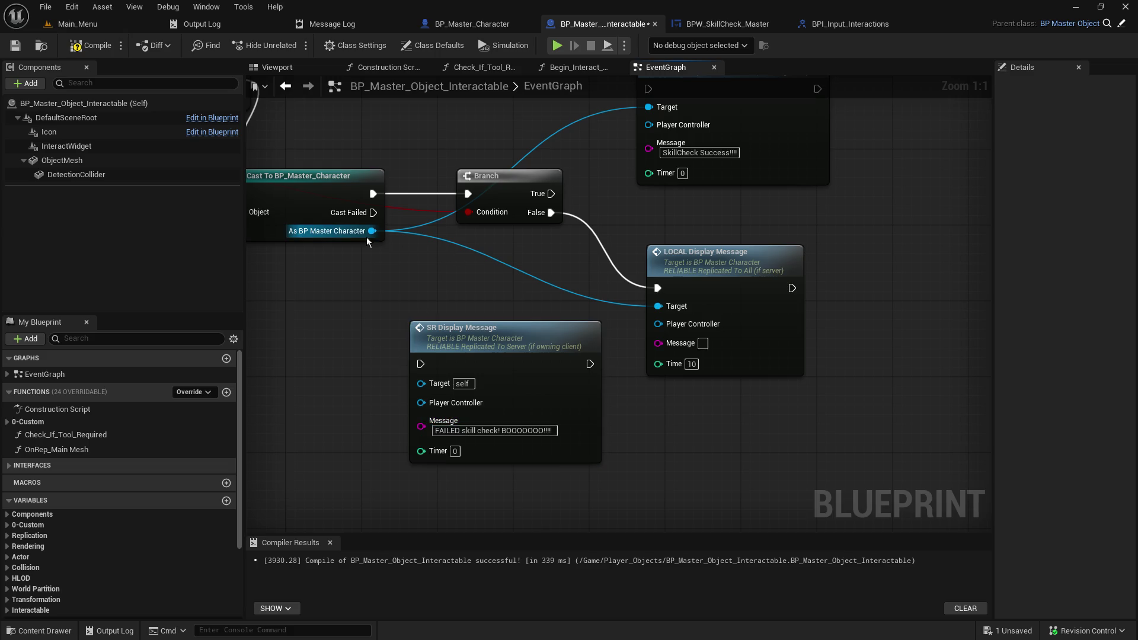
Step: Target the cast BP Master Character, delete the old LOCAL failure call, and wire Branch False to the SR call
mouse_move(371, 231)
left_mouse_down()
mouse_move(417, 403)
mouse_move(421, 384)
left_mouse_up()
left_click(724, 274)
key("Delete")
mouse_move(465, 337)
left_mouse_down()
mouse_move(706, 270)
mouse_move(682, 241)
left_mouse_up()
left_click_drag(535, 217, 639, 269)
mouse_move(577, 168)
left_mouse_down()
mouse_move(530, 331)
mouse_move(600, 252)
left_mouse_up()
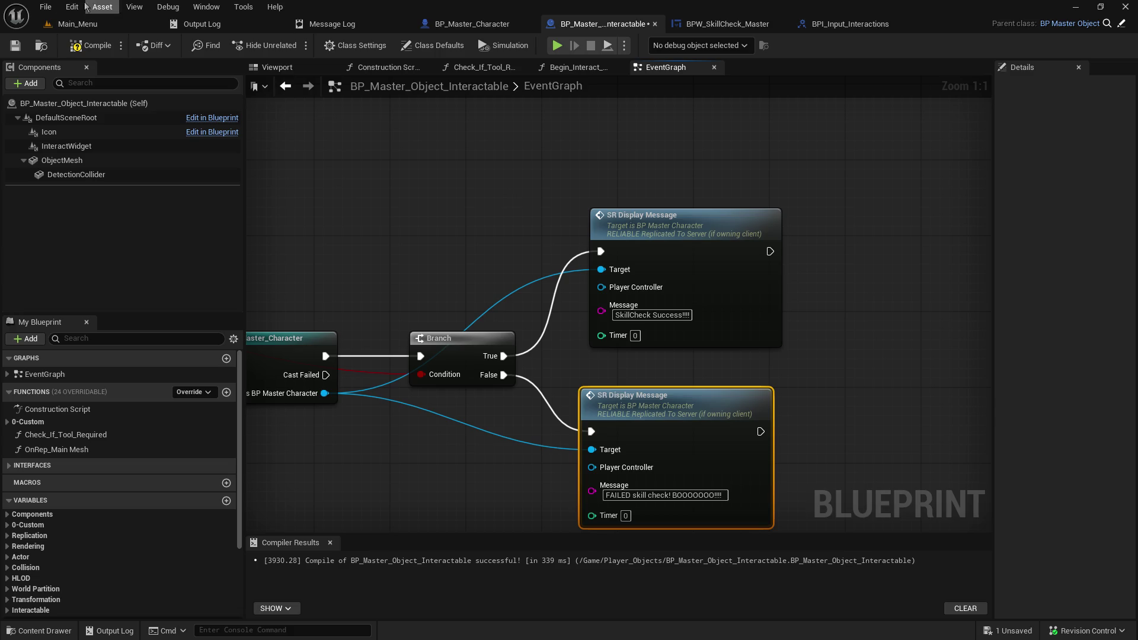
Step: Compile and save the interactable, then return to BP_Master_Character's HUD graph
left_click(15, 46)
left_click(90, 45)
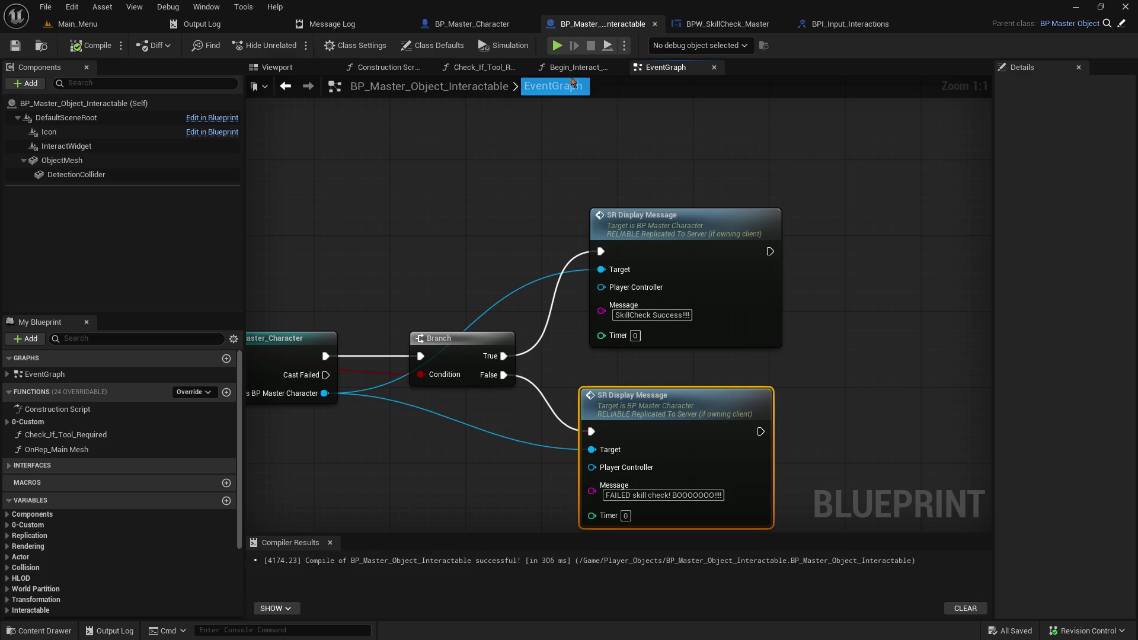
left_click(495, 25)
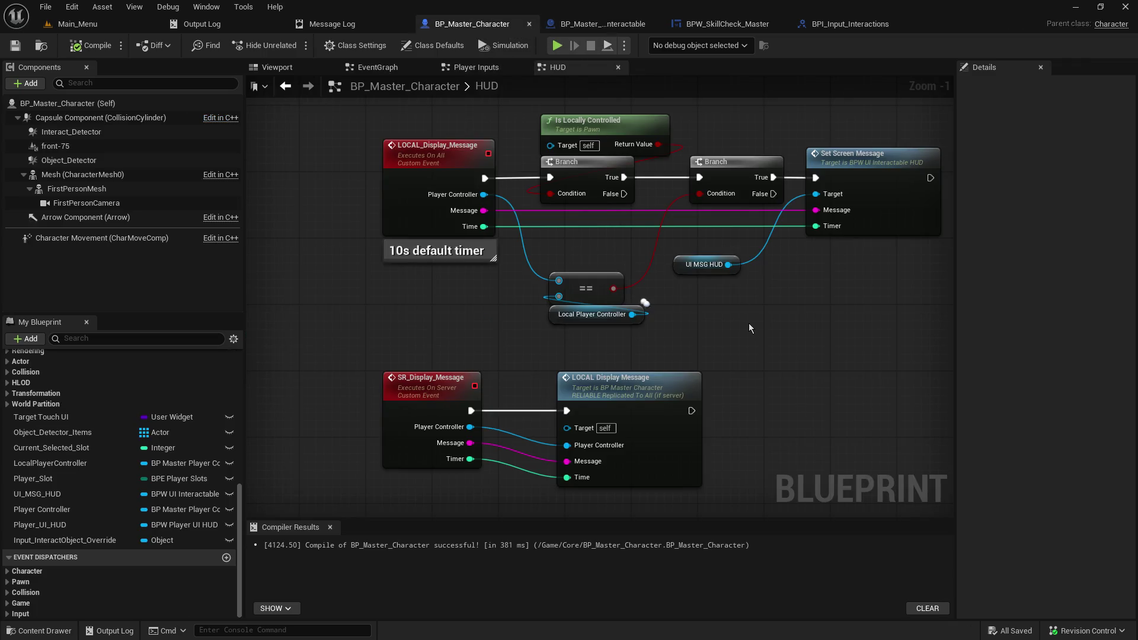
Step: Review the HUD graph's server event, then go back to BP_Master_Object_Interactable
mouse_move(616, 453)
left_mouse_down()
mouse_move(554, 358)
mouse_move(580, 351)
left_mouse_up()
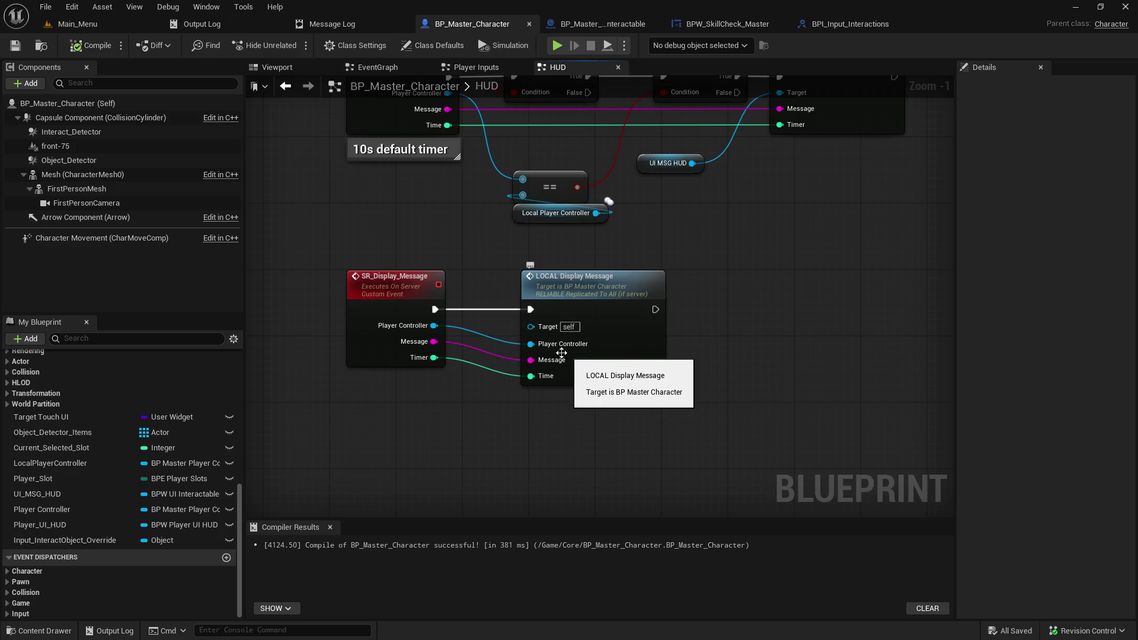
left_click_drag(425, 243, 450, 305)
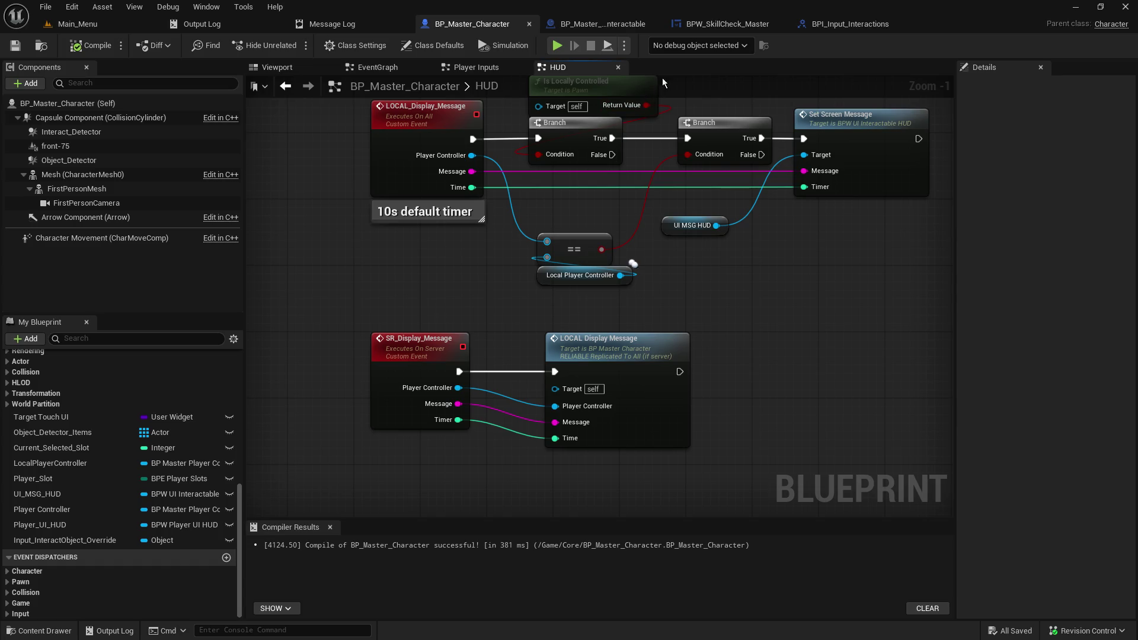
left_click(610, 34)
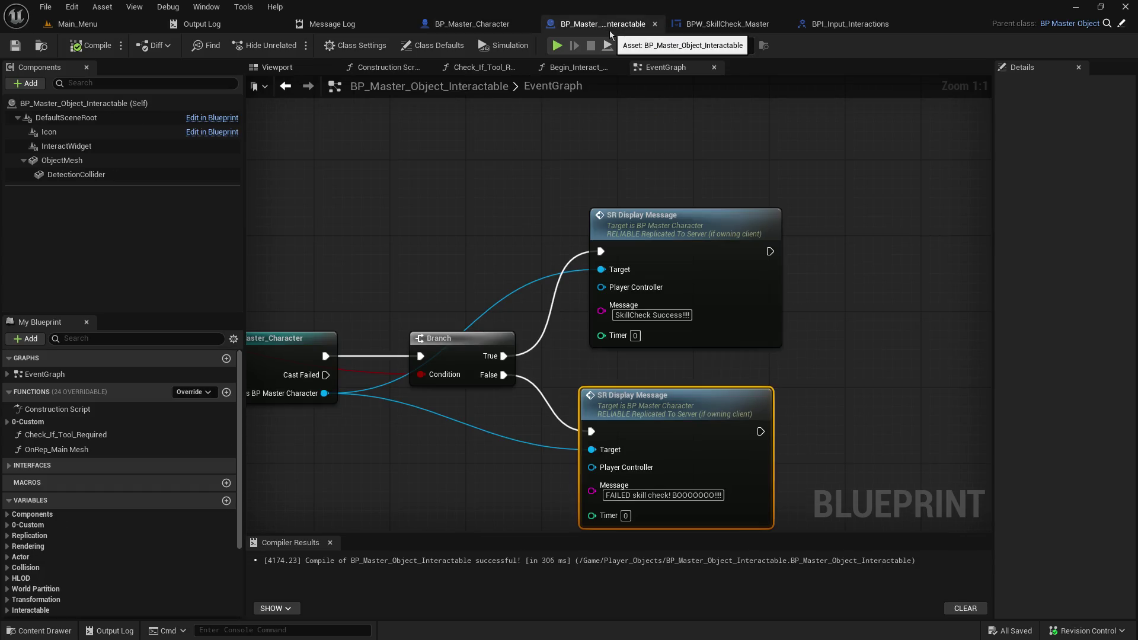
Step: Expand the 0-Custom > Objects variables and open the Begin_Interact_Object function graph
mouse_move(462, 251)
left_mouse_down()
mouse_move(759, 166)
mouse_move(945, 139)
mouse_move(1132, 208)
mouse_move(976, 231)
mouse_move(568, 166)
mouse_move(1116, 289)
mouse_move(603, 135)
mouse_move(507, 140)
mouse_move(512, 182)
mouse_move(583, 168)
left_mouse_up()
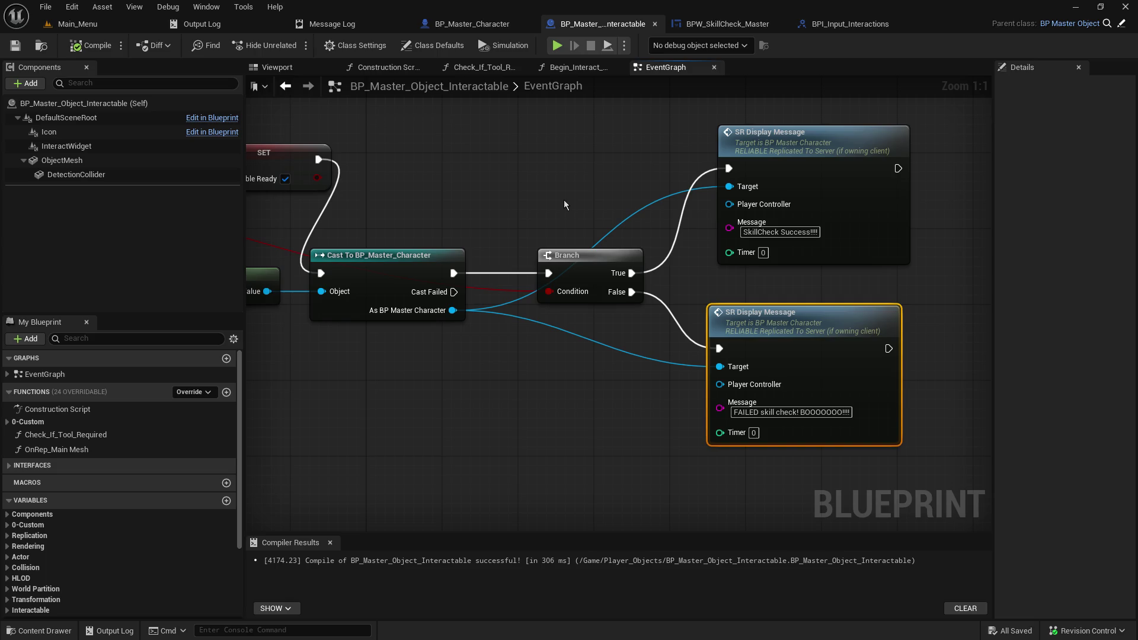
scroll(120, 539, "down", 3)
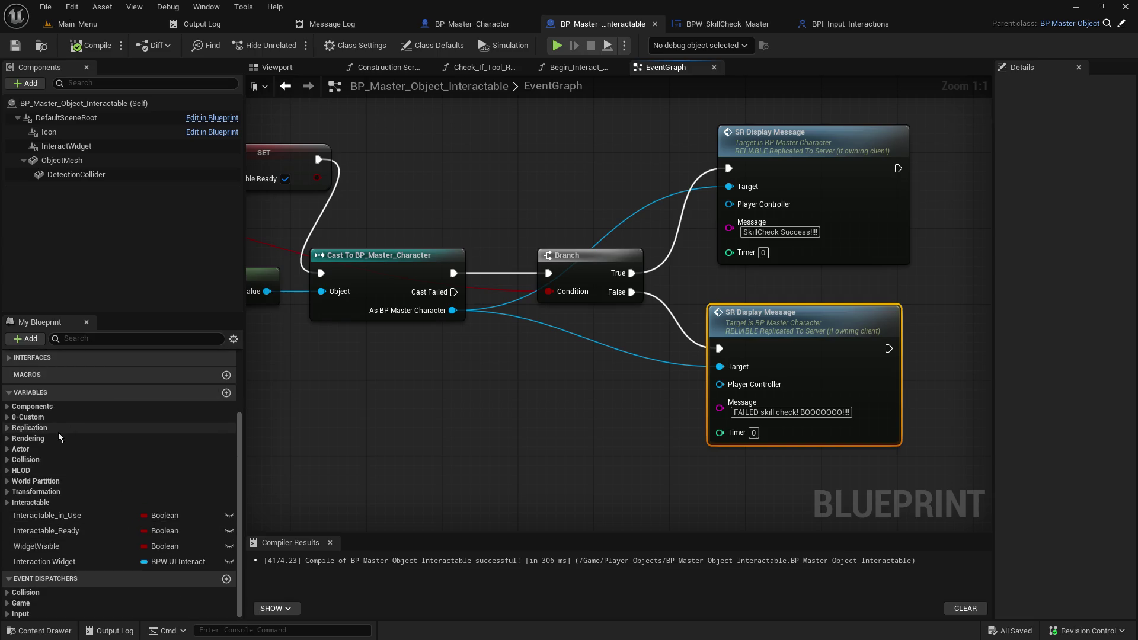
left_click(7, 417)
left_click(13, 428)
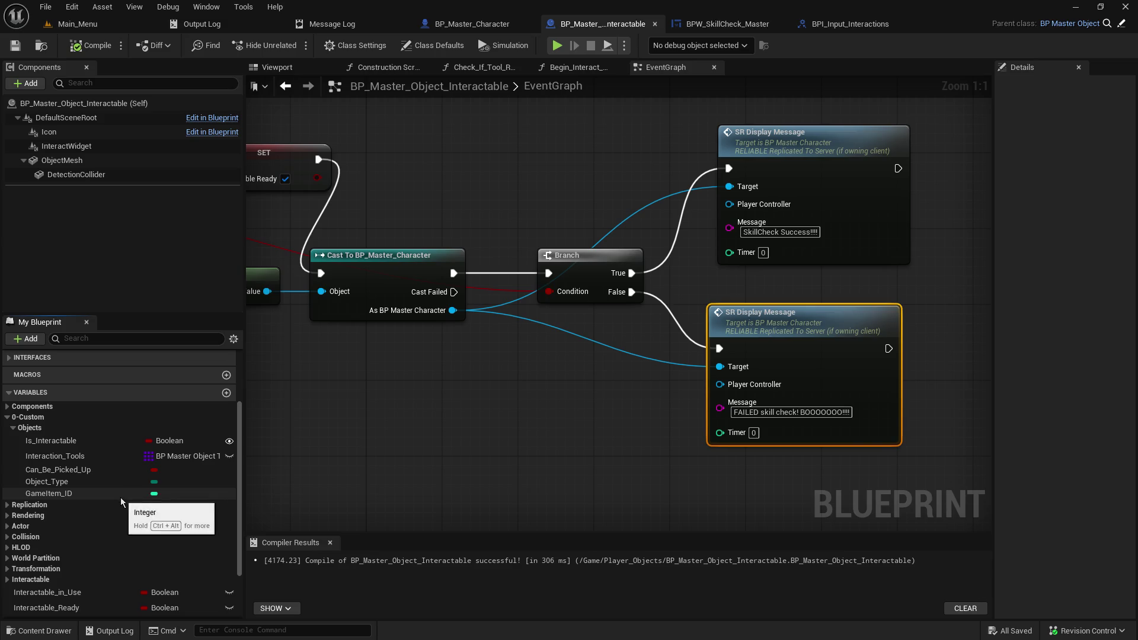
left_click(572, 66)
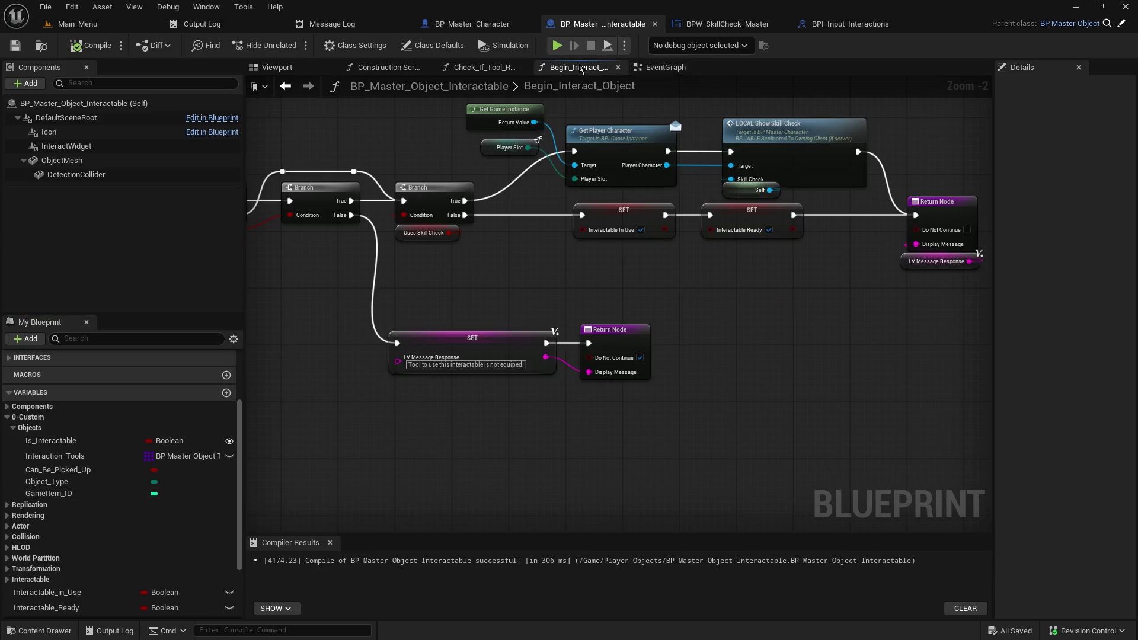
mouse_move(820, 267)
left_mouse_down()
mouse_move(533, 296)
mouse_move(382, 525)
mouse_move(1127, 249)
left_mouse_up()
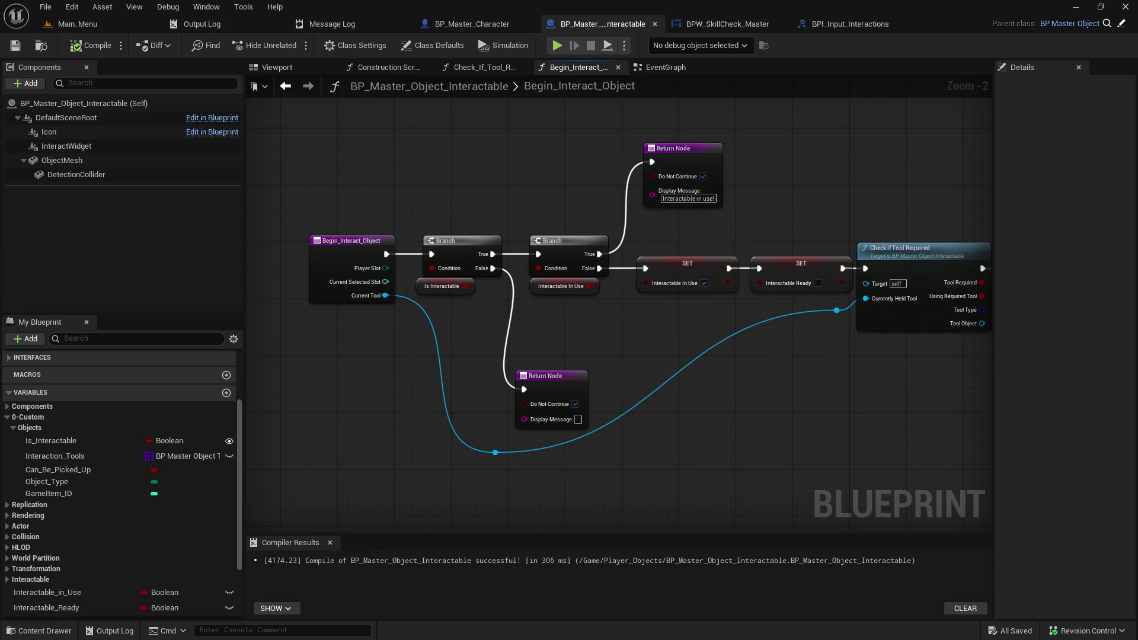
left_click_drag(830, 356, 535, 358)
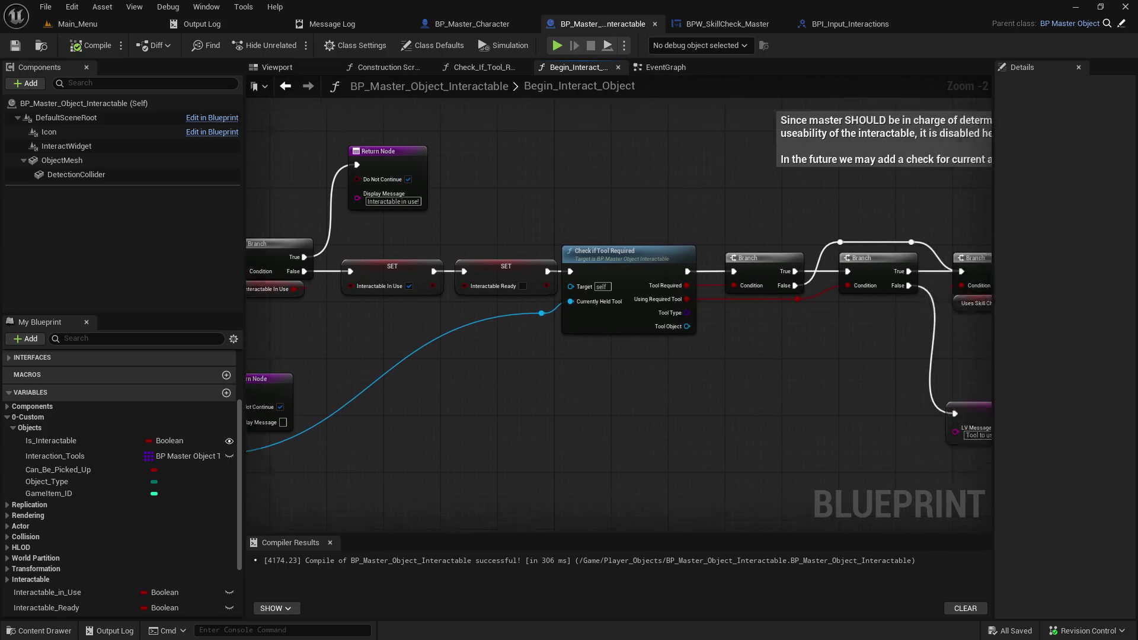
left_click_drag(984, 331, 735, 332)
left_click_drag(1132, 333, 895, 335)
scroll(894, 335, "up", 2)
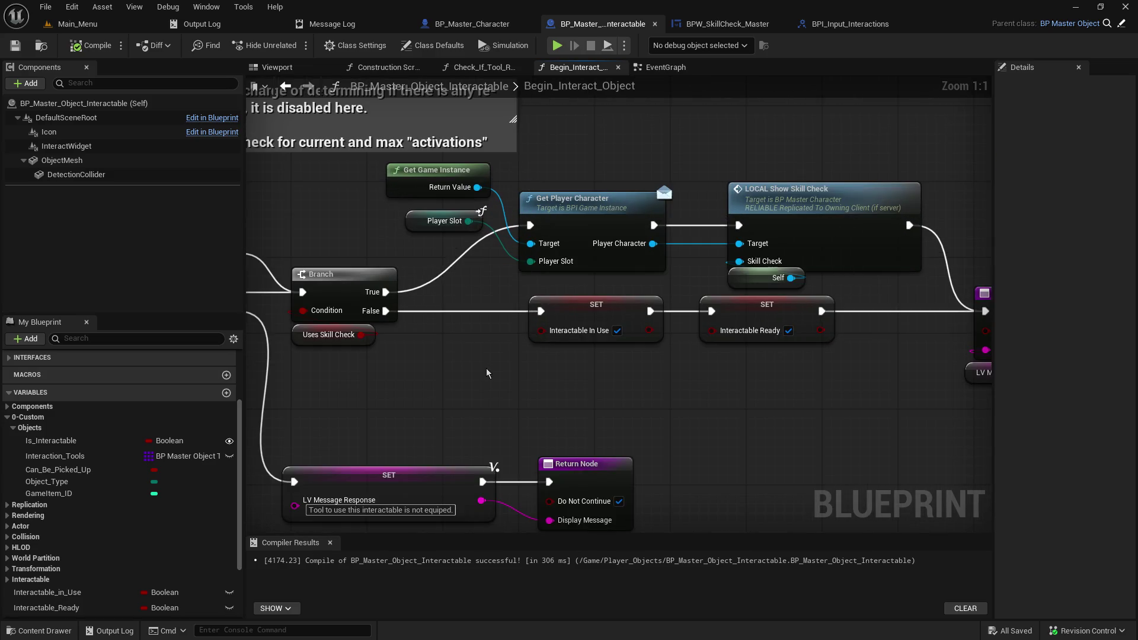
mouse_move(348, 161)
left_mouse_down()
mouse_move(700, 216)
mouse_move(782, 218)
left_mouse_up()
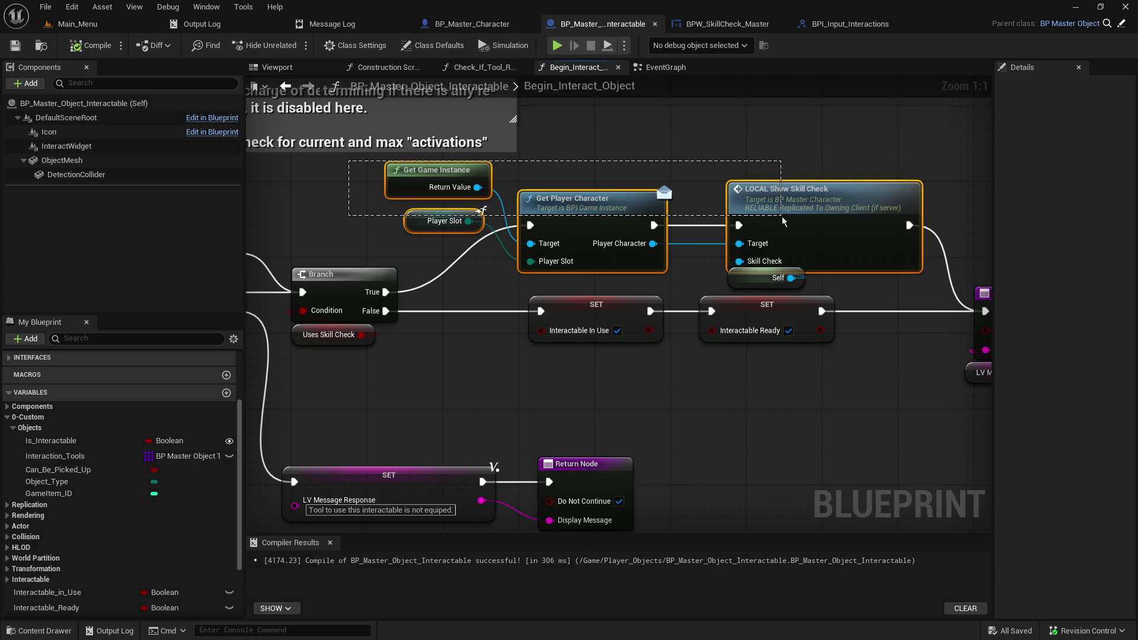
left_click_drag(783, 220, 783, 221)
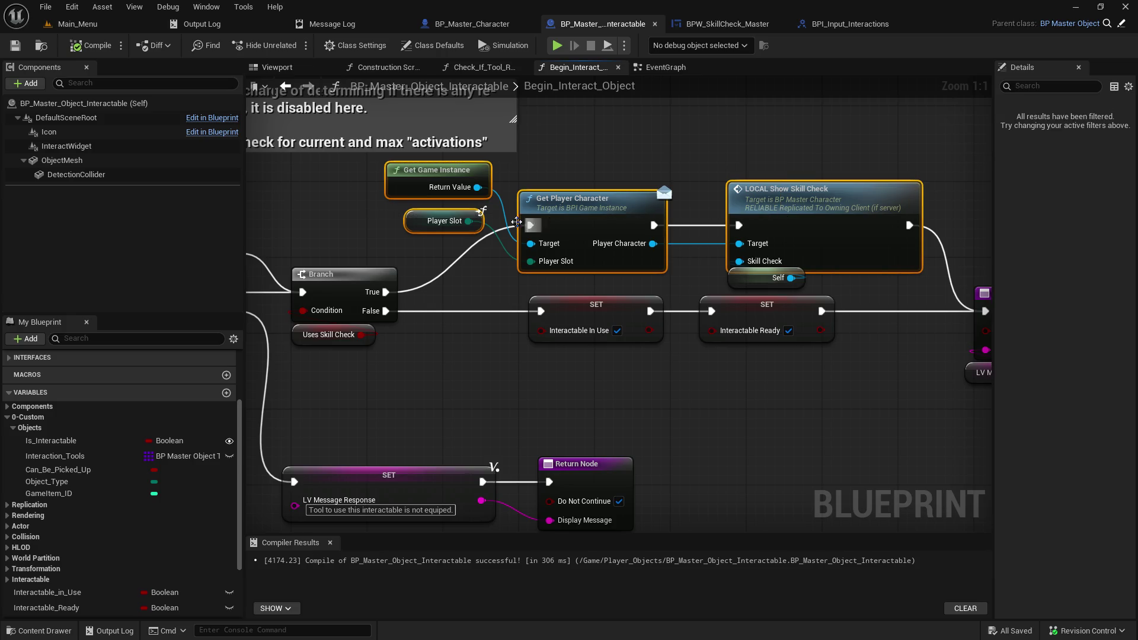
left_click(418, 224)
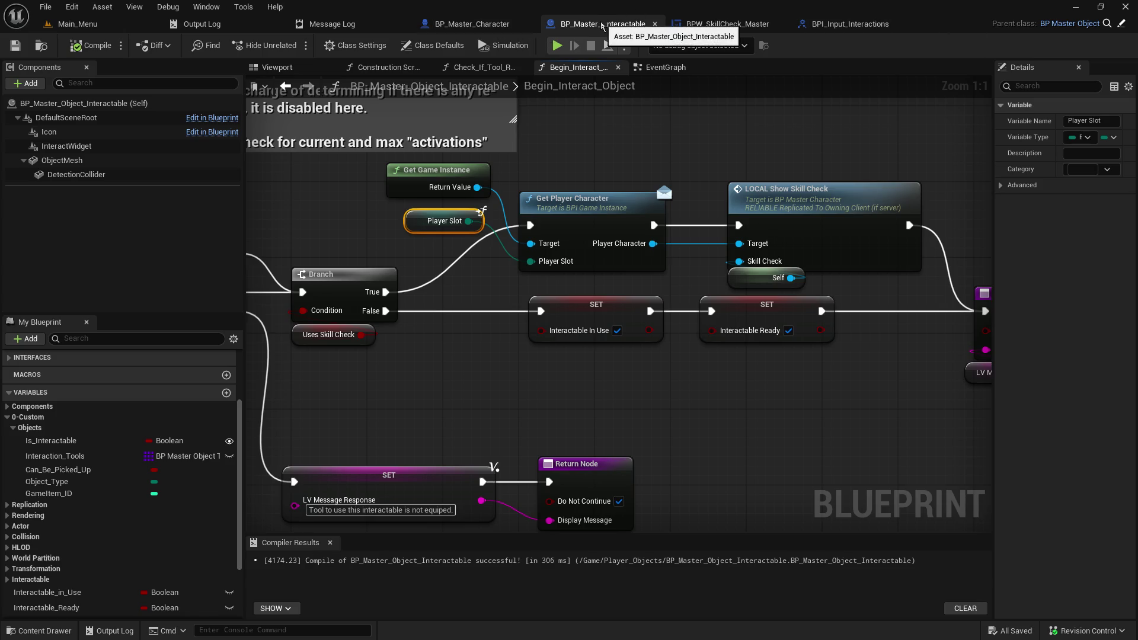
Step: Review BPW_SkillCheck_Master's Skill Check End and Fail nodes and the character's IA_InteractObject input logic
left_click(734, 28)
mouse_move(749, 317)
left_mouse_down()
mouse_move(343, 252)
mouse_move(293, 347)
left_mouse_up()
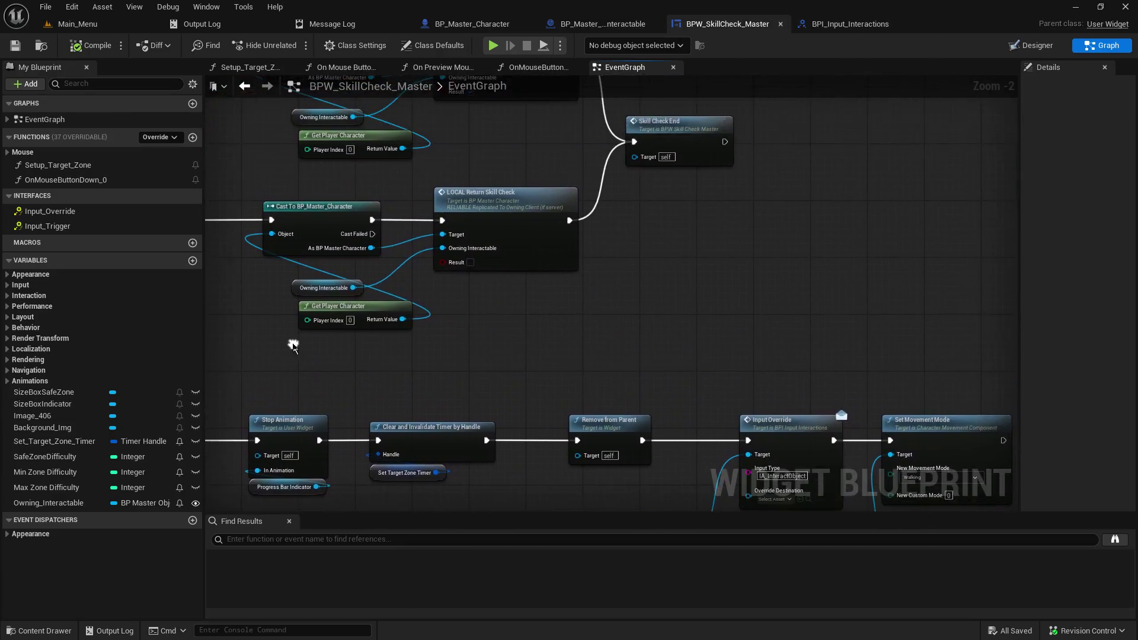
left_click_drag(510, 161, 729, 200)
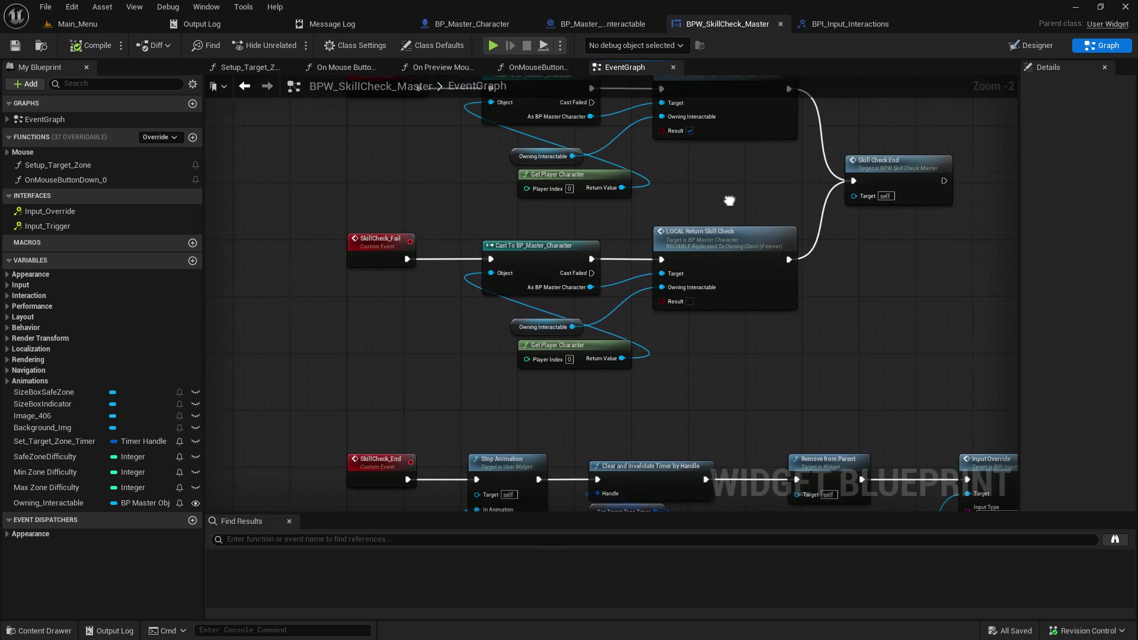
left_click(477, 28)
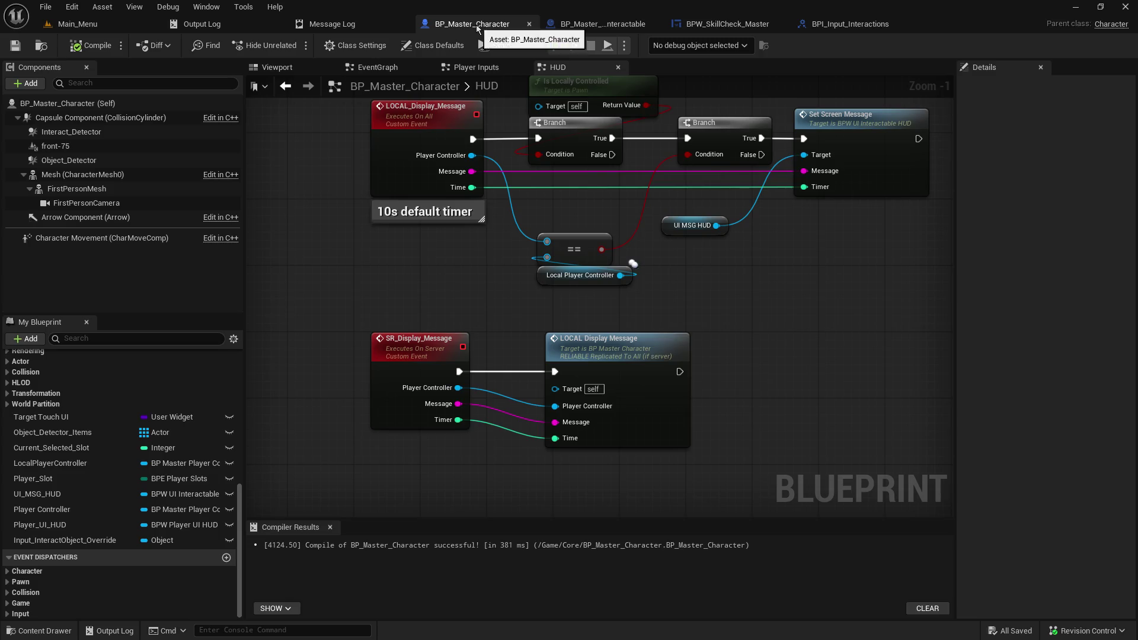
scroll(563, 310, "down", 1)
left_click(478, 67)
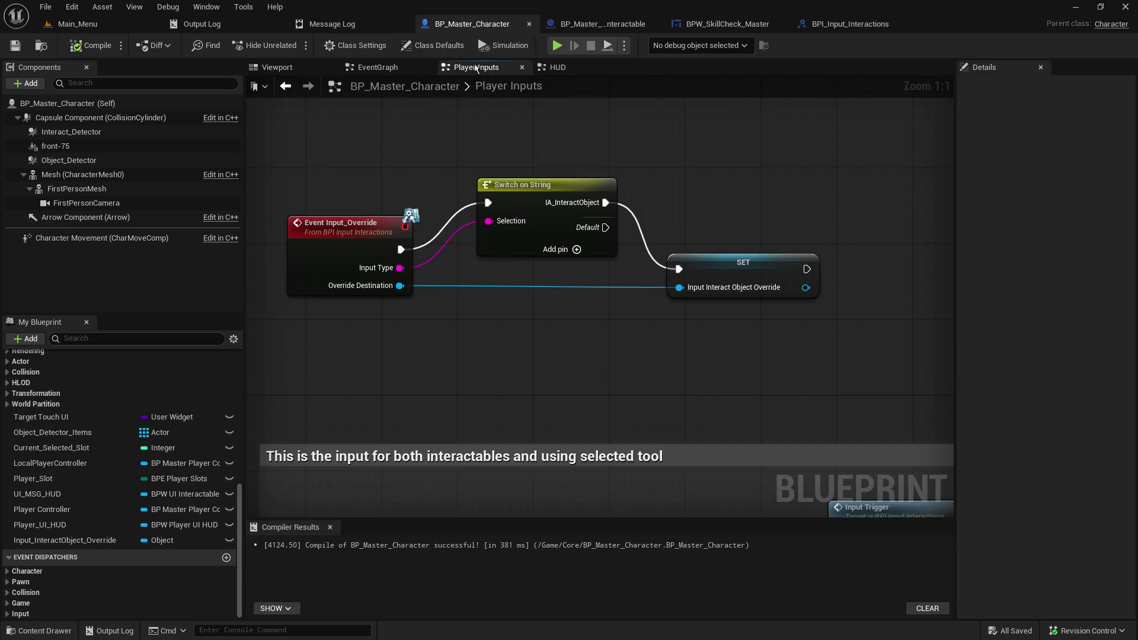
mouse_move(486, 375)
left_mouse_down()
mouse_move(579, 178)
mouse_move(546, 366)
left_mouse_up()
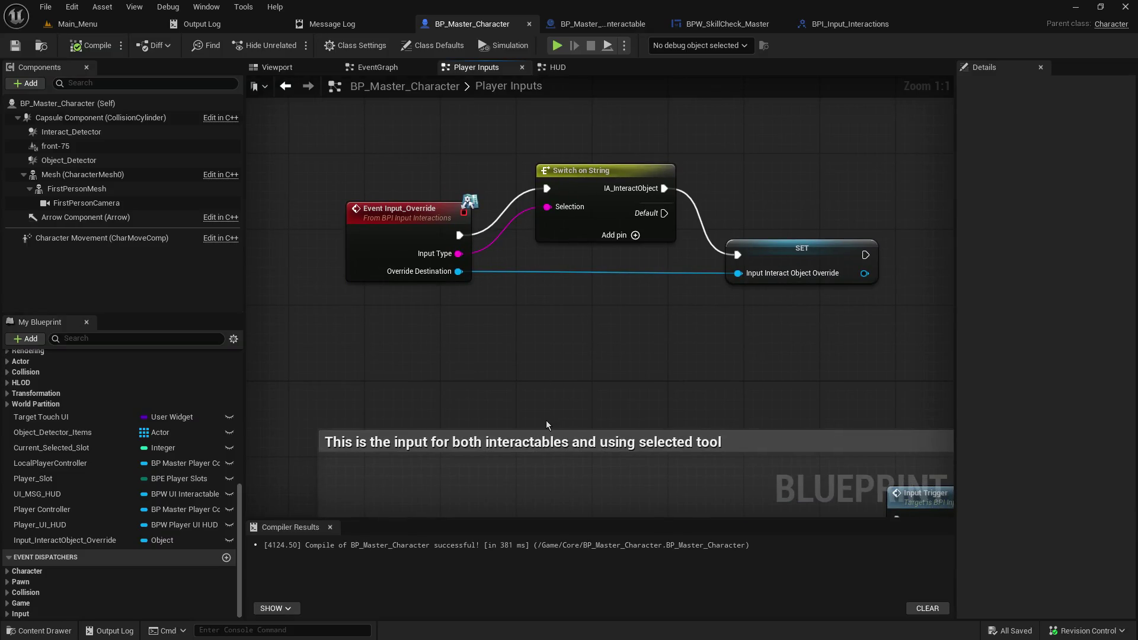
left_click_drag(546, 425, 476, 157)
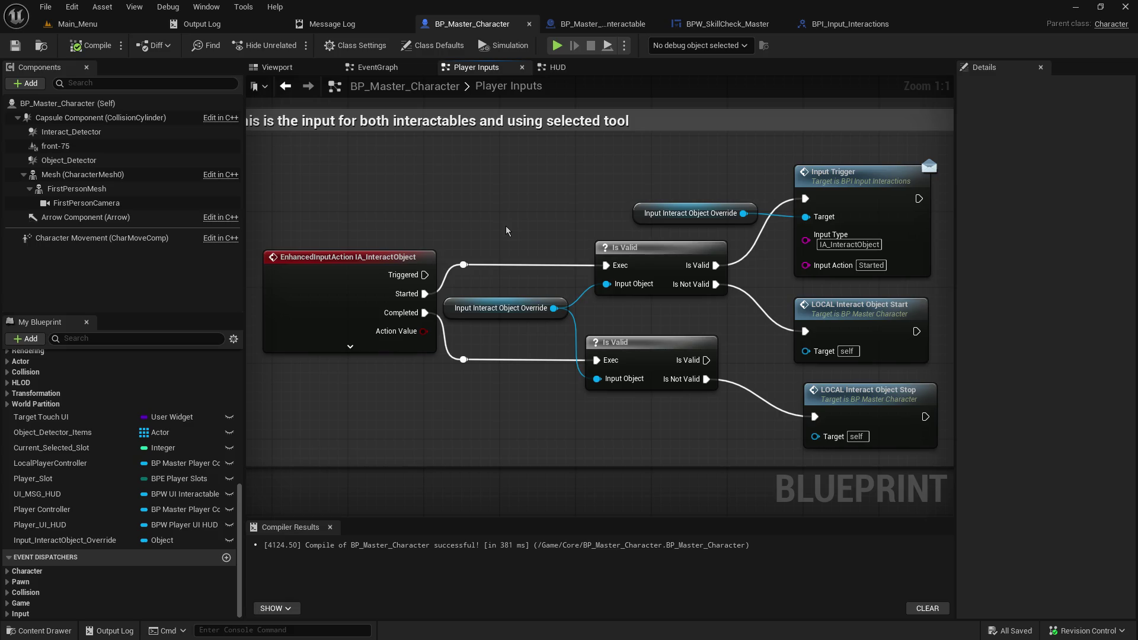
mouse_move(571, 207)
left_mouse_down()
mouse_move(456, 193)
mouse_move(607, 221)
left_mouse_up()
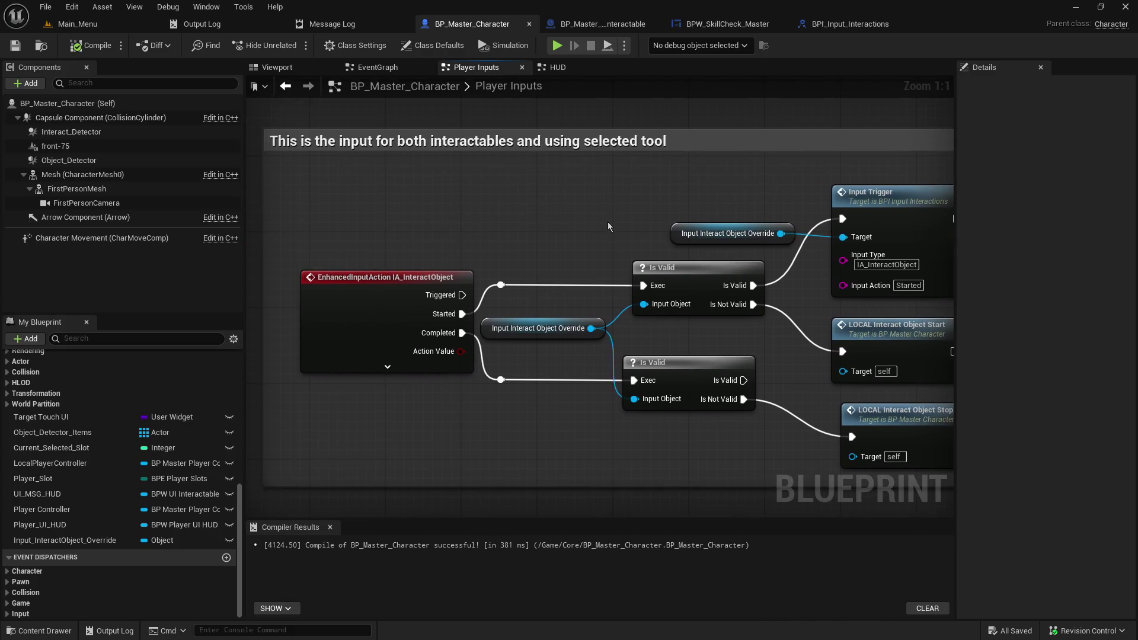
Step: Check the character's skill-check events, then select SR_Handle_SkillCheck_Result in the interactable's EventGraph
left_click(375, 72)
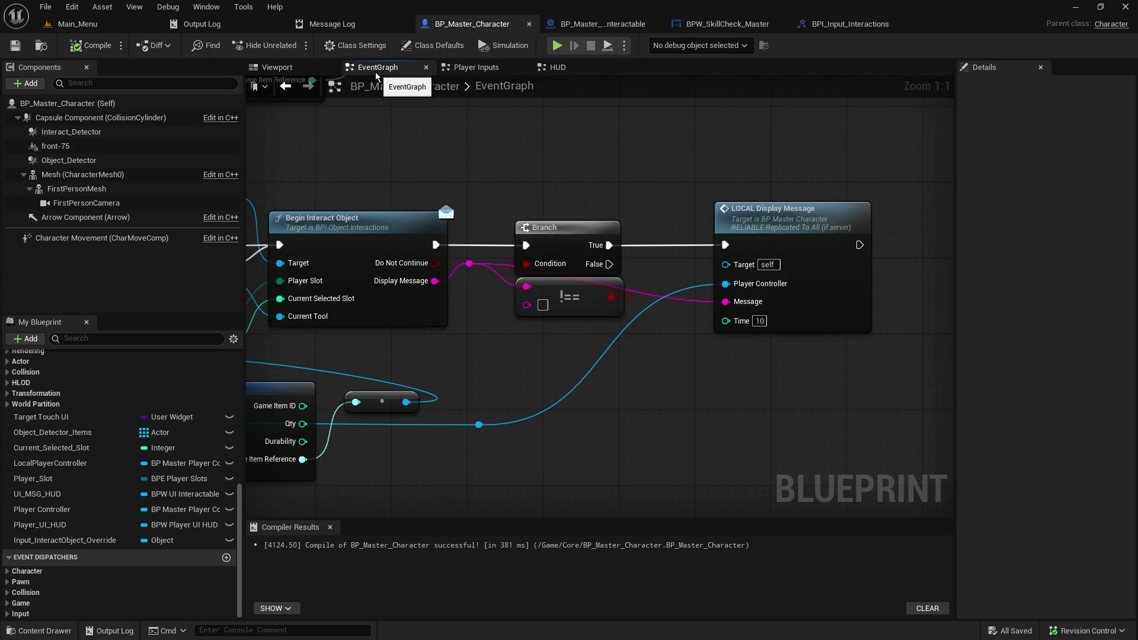
scroll(565, 389, "down", 6)
scroll(565, 389, "down", 6)
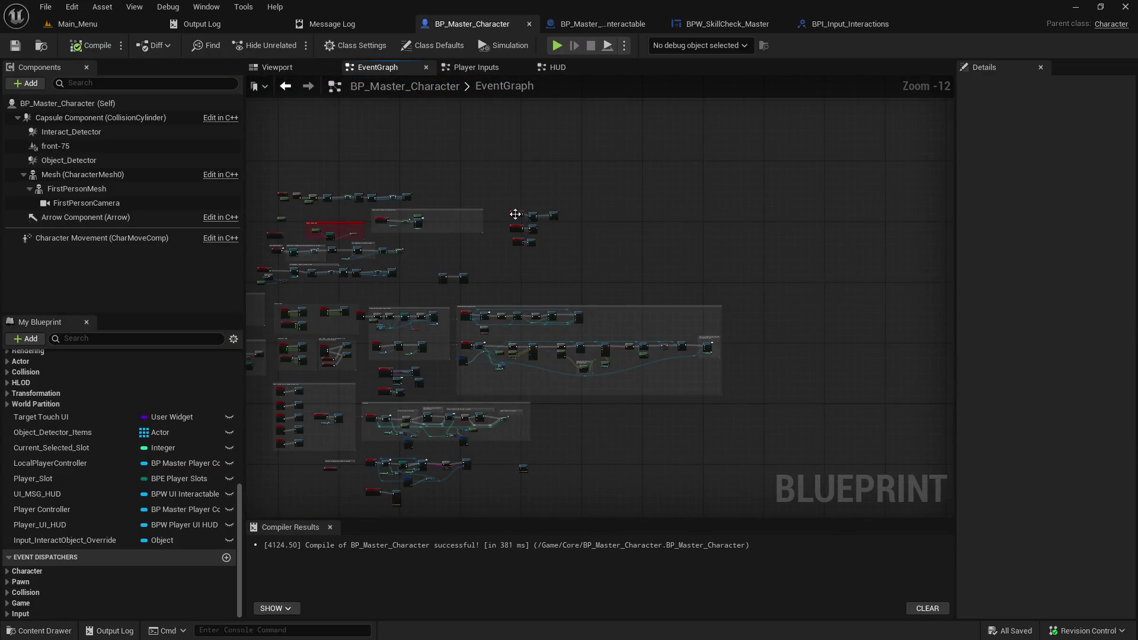
scroll(515, 214, "up", 12)
mouse_move(581, 302)
left_mouse_down()
mouse_move(444, 277)
mouse_move(446, 243)
left_mouse_up()
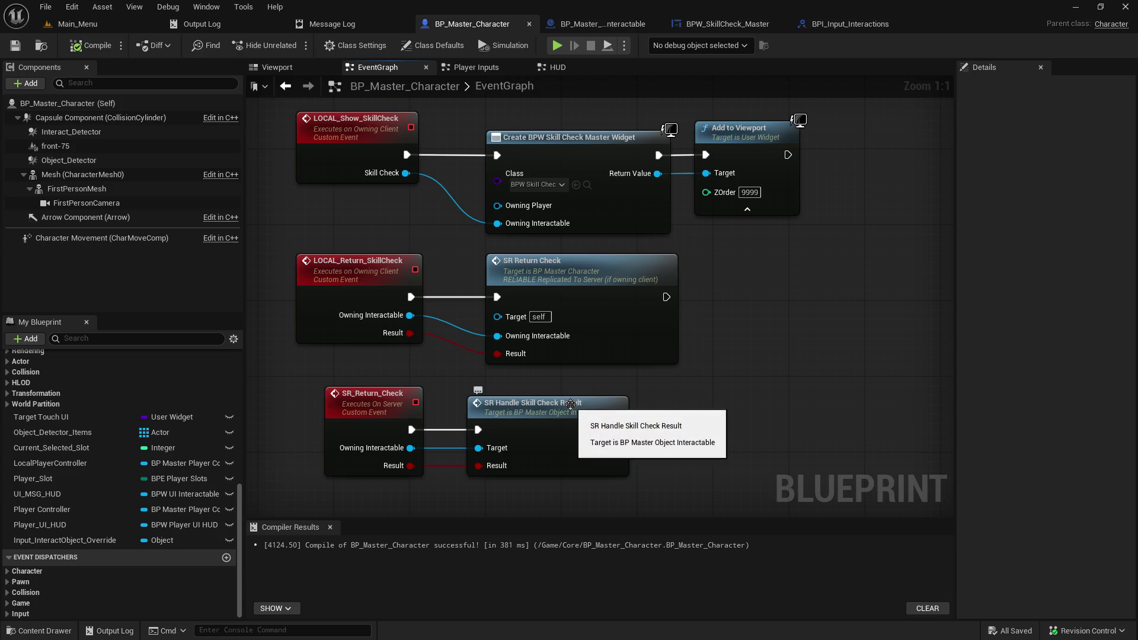
left_click(602, 24)
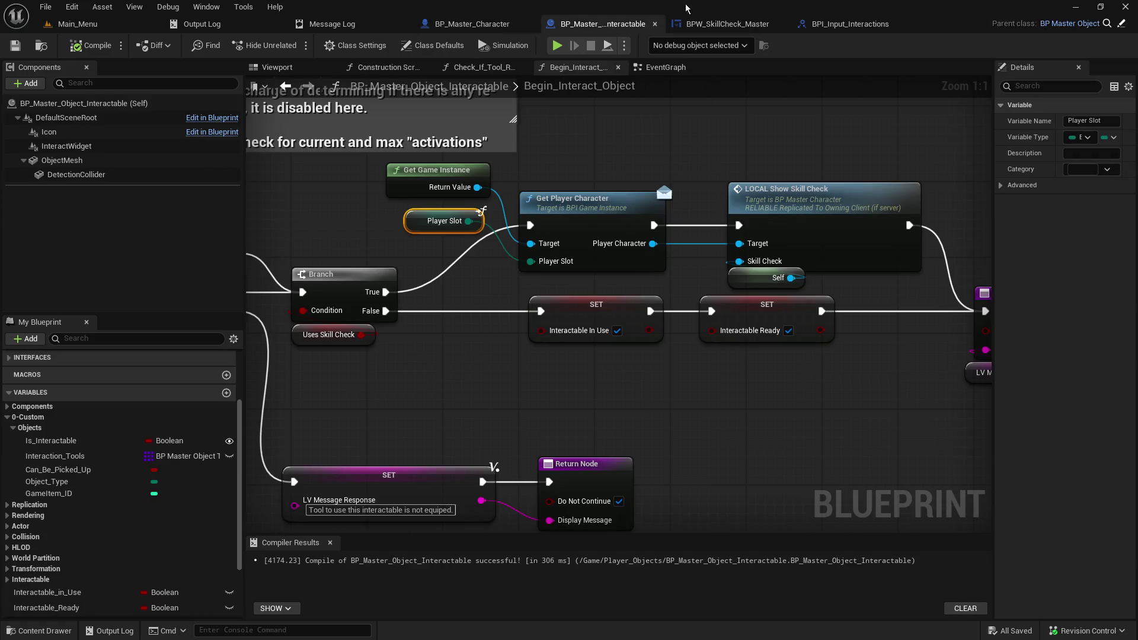
left_click(663, 67)
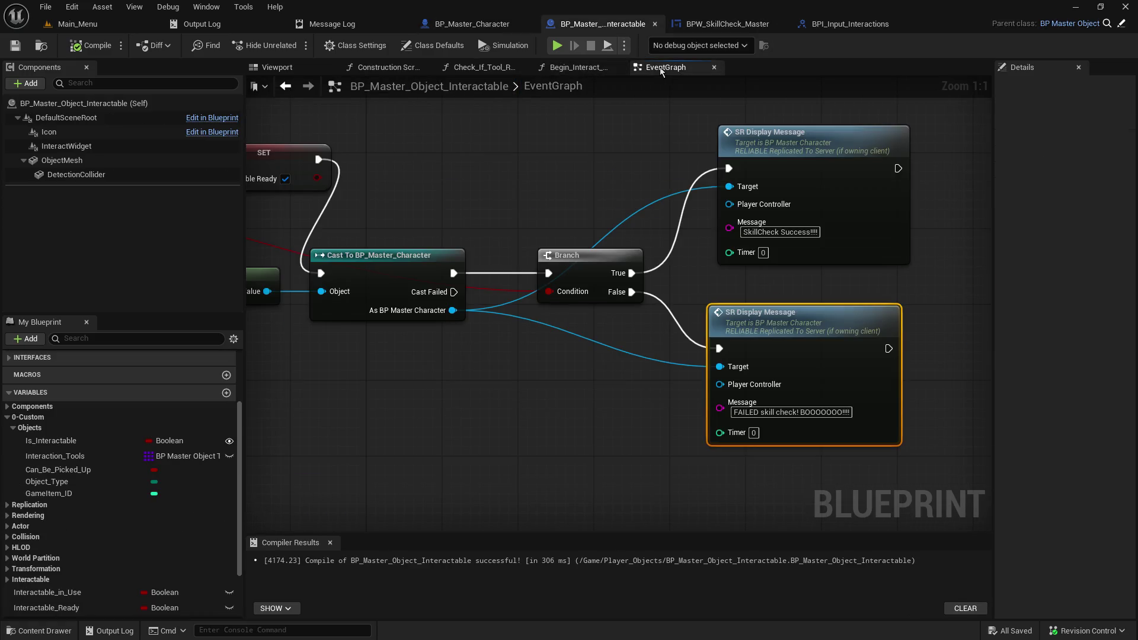
left_click(549, 168)
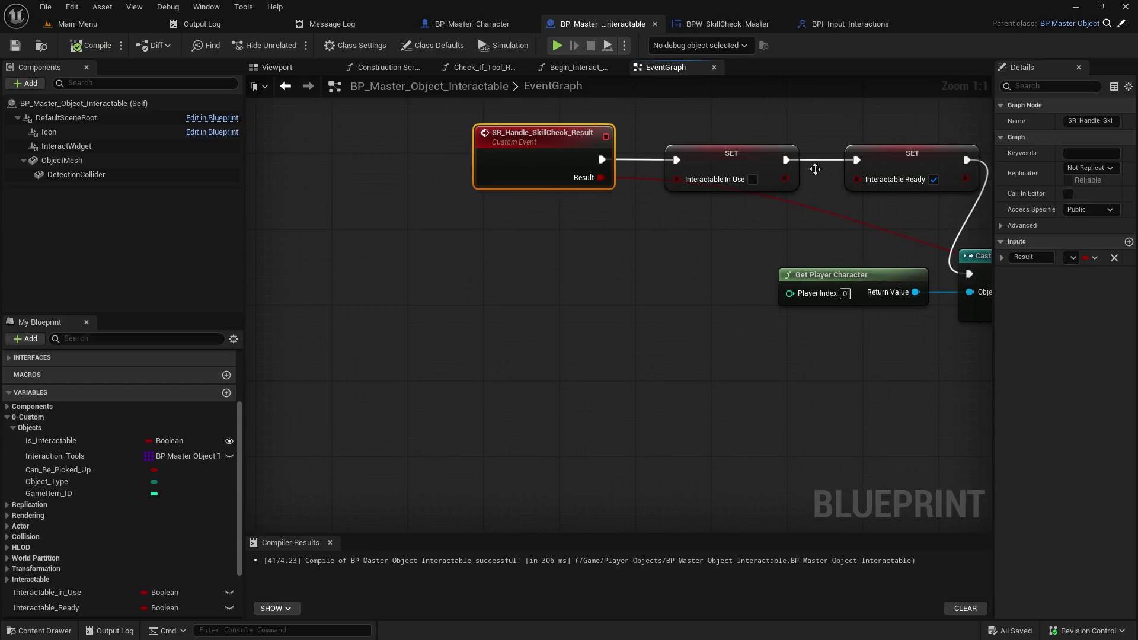
Step: Add a 'Player Slot' input of type BPE Player Slots to the result event
left_click(1128, 242)
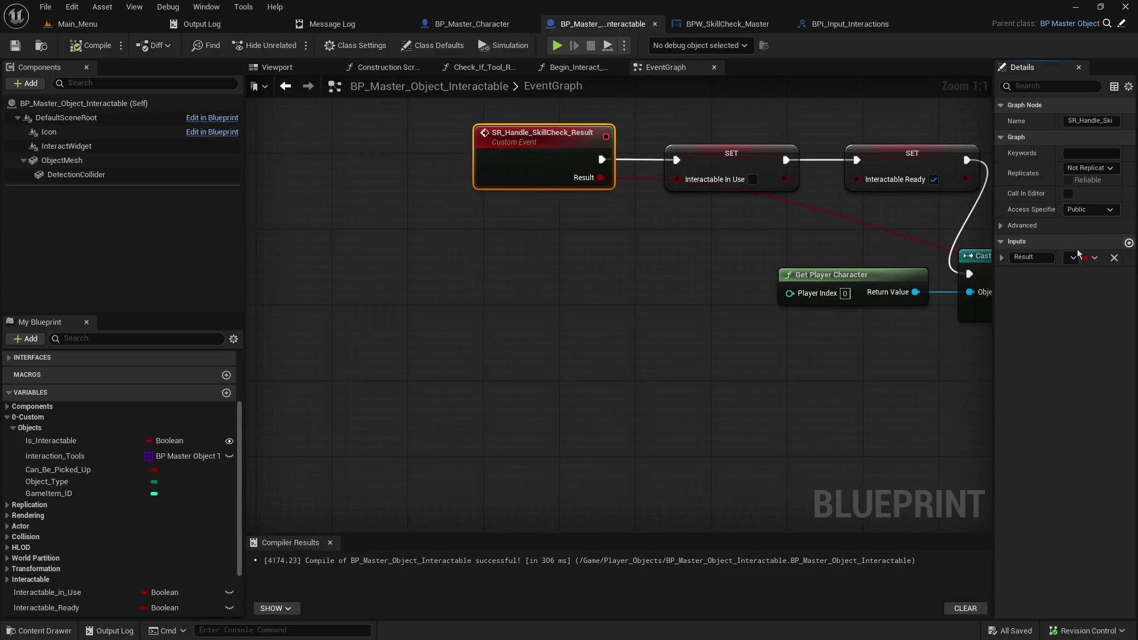
left_click_drag(994, 267, 853, 268)
left_click(1028, 274)
type("player slot")
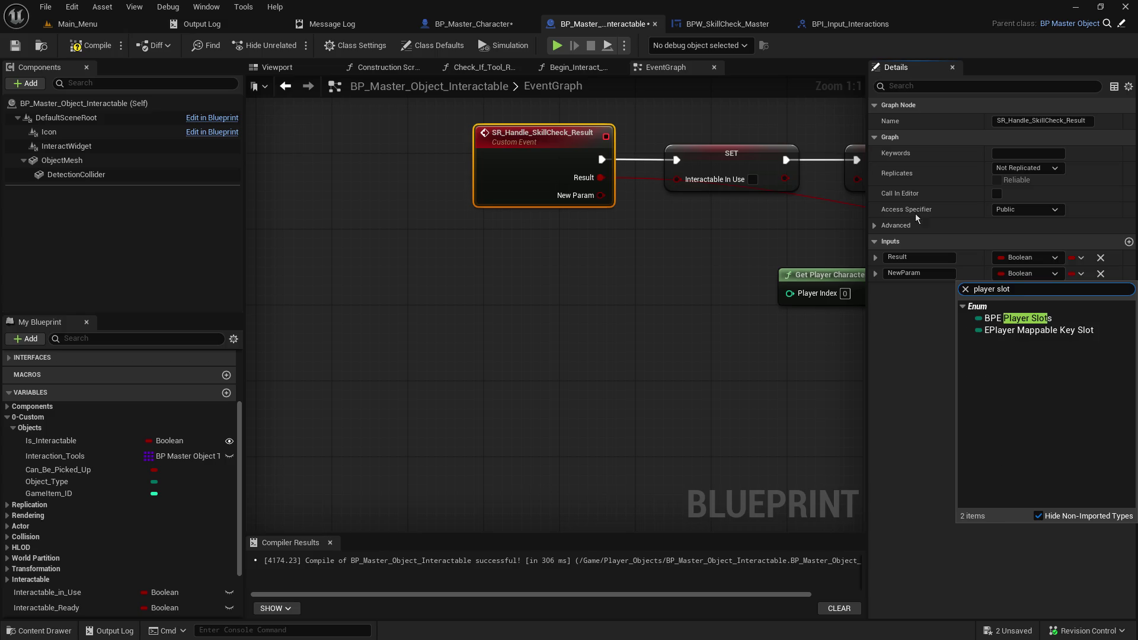
left_click(1028, 319)
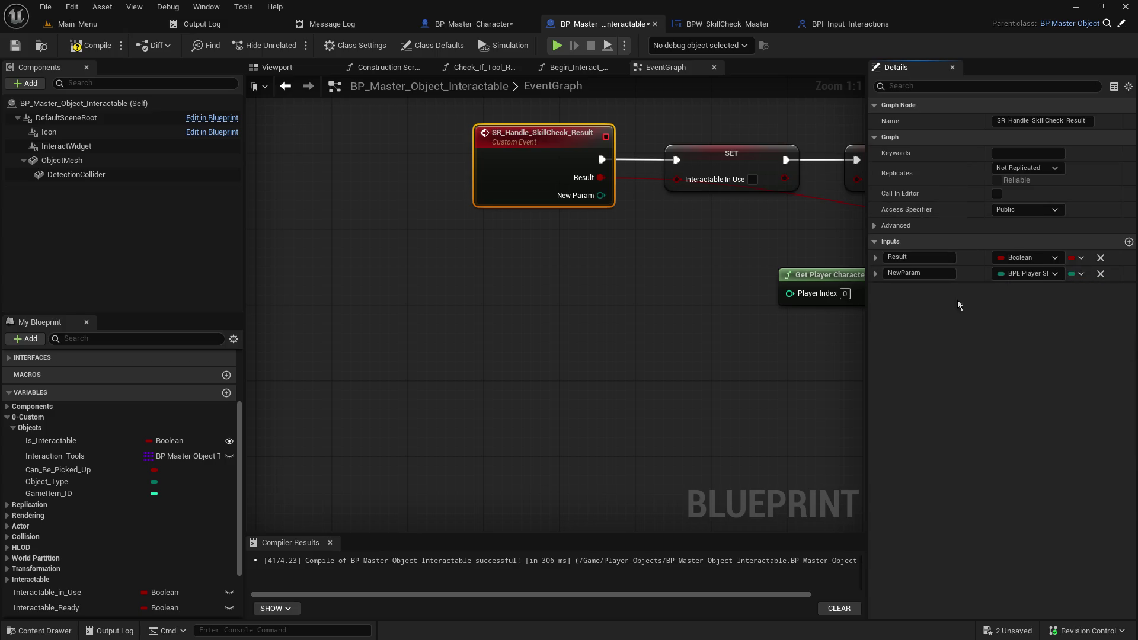
left_click(929, 275)
type("Player Slot")
key("Return")
Step: Save the interactable and switch to BP_Master_Character's event graph
left_click_drag(700, 223, 448, 229)
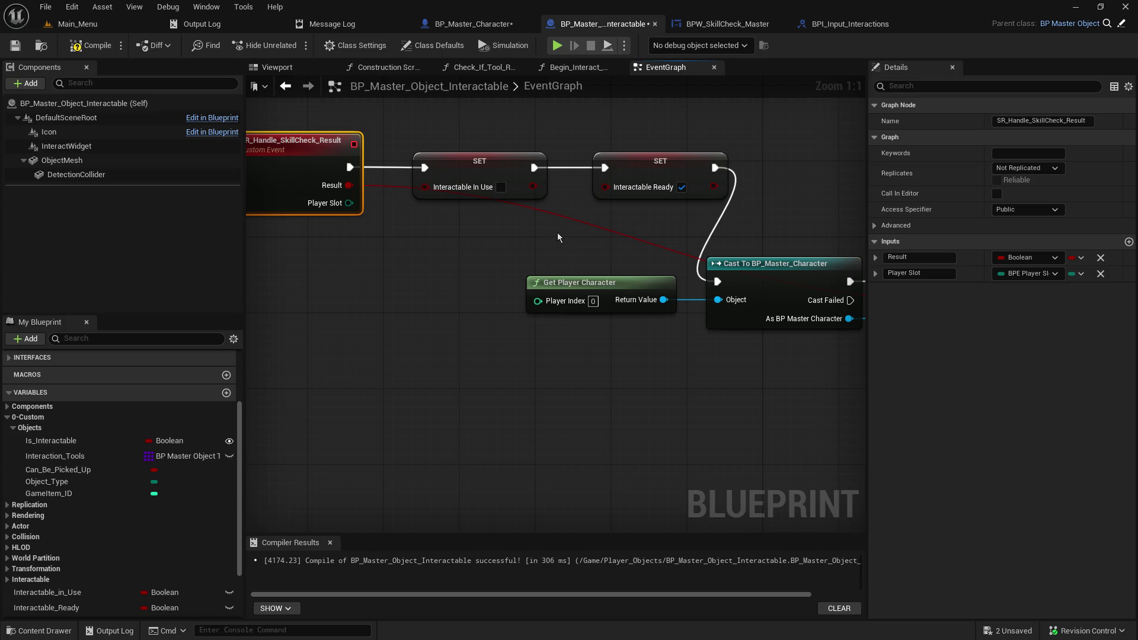
left_click(15, 45)
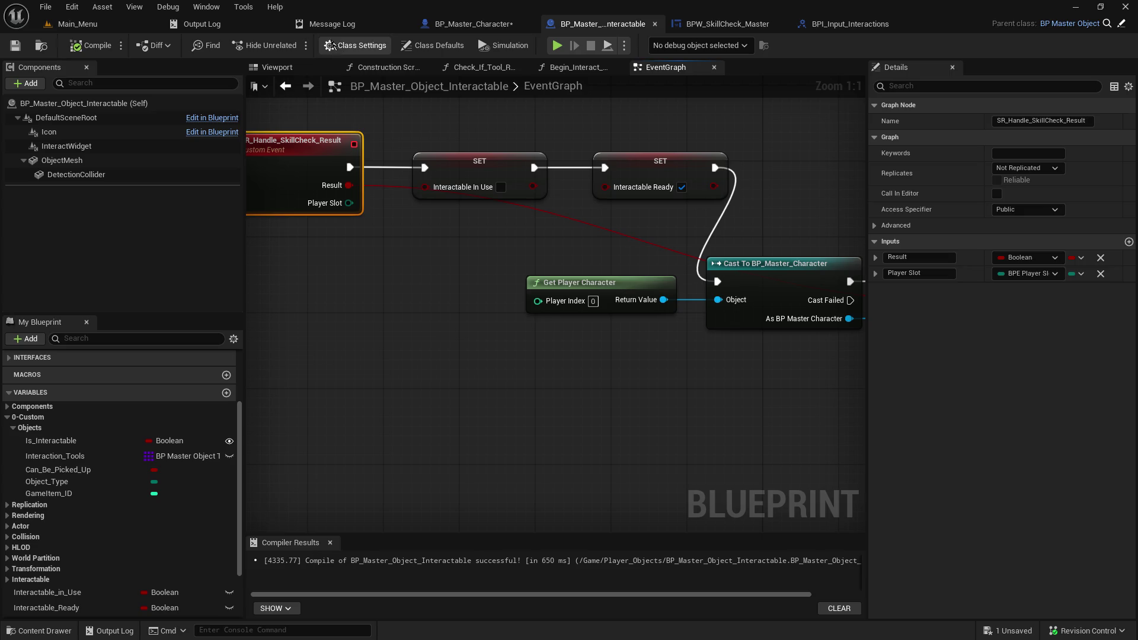
left_click(465, 26)
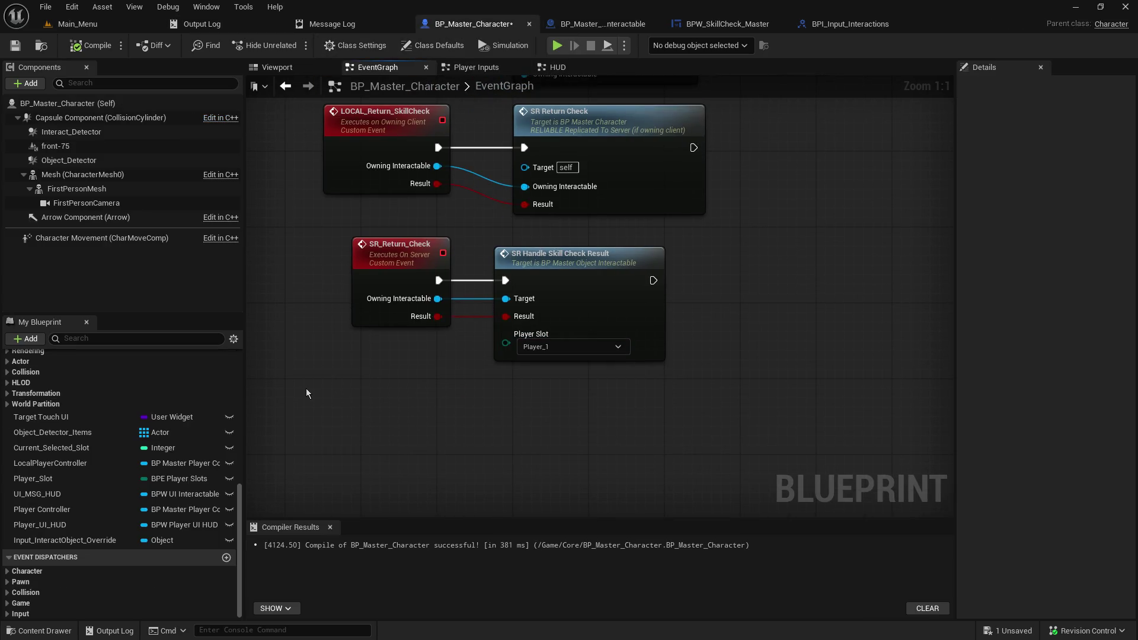
Step: Wire a Player_Slot getter into the call's Player Slot pin, save and compile, then return to the interactable
mouse_move(45, 481)
left_mouse_down()
mouse_move(411, 368)
mouse_move(505, 352)
mouse_move(506, 336)
left_mouse_up()
left_click(434, 396)
left_click_drag(433, 379, 405, 360)
left_click(9, 50)
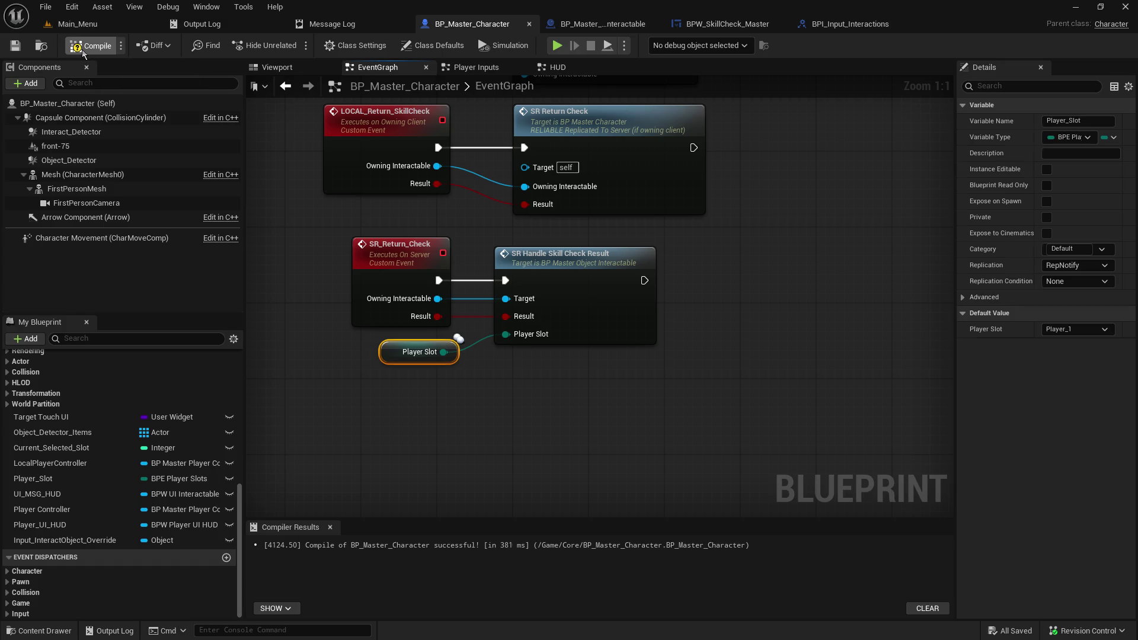
left_click(83, 51)
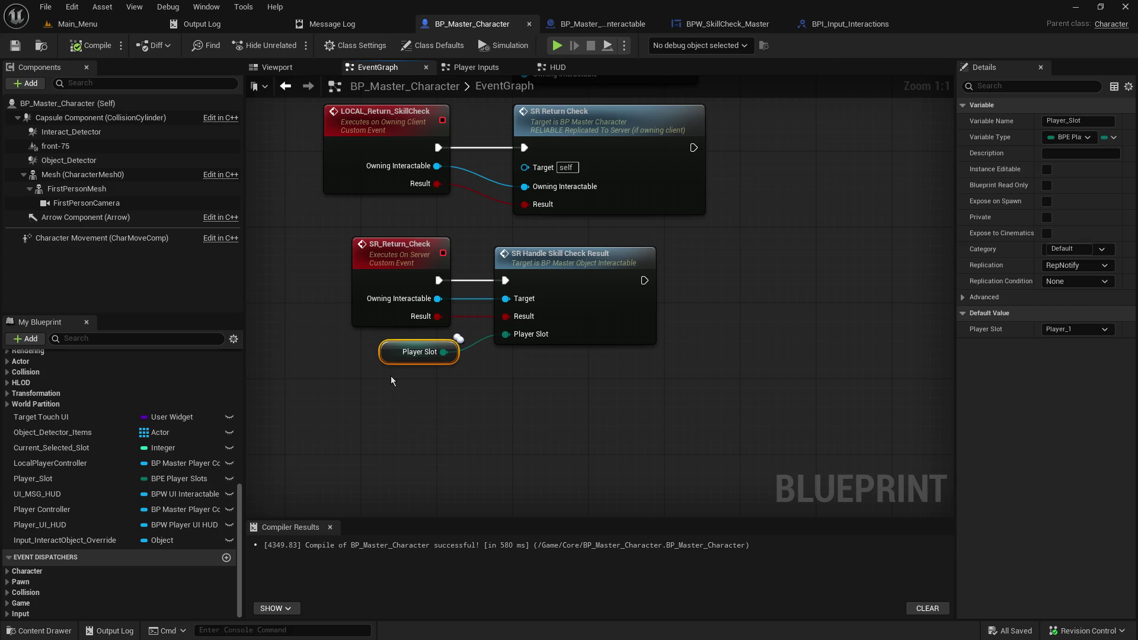
left_click(609, 287)
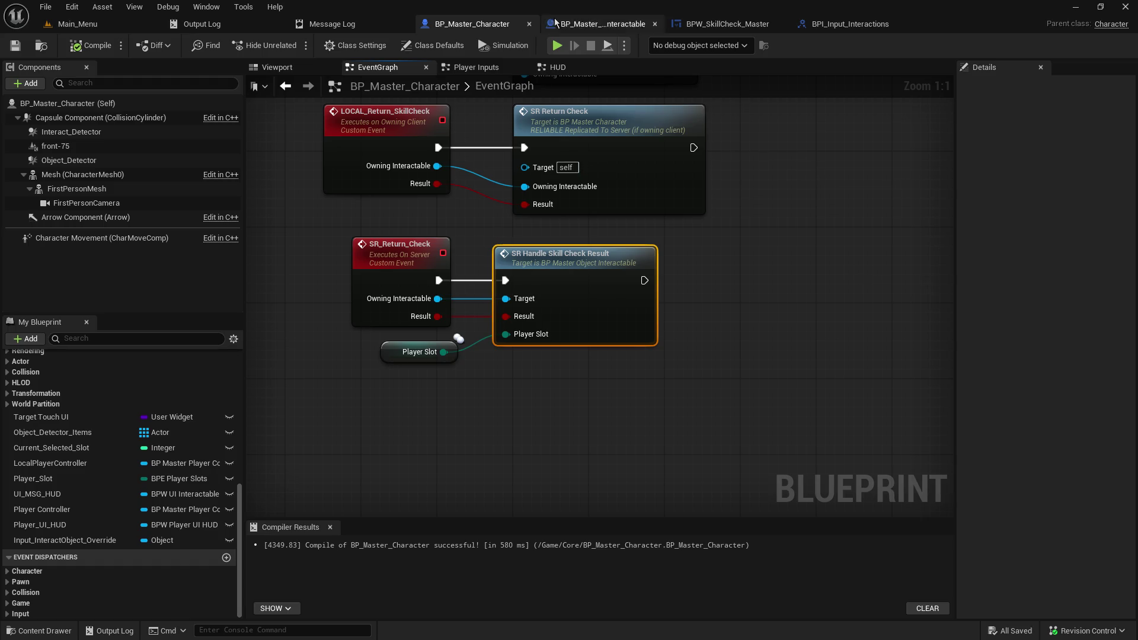
left_click(601, 24)
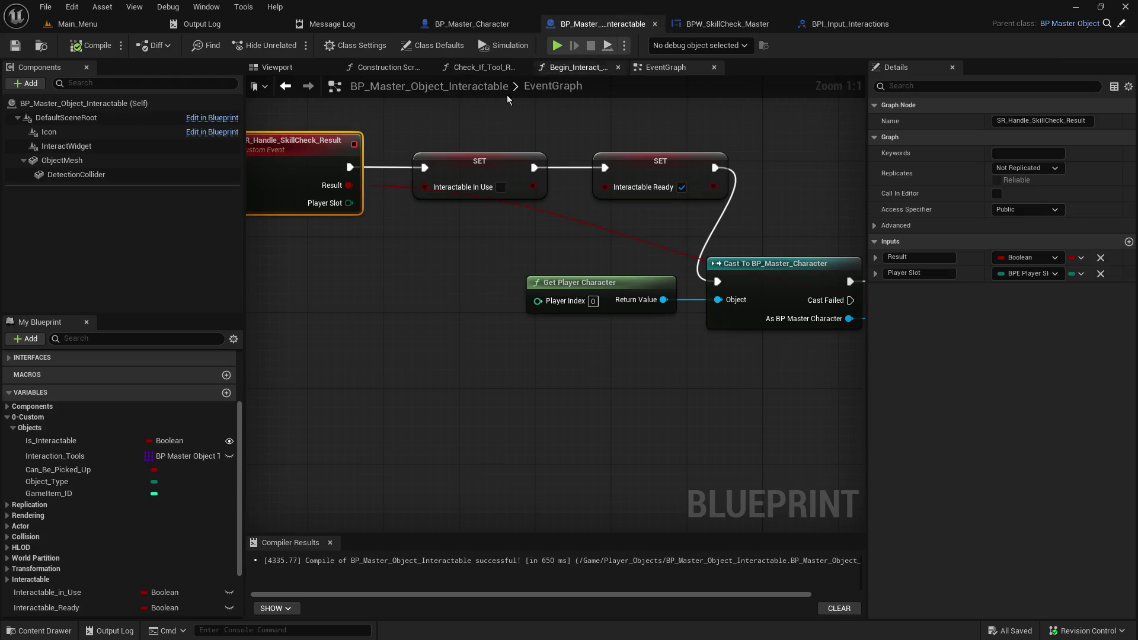
Step: Add an 'Interacting Player Controller' input typed BP Master Player Controller reference, then save
left_click(1129, 242)
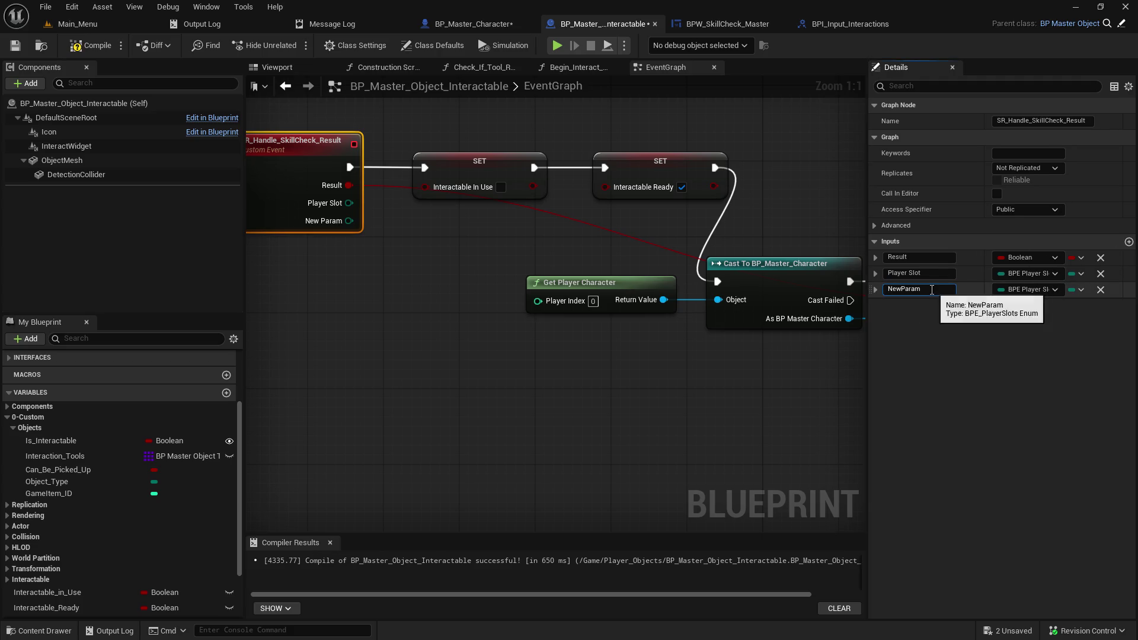
type("Interac")
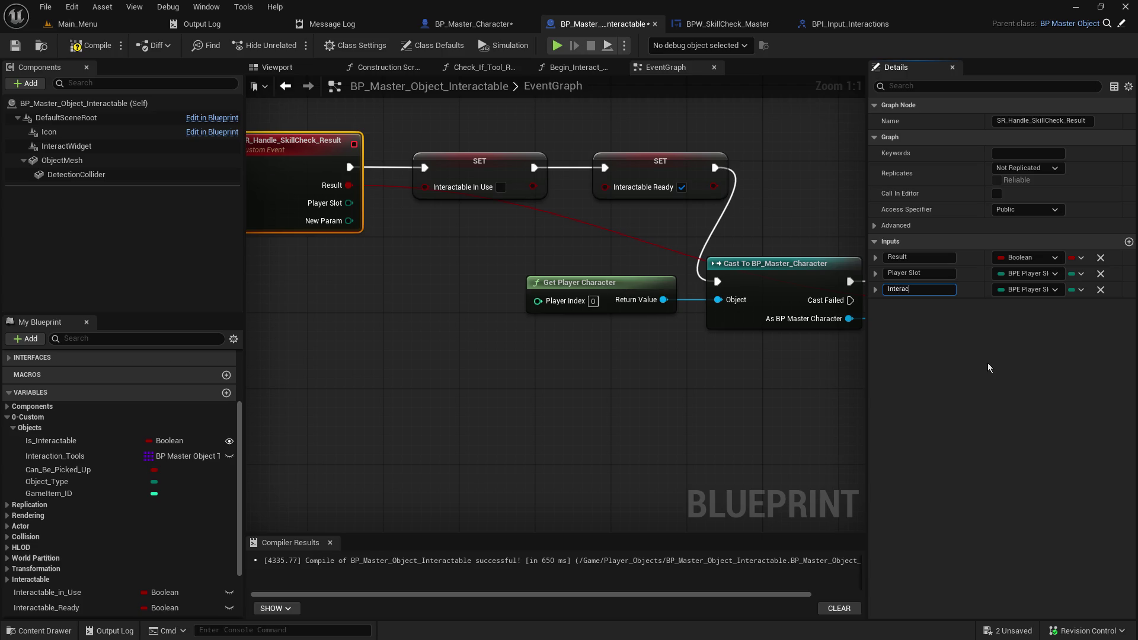
type("ting Player Controller")
key("Return")
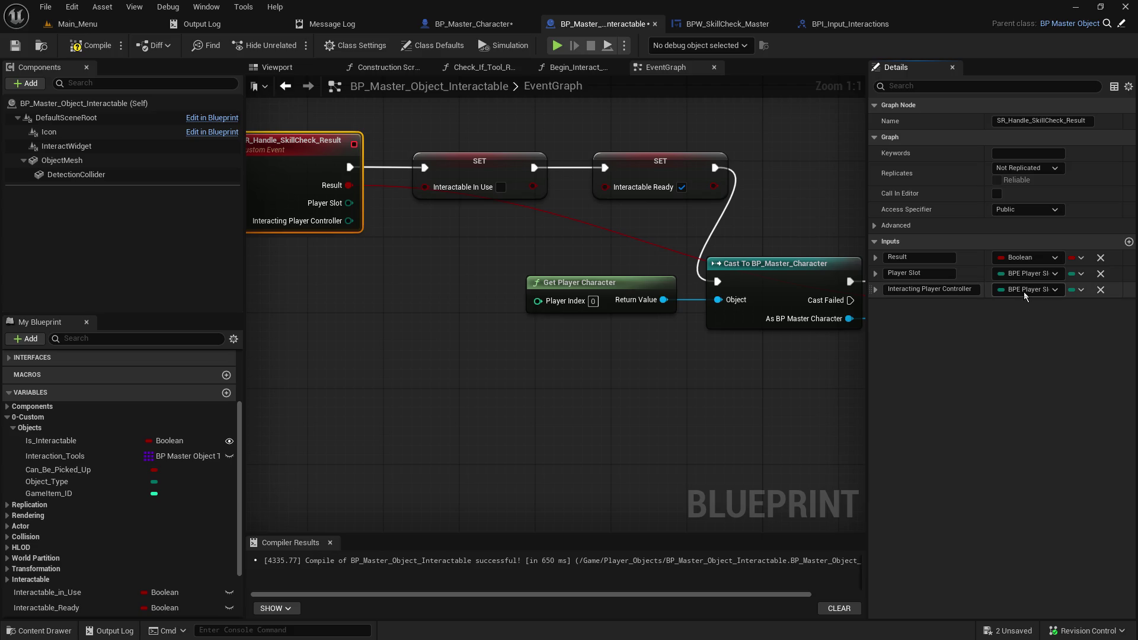
left_click(1024, 291)
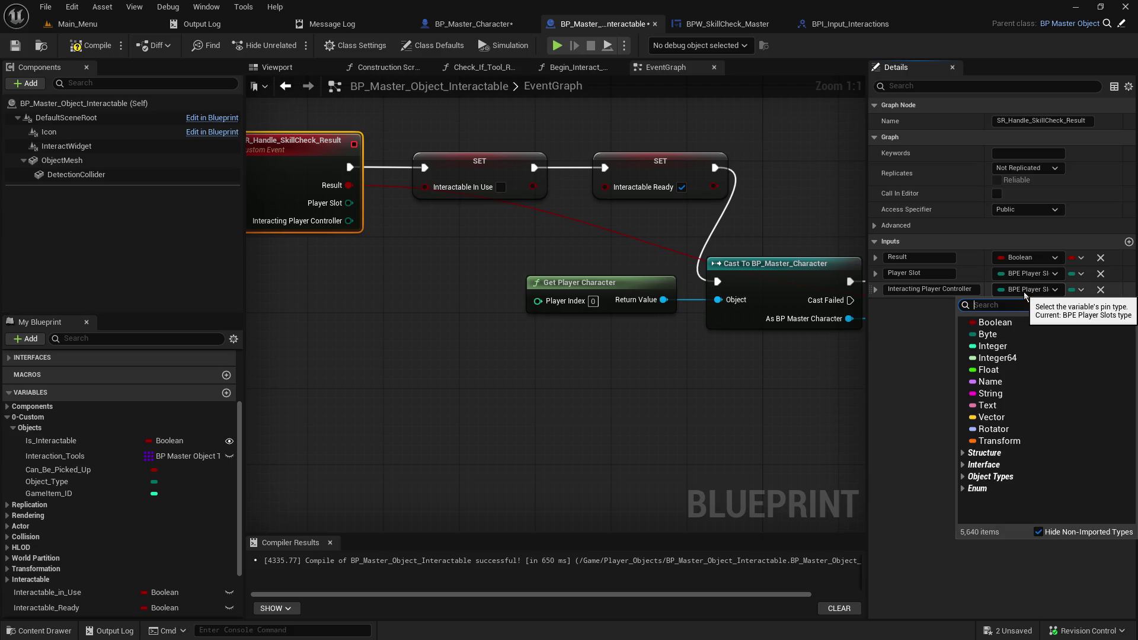
type("bp_master_")
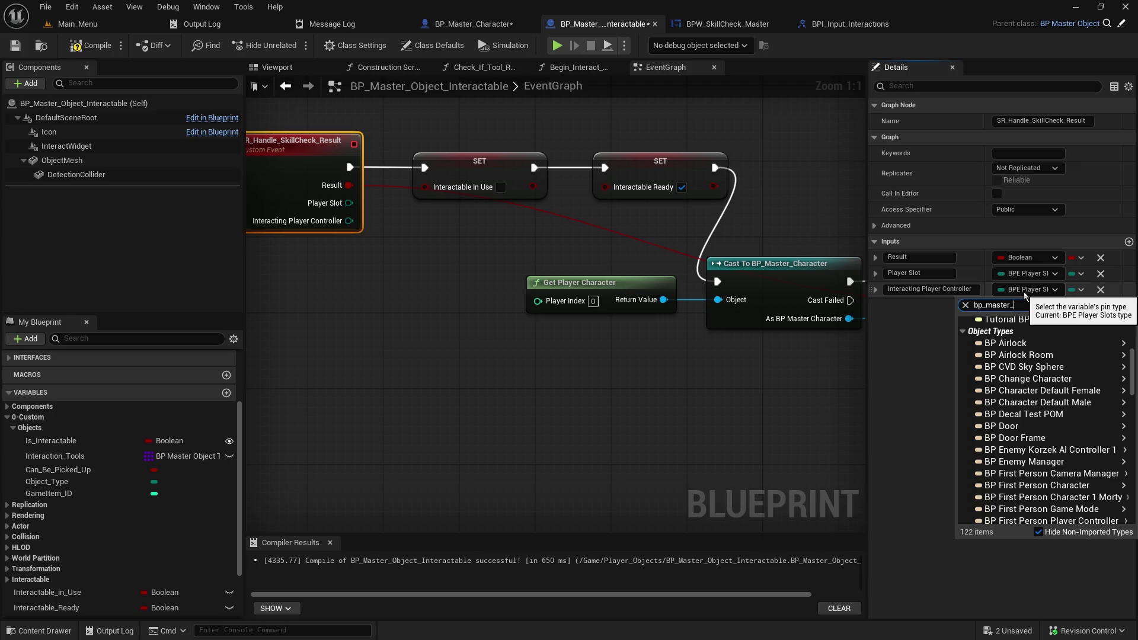
type("pl")
mouse_move(1025, 337)
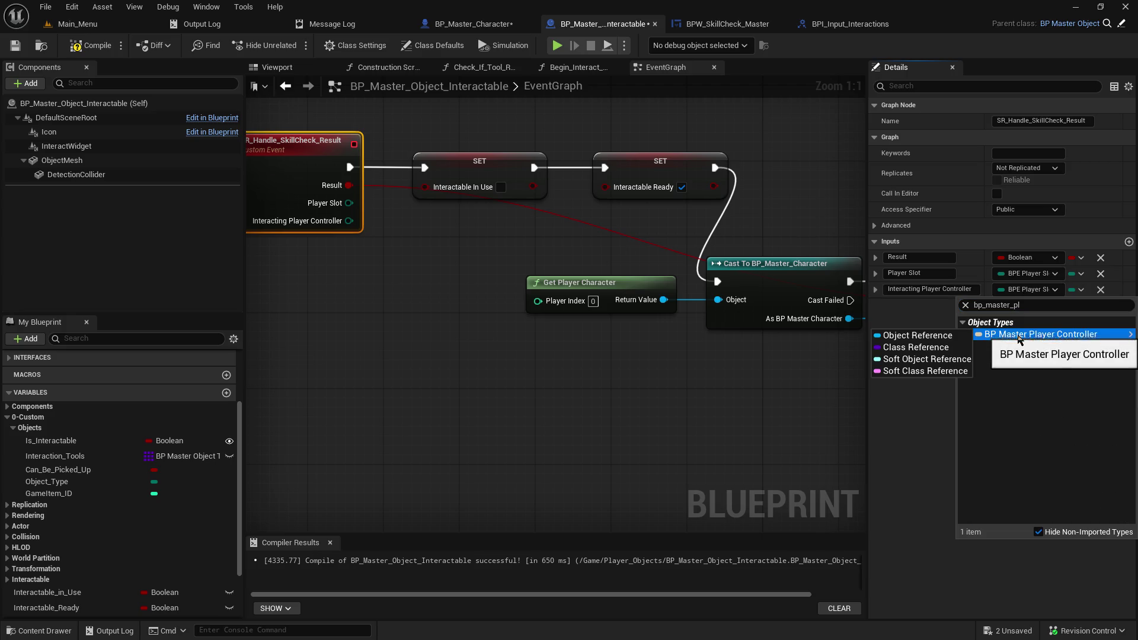
left_click(957, 335)
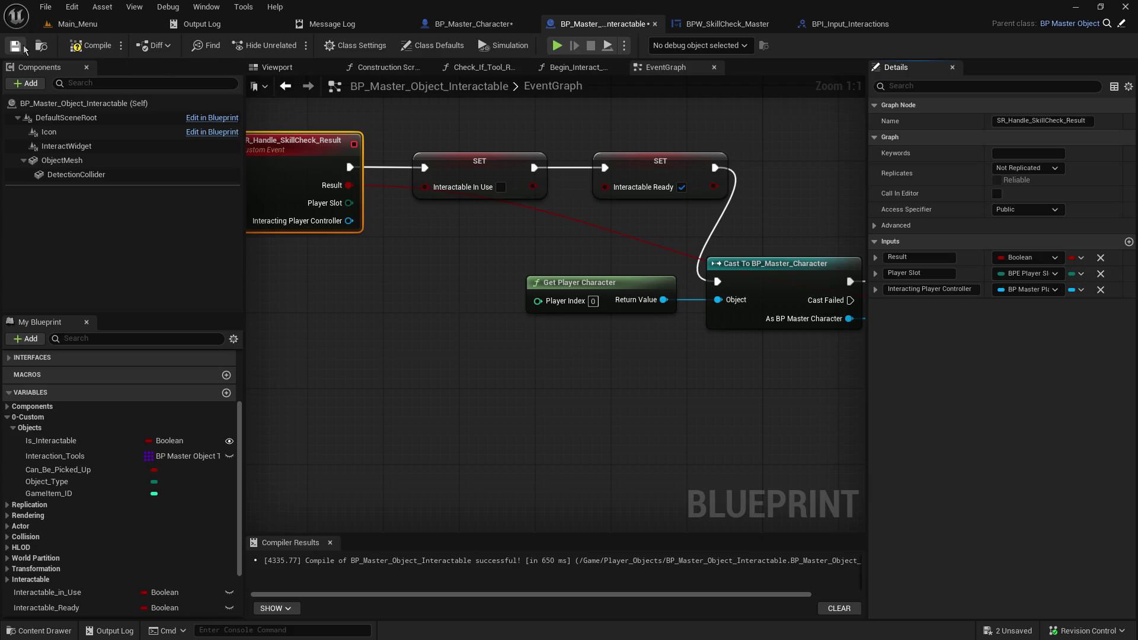
left_click(93, 49)
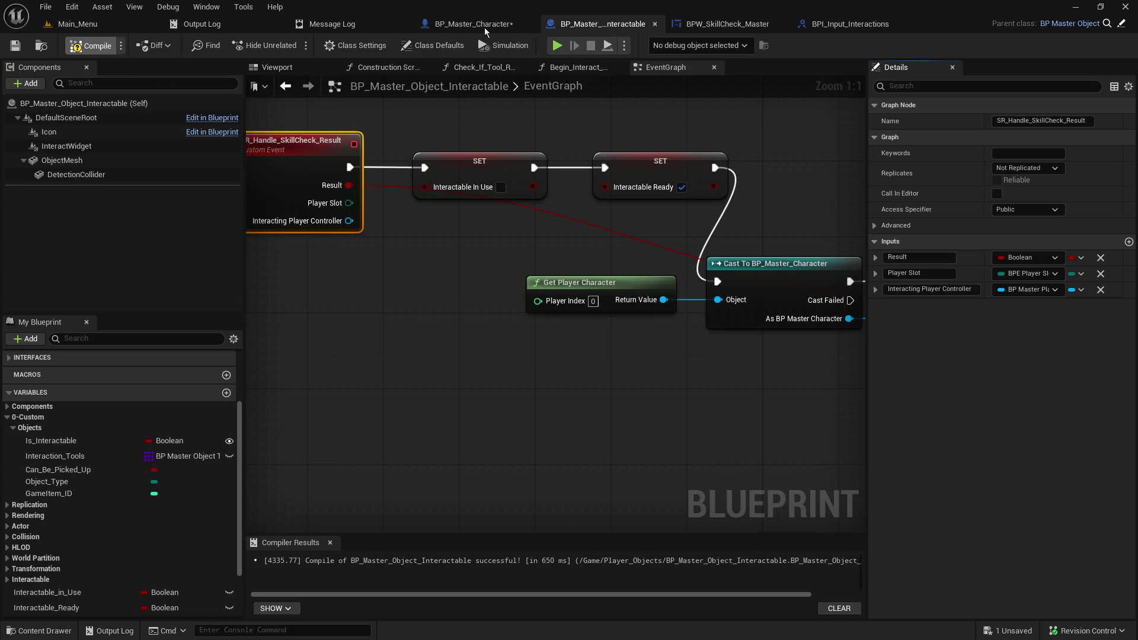
left_click(485, 27)
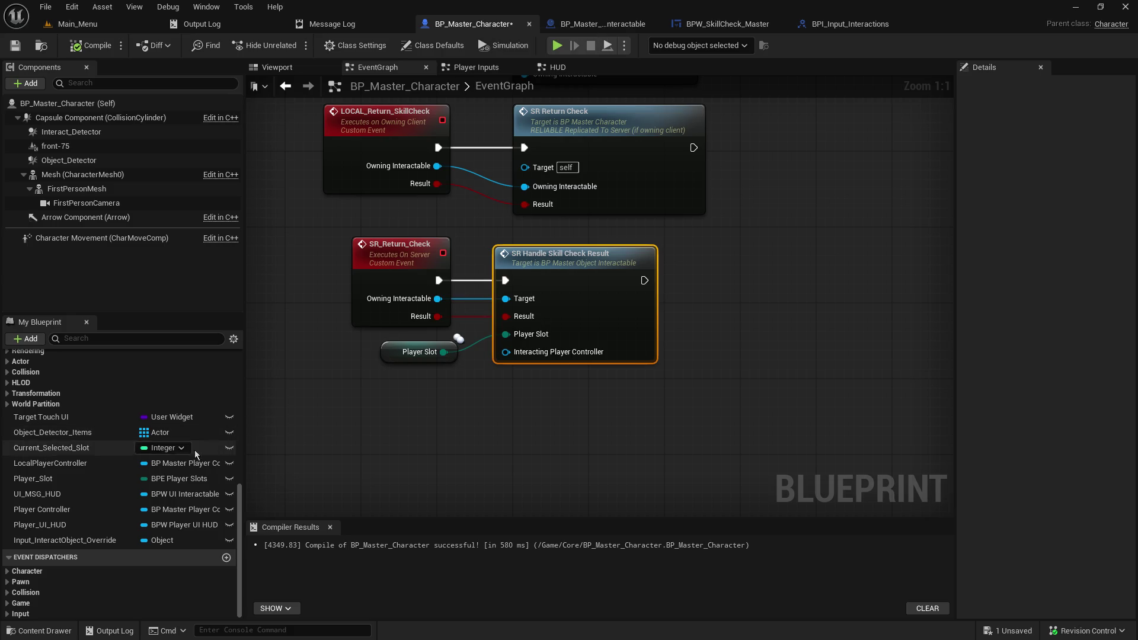
Step: Wire a Player Controller getter into the Interacting Player Controller pin, then save and compile
left_click(60, 465)
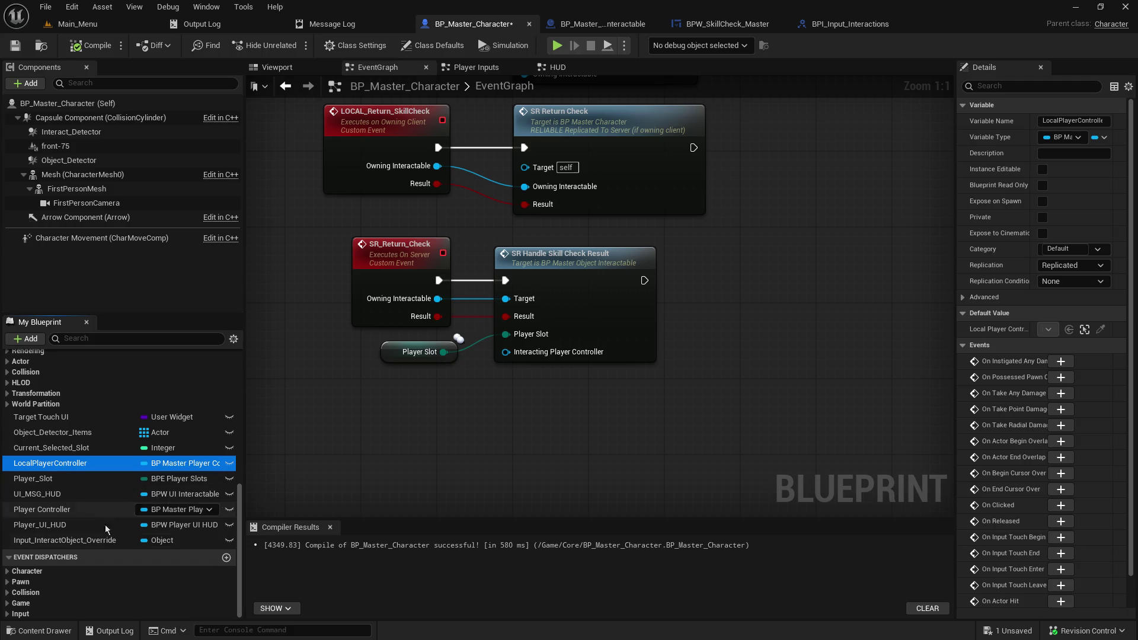
left_click(53, 515)
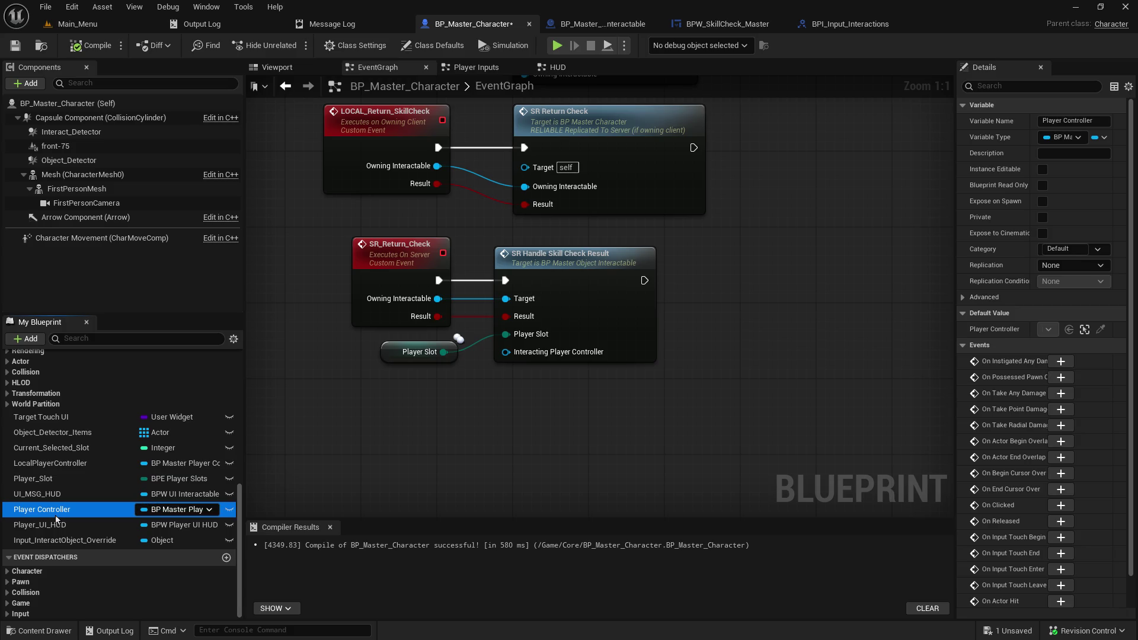
mouse_move(55, 514)
left_mouse_down()
mouse_move(397, 404)
mouse_move(474, 403)
mouse_move(501, 352)
left_mouse_up()
left_click(413, 430)
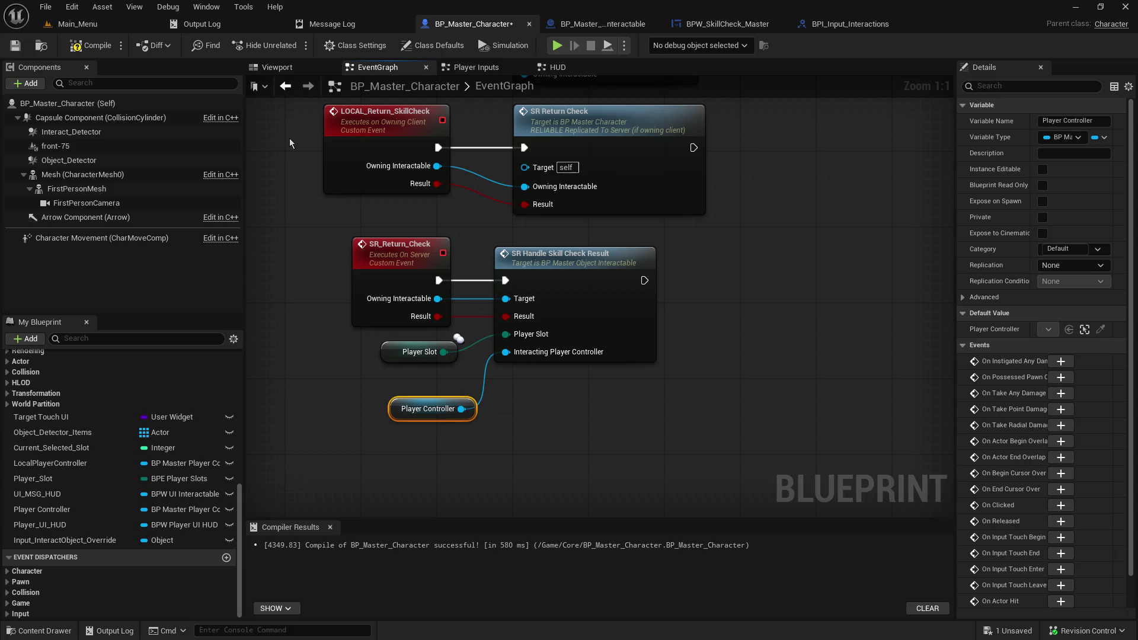
mouse_move(293, 160)
left_mouse_down()
mouse_move(314, 214)
mouse_move(310, 198)
left_mouse_up()
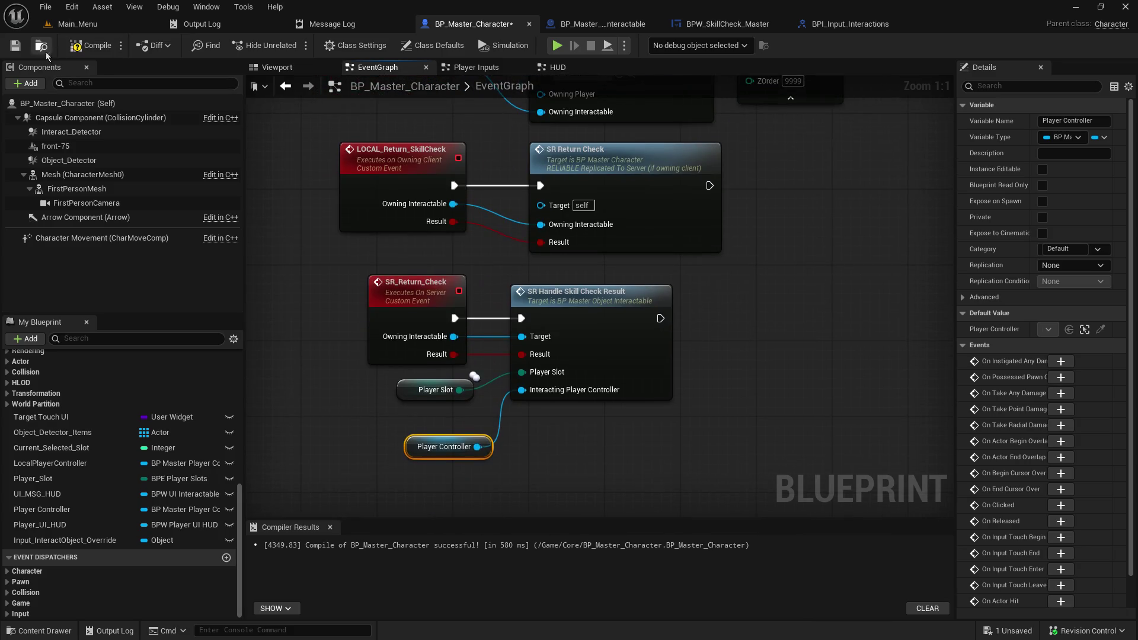
left_click(20, 49)
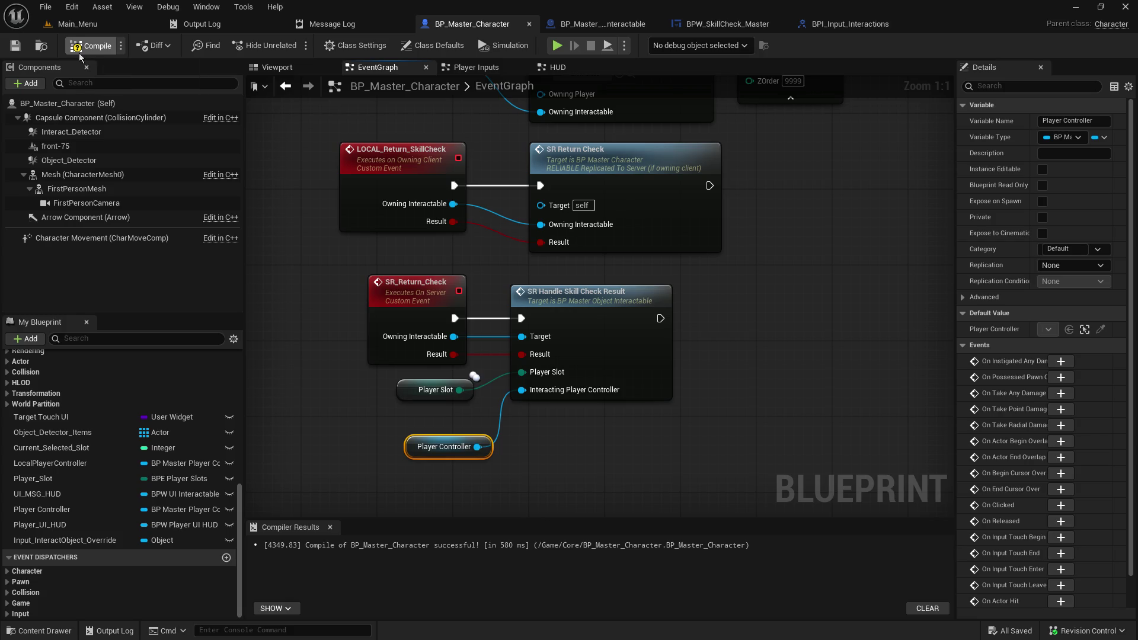
left_click(80, 53)
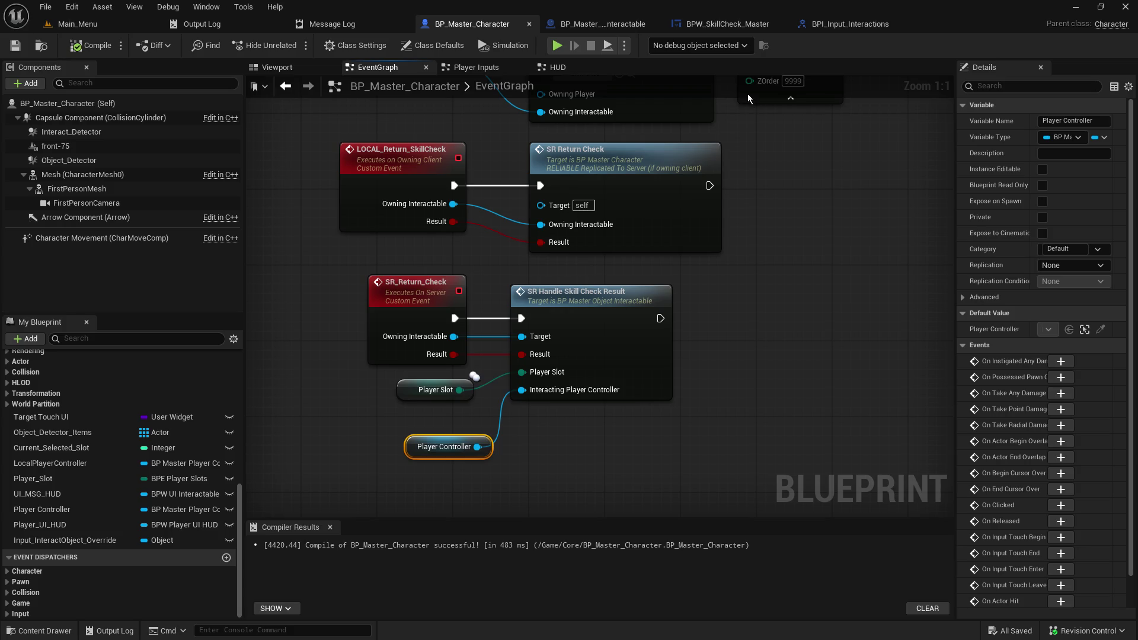
left_click(594, 26)
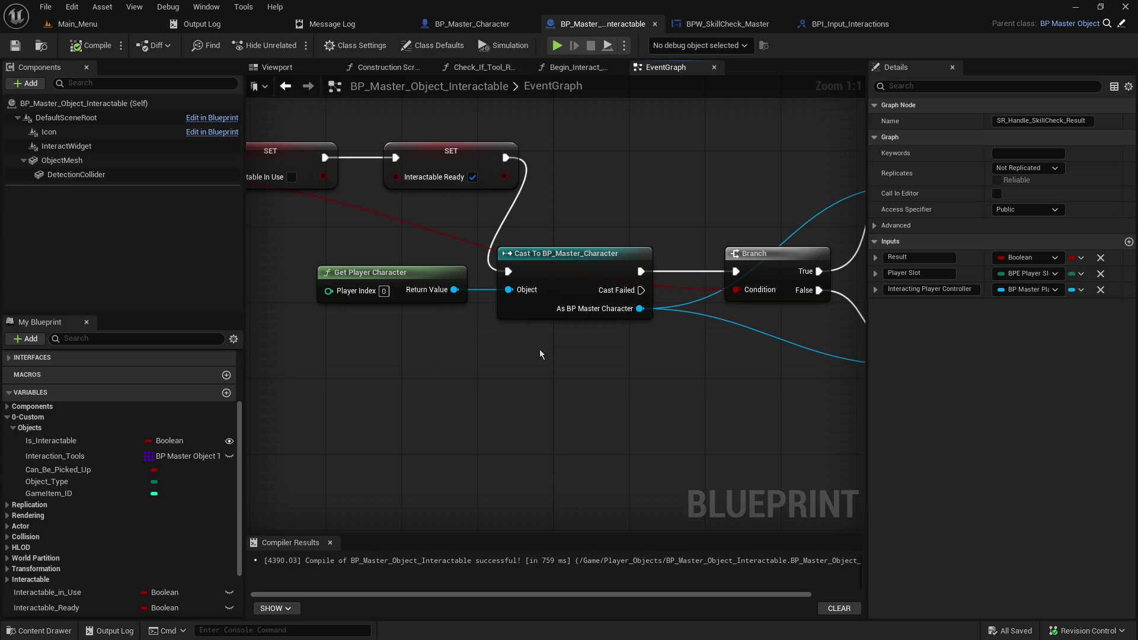
Step: Delete the Get Player Character and Cast nodes, and move the Branch and SR message nodes toward the event
left_click_drag(388, 219, 504, 320)
key("Delete")
left_click_drag(465, 353, 708, 352)
left_click_drag(540, 267, 418, 261)
scroll(418, 265, "down", 2)
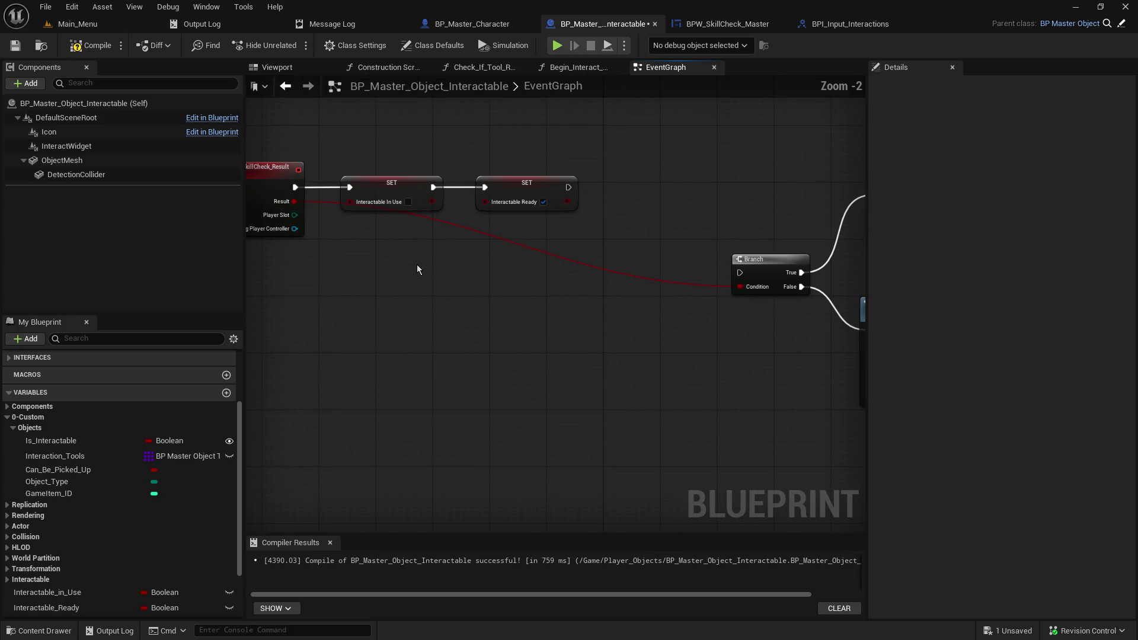
left_click_drag(597, 250, 380, 265)
mouse_move(463, 113)
left_mouse_down()
mouse_move(599, 178)
mouse_move(676, 388)
left_mouse_up()
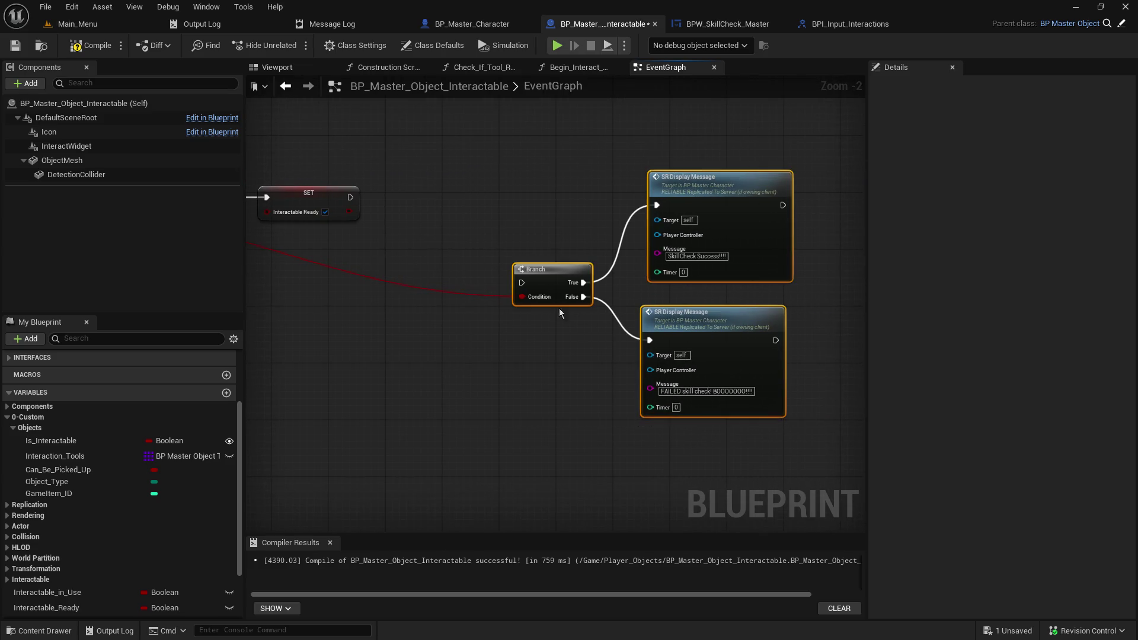
left_click_drag(532, 275, 356, 268)
mouse_move(300, 299)
left_mouse_down()
mouse_move(632, 300)
mouse_move(543, 286)
left_mouse_up()
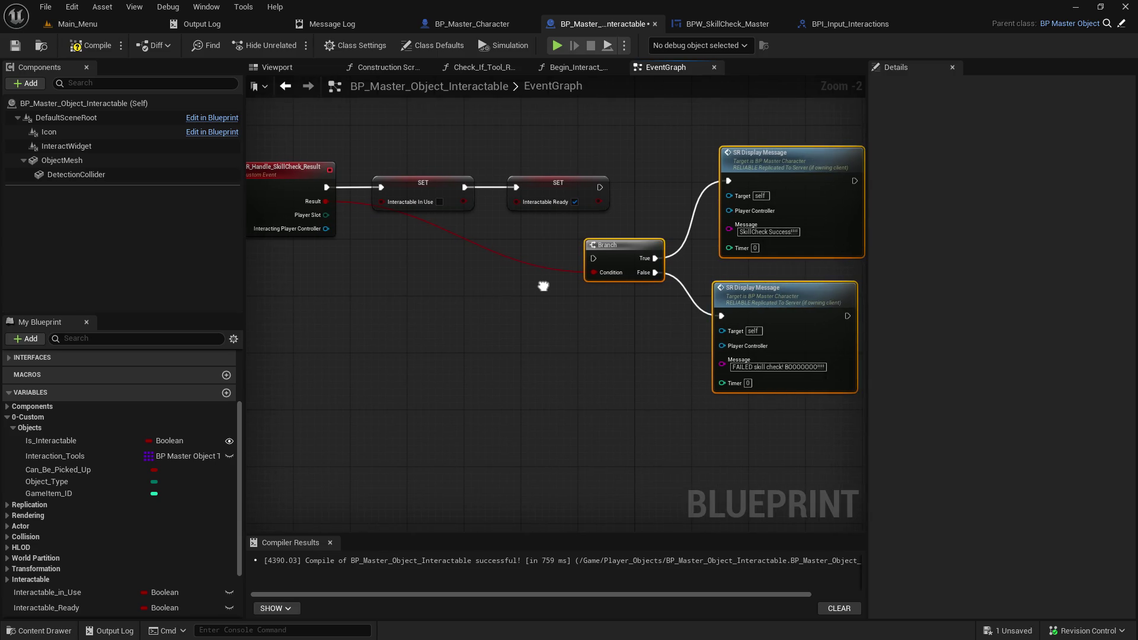
mouse_move(542, 287)
left_mouse_down()
mouse_move(598, 303)
mouse_move(569, 326)
mouse_move(534, 488)
mouse_move(613, 135)
mouse_move(583, 92)
mouse_move(575, 117)
left_mouse_up()
Step: Open BP_Master_Character's HUD graph and select the Set Screen Message node
left_click(489, 28)
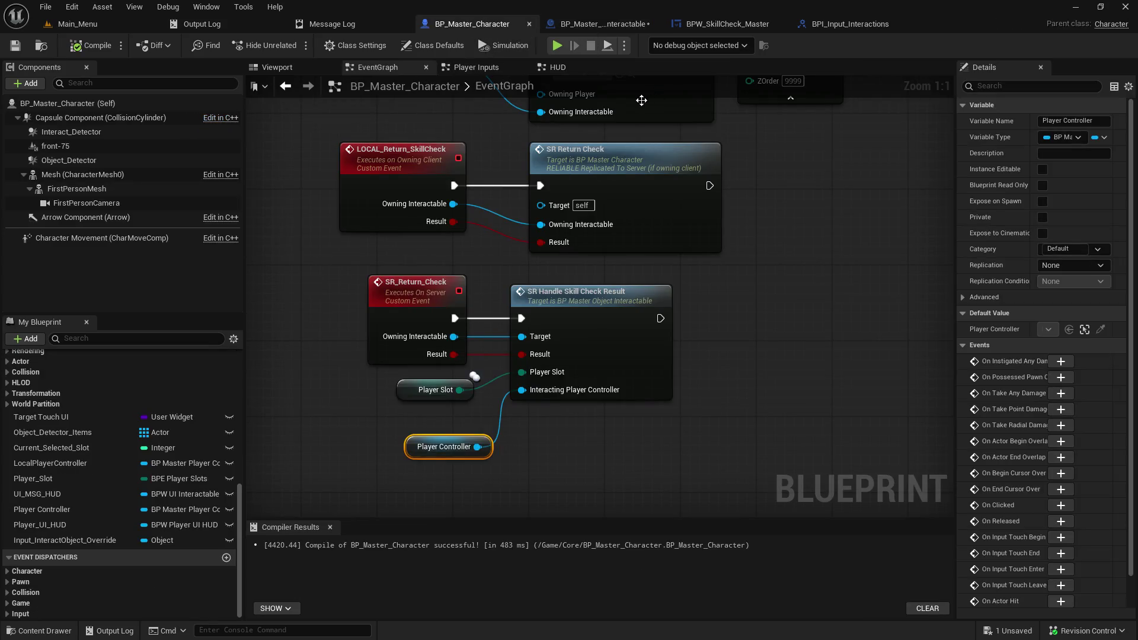
left_click(557, 67)
scroll(503, 248, "up", 3)
left_click_drag(811, 296, 577, 357)
left_click(693, 185)
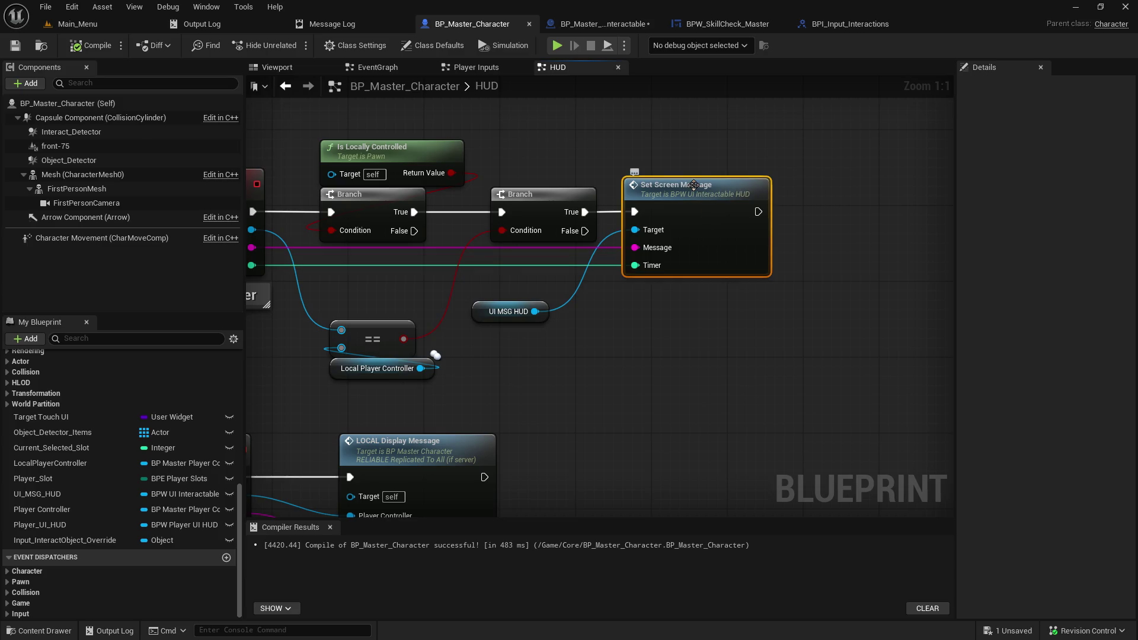
double_click(694, 185)
mouse_move(688, 257)
left_mouse_down()
mouse_move(715, 223)
mouse_move(526, 175)
left_mouse_up()
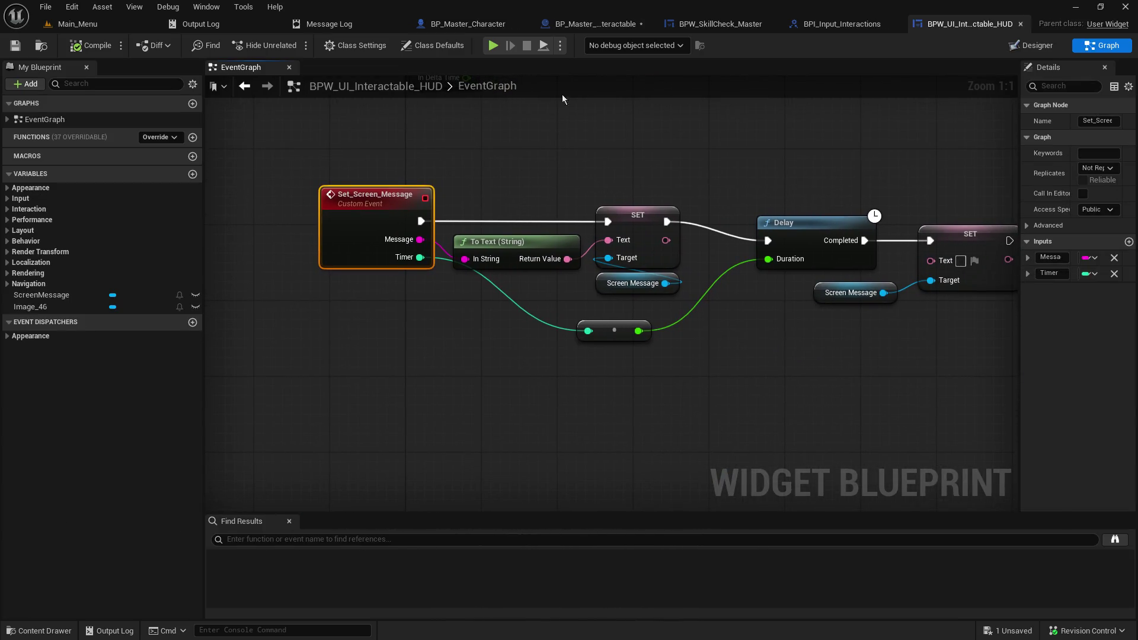
scroll(620, 178, "down", 1)
scroll(620, 178, "down", 1)
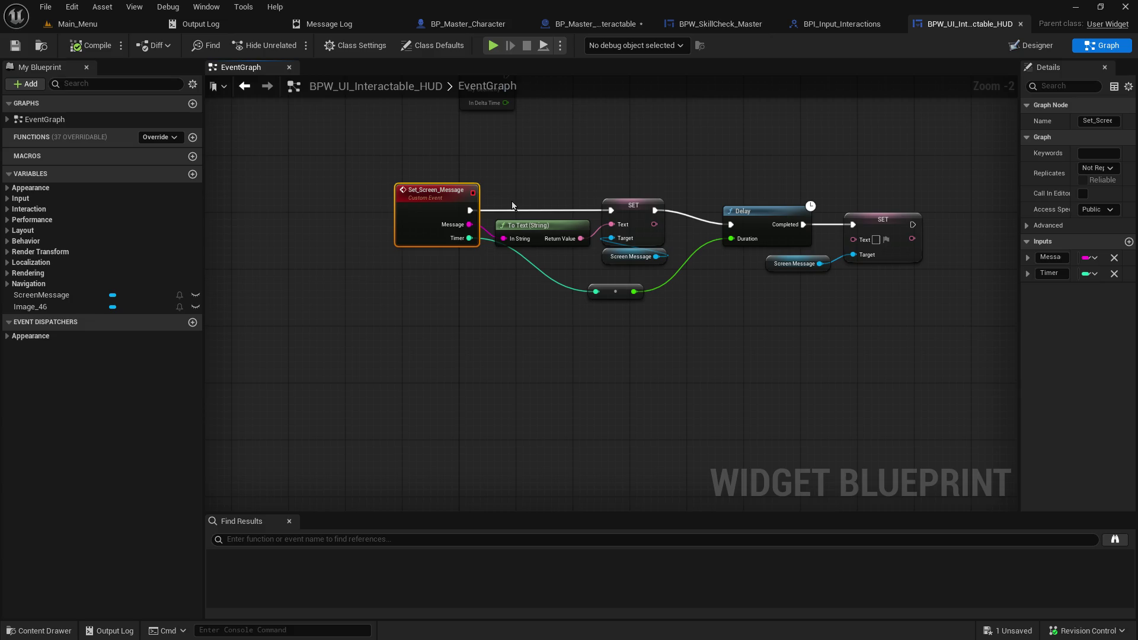
mouse_move(433, 348)
left_mouse_down()
mouse_move(446, 467)
mouse_move(447, 325)
mouse_move(493, 509)
mouse_move(464, 313)
left_mouse_up()
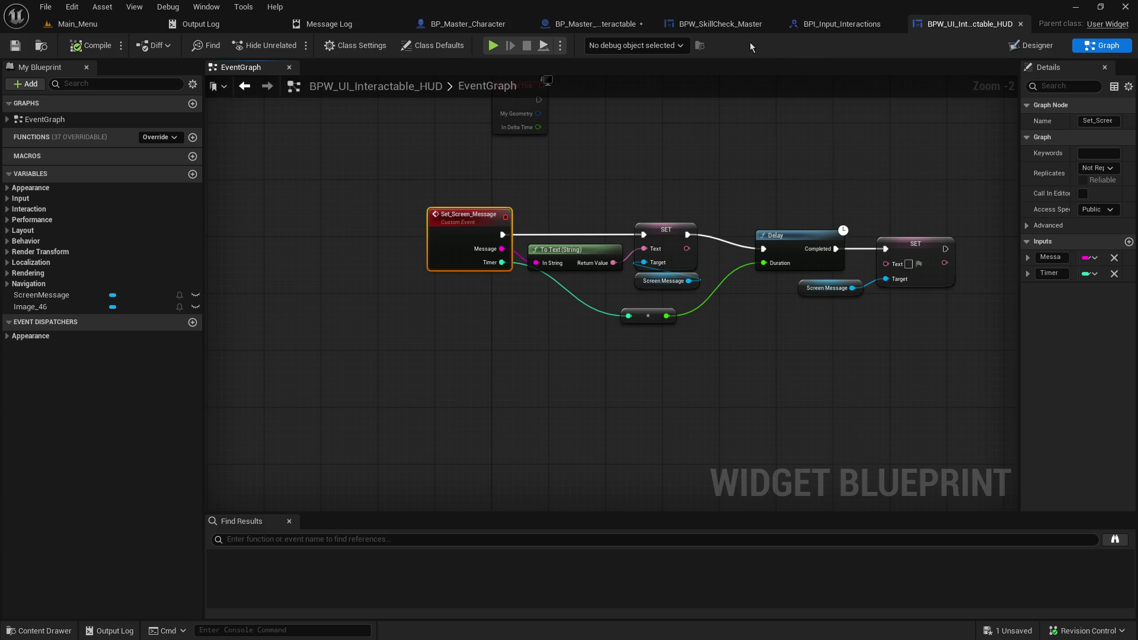
left_click(478, 28)
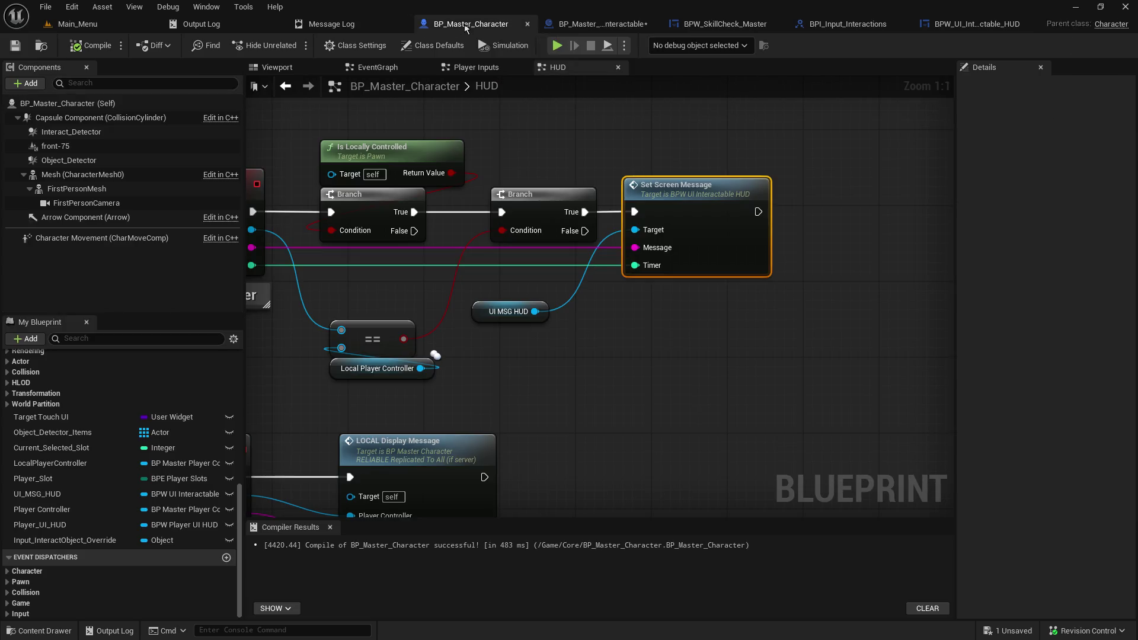
left_click(579, 23)
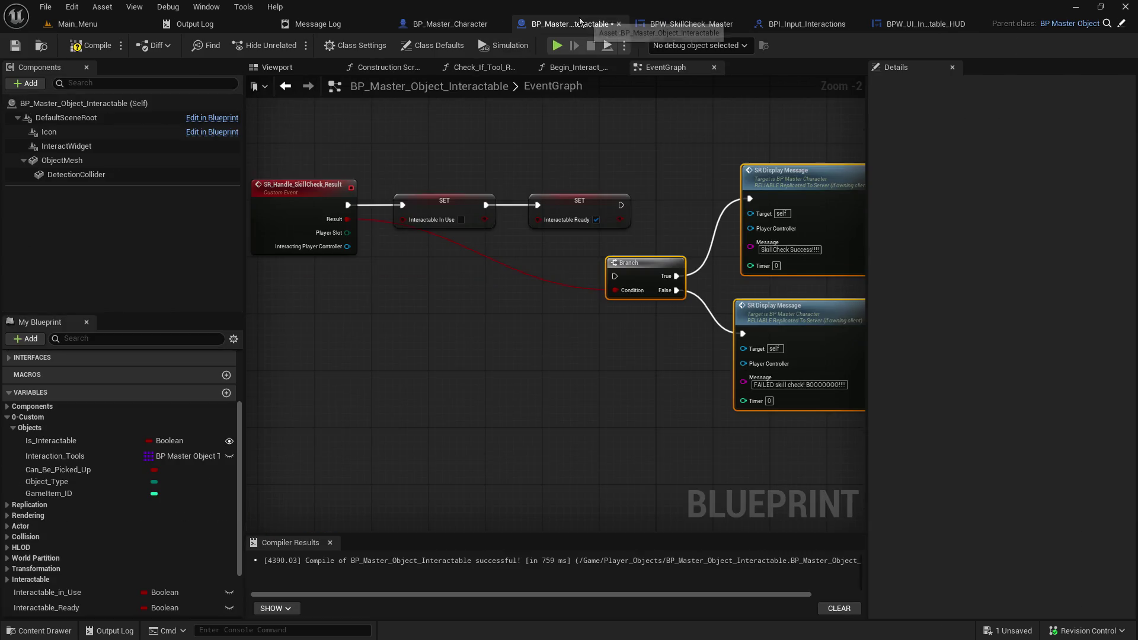
left_click(454, 28)
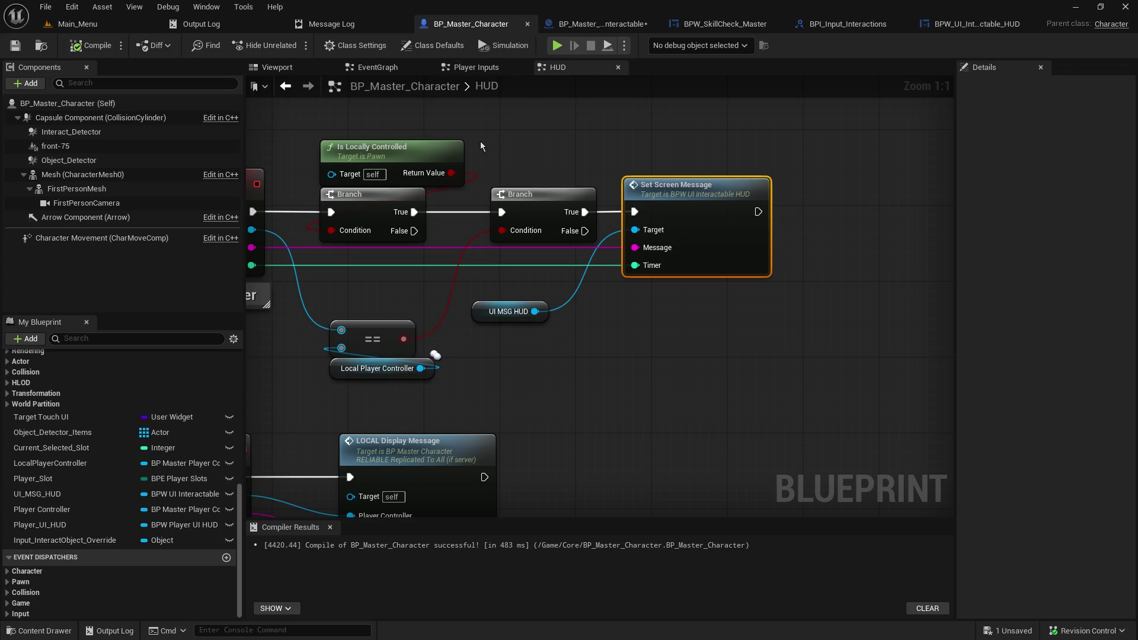
mouse_move(480, 141)
left_mouse_down()
mouse_move(783, 131)
mouse_move(681, 146)
mouse_move(547, 140)
left_mouse_up()
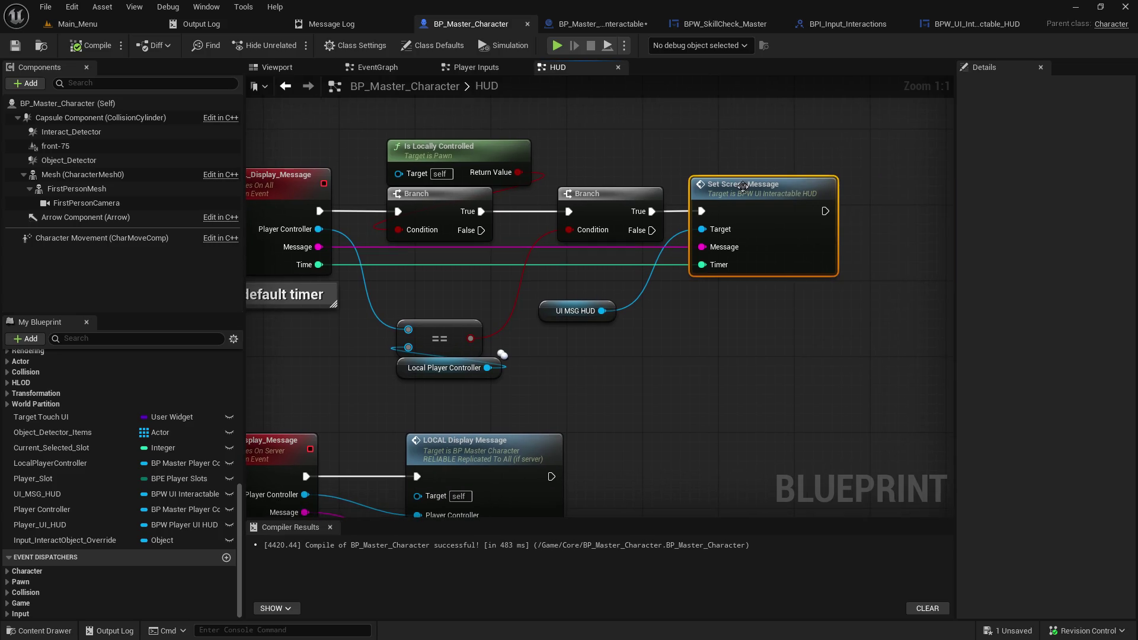
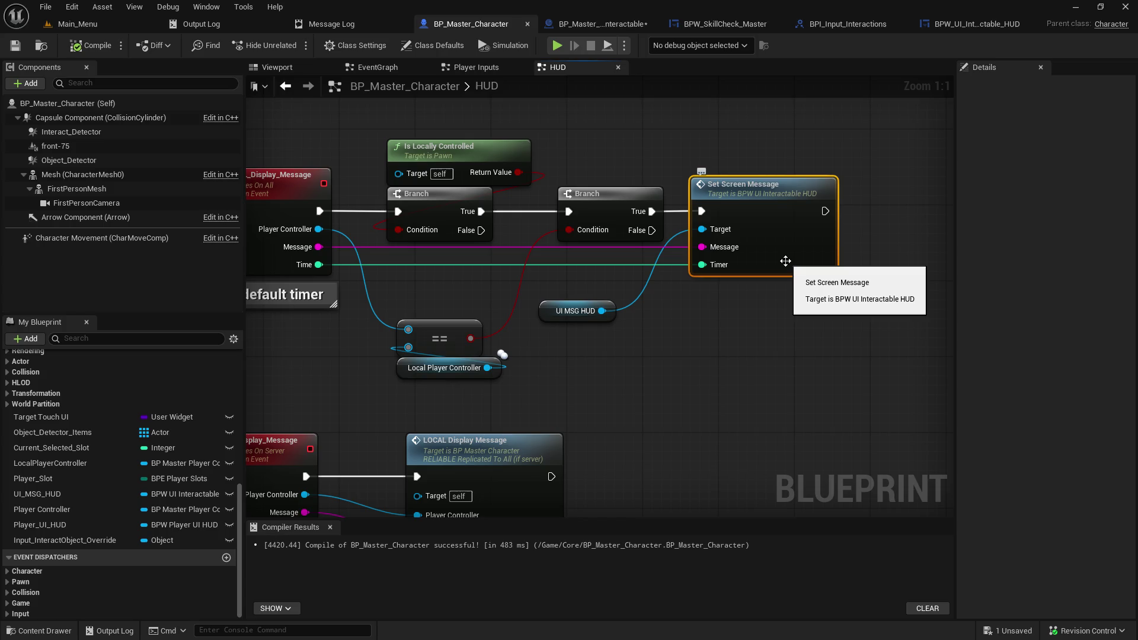
Step: Pan the character's HUD graph, then switch to the BPW_UI_Interactable_HUD widget's EventGraph
mouse_move(734, 293)
left_mouse_down()
mouse_move(763, 292)
mouse_move(813, 260)
left_mouse_up()
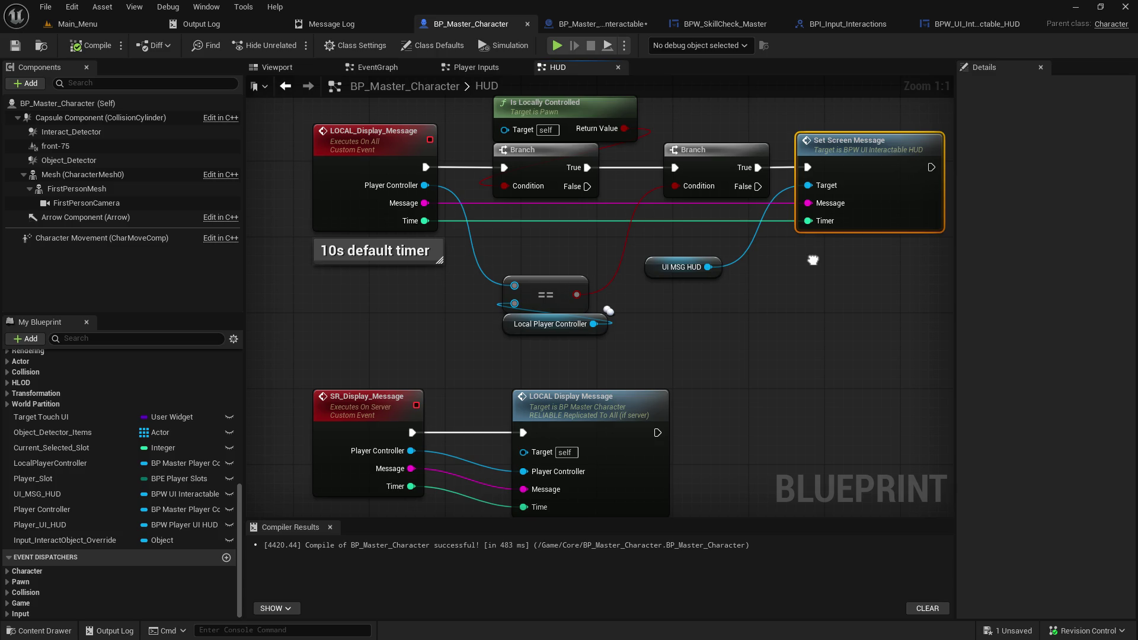
left_click_drag(812, 259, 775, 265)
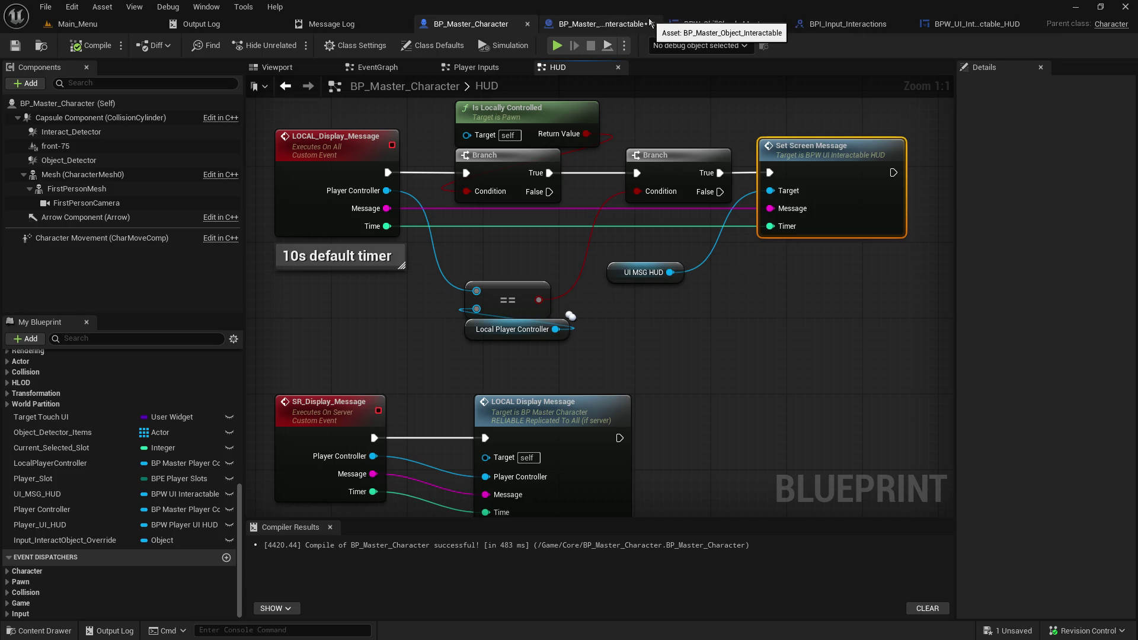
left_click(970, 23)
Step: Add a custom event named SR_Set_Screen_Message to the widget's graph
left_click_drag(534, 334, 525, 353)
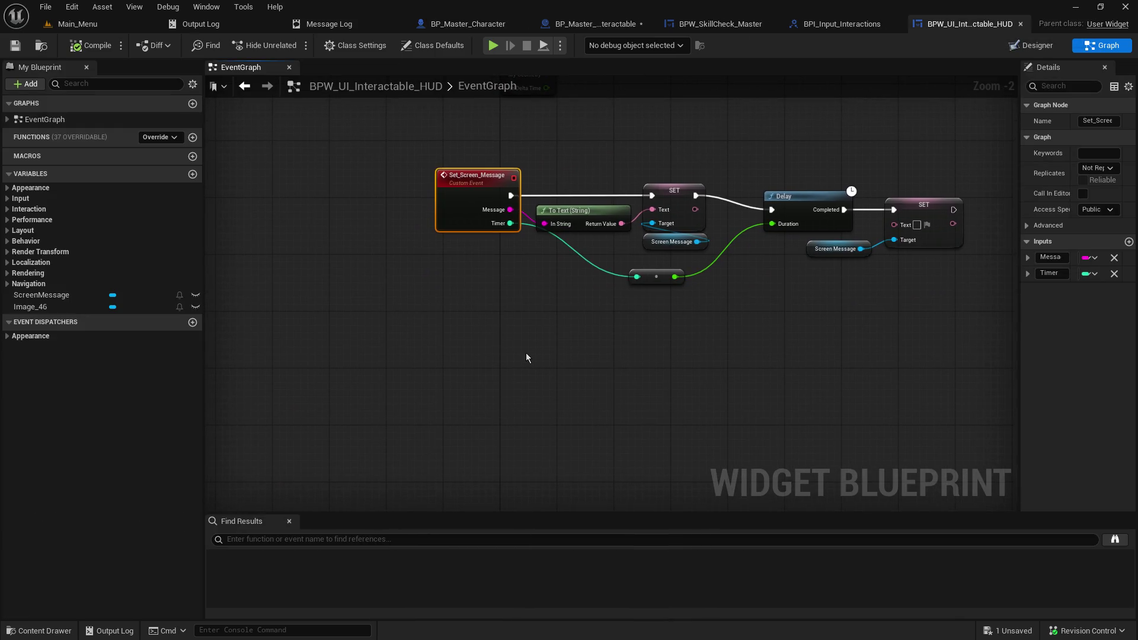
right_click(492, 349)
type("add vu")
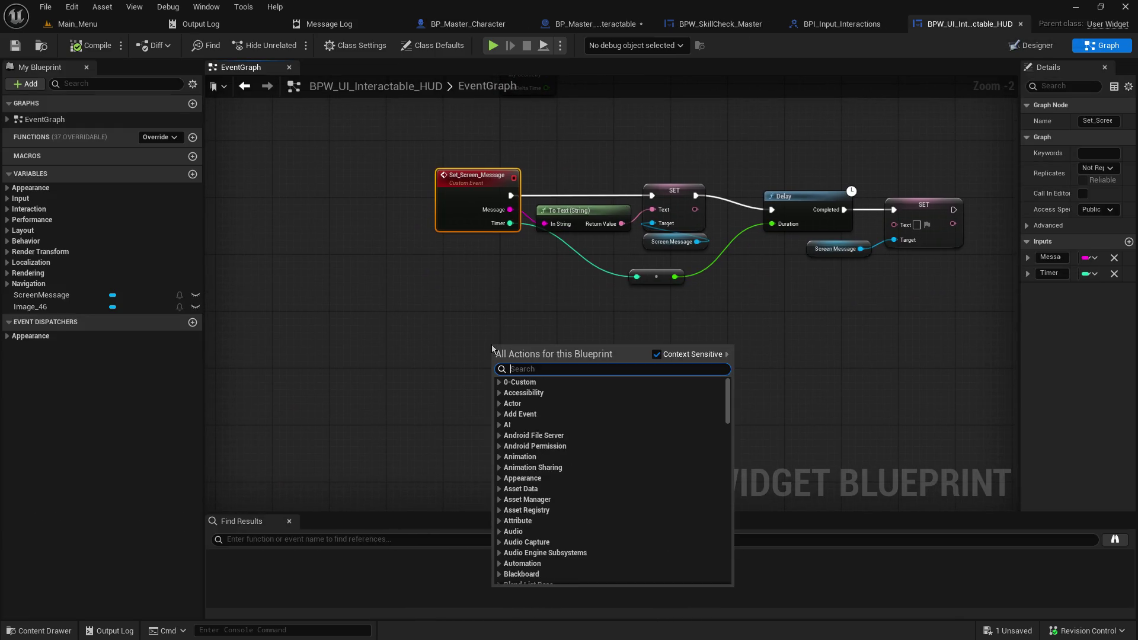
key("BackSpace")
key("BackSpace")
key("BackSpace")
type("cus")
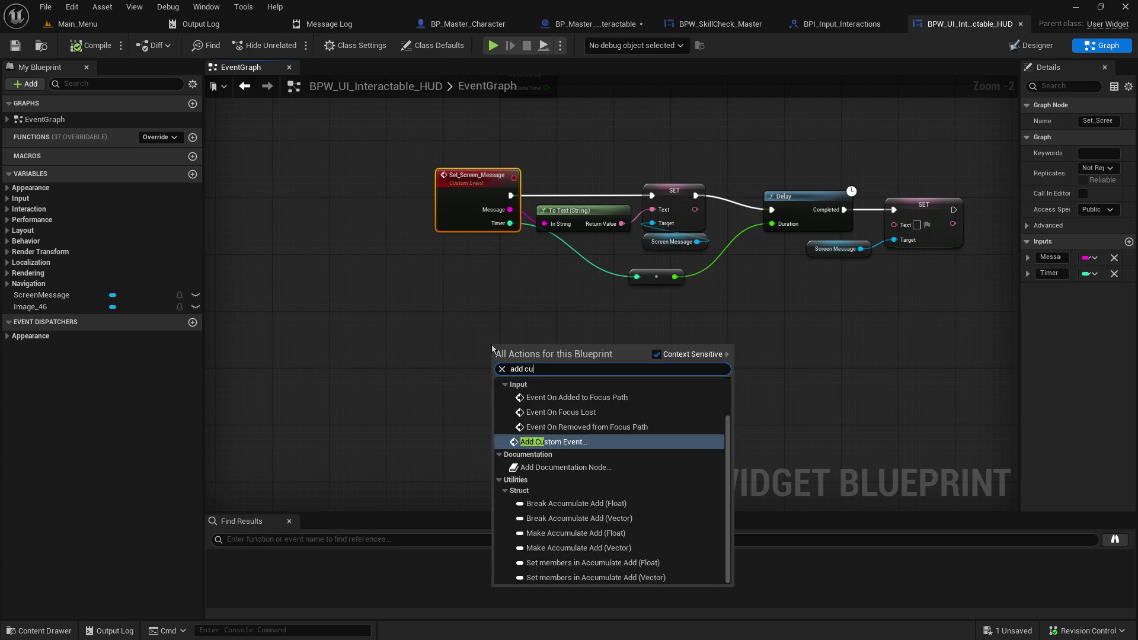
key("Return")
type("Set")
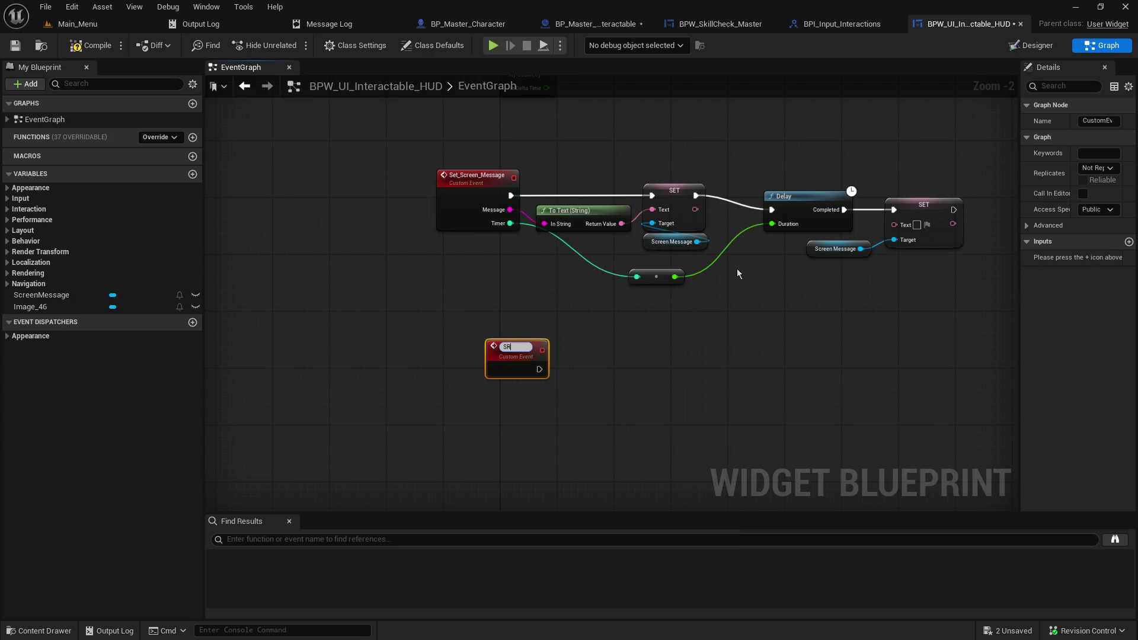
type("_Scre")
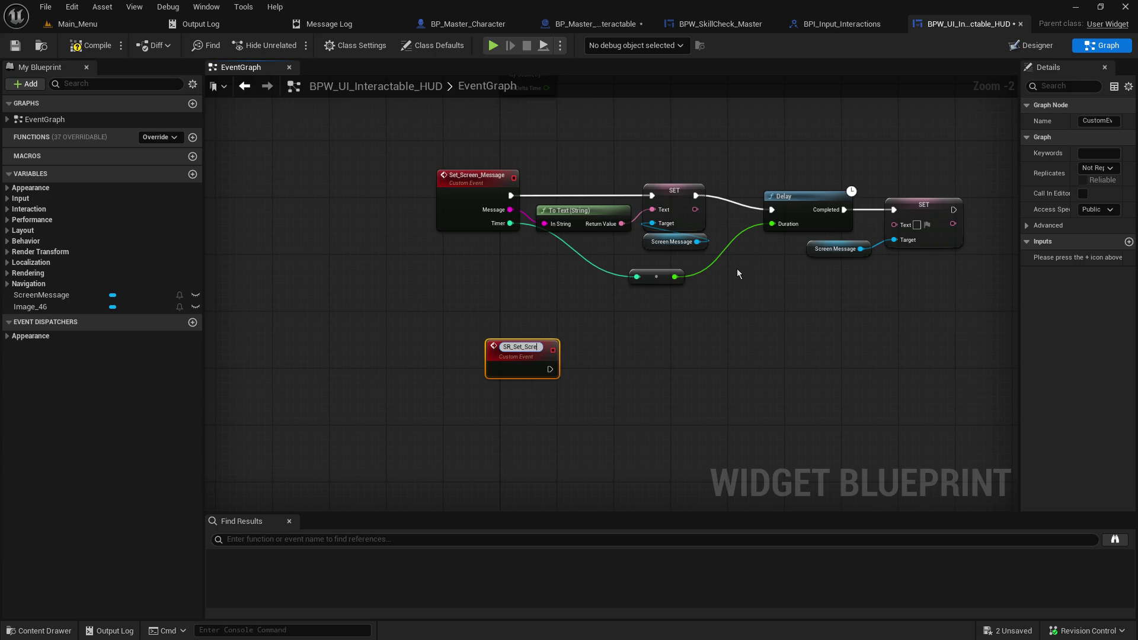
type("en_Message")
key("Return")
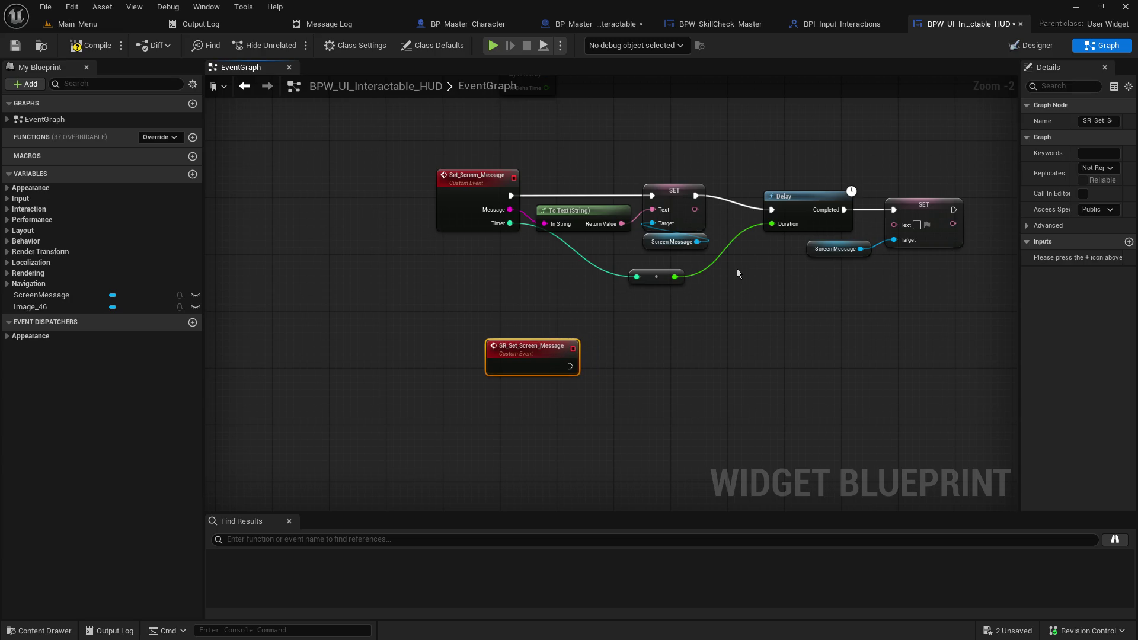
left_click_drag(518, 342, 477, 347)
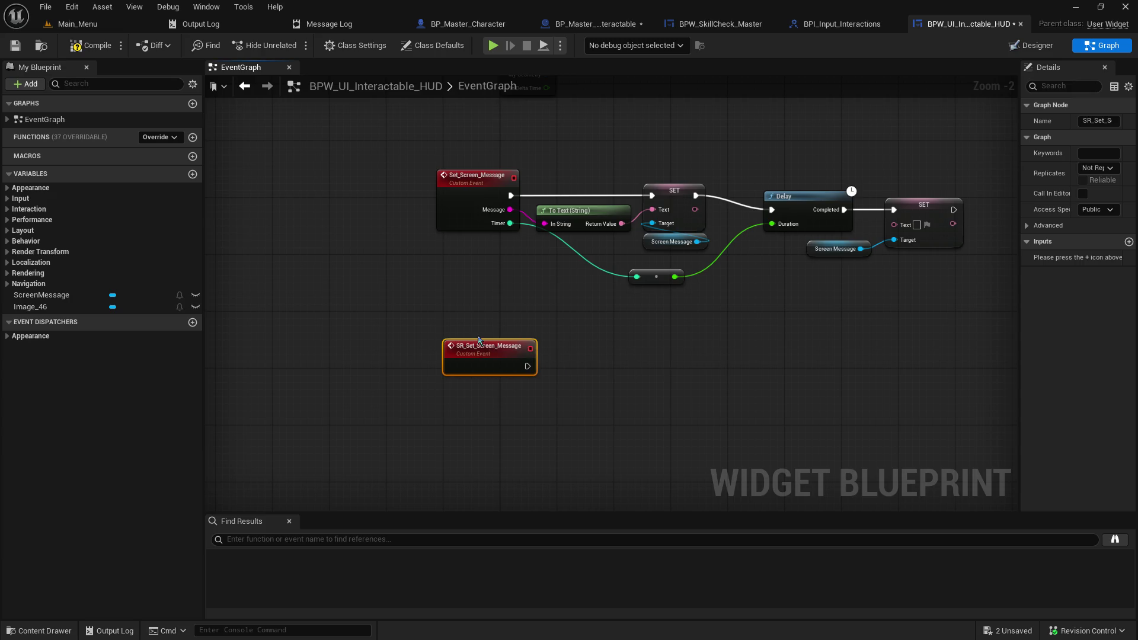
left_click_drag(545, 368, 410, 352)
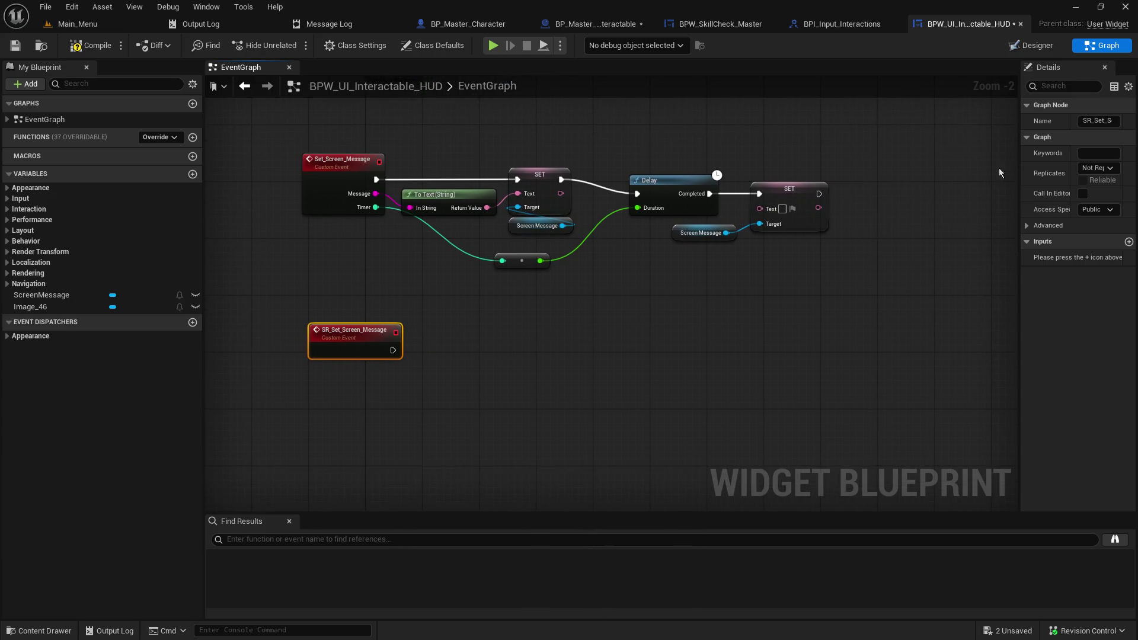
Step: Set SR_Set_Screen_Message's Replicates option to Run on Server
left_click(1021, 201)
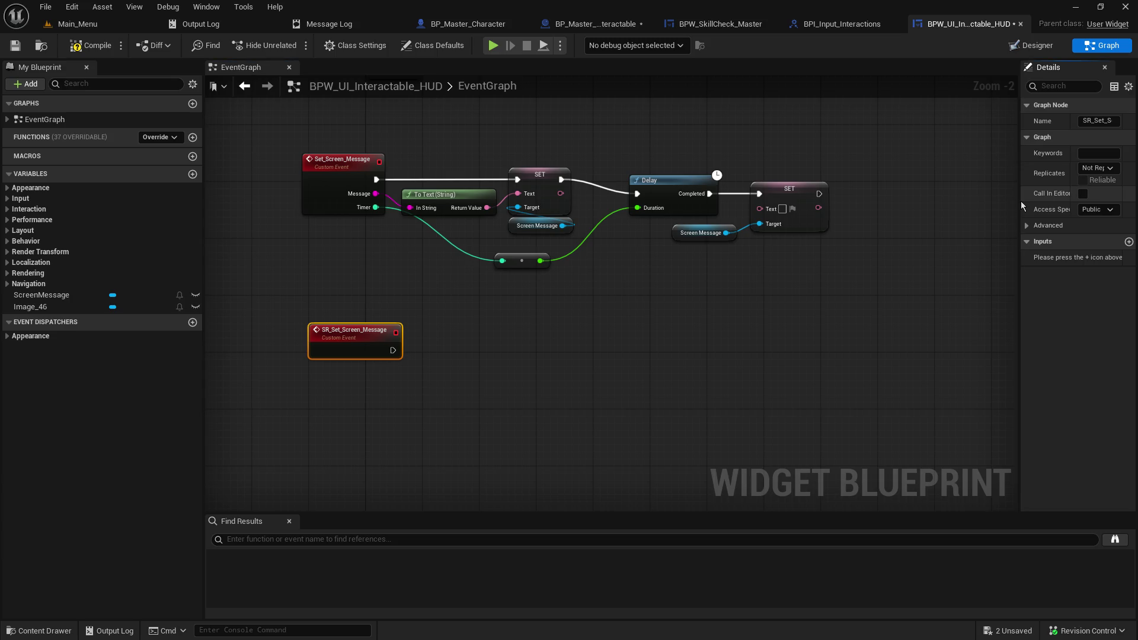
left_click_drag(1020, 201, 912, 202)
left_click(1050, 169)
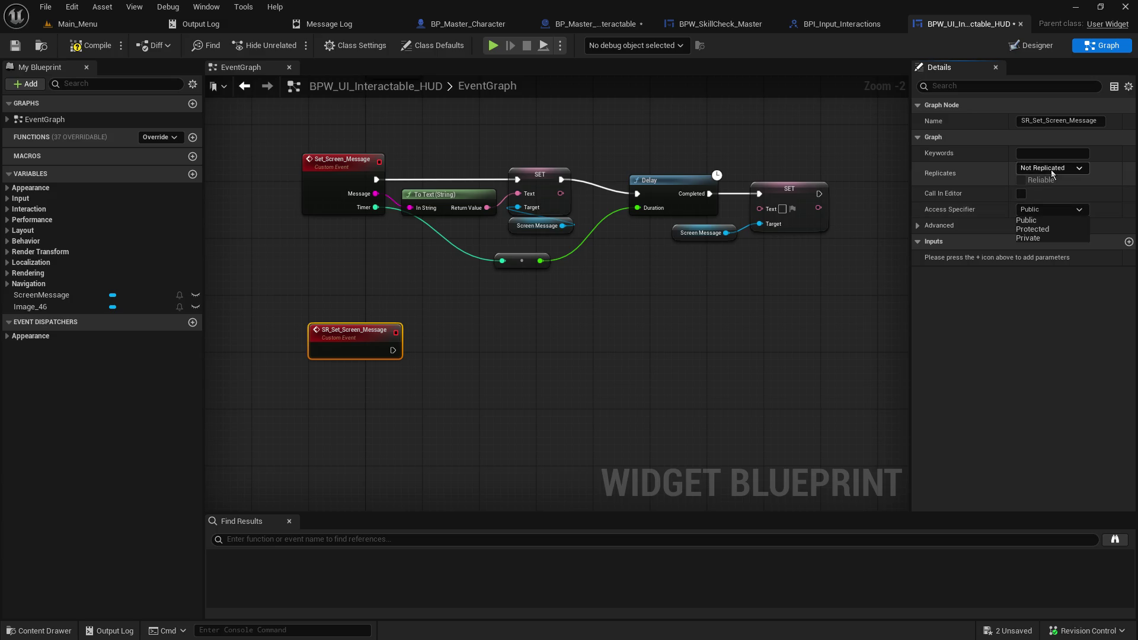
left_click(1055, 212)
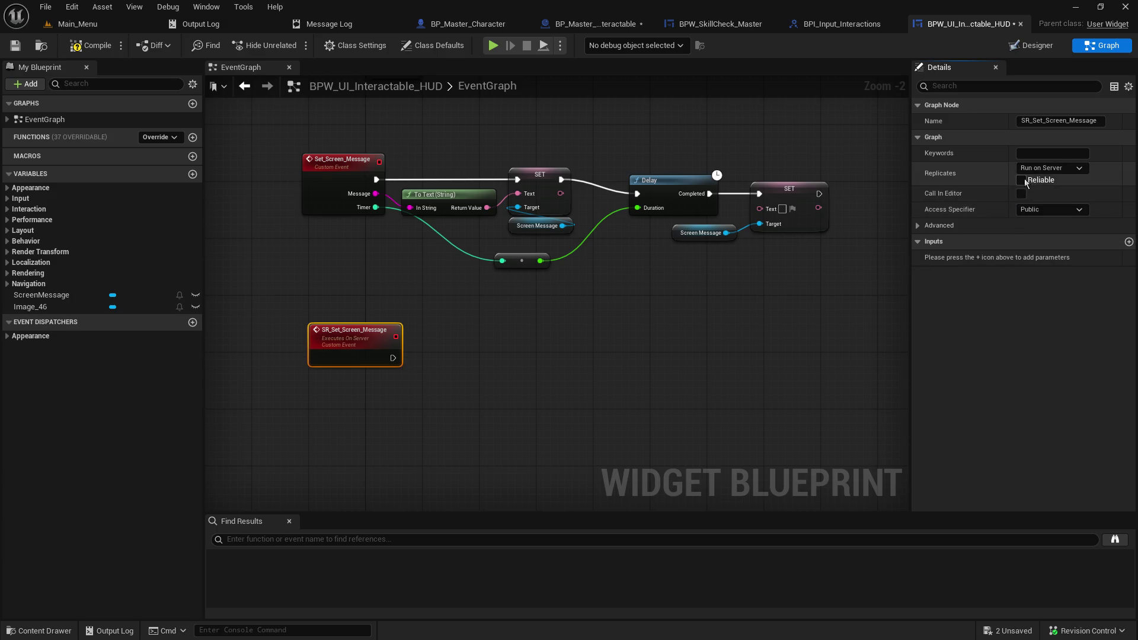
left_click(479, 366)
left_click_drag(397, 358, 461, 358)
left_click(580, 379)
key("ctrl+z")
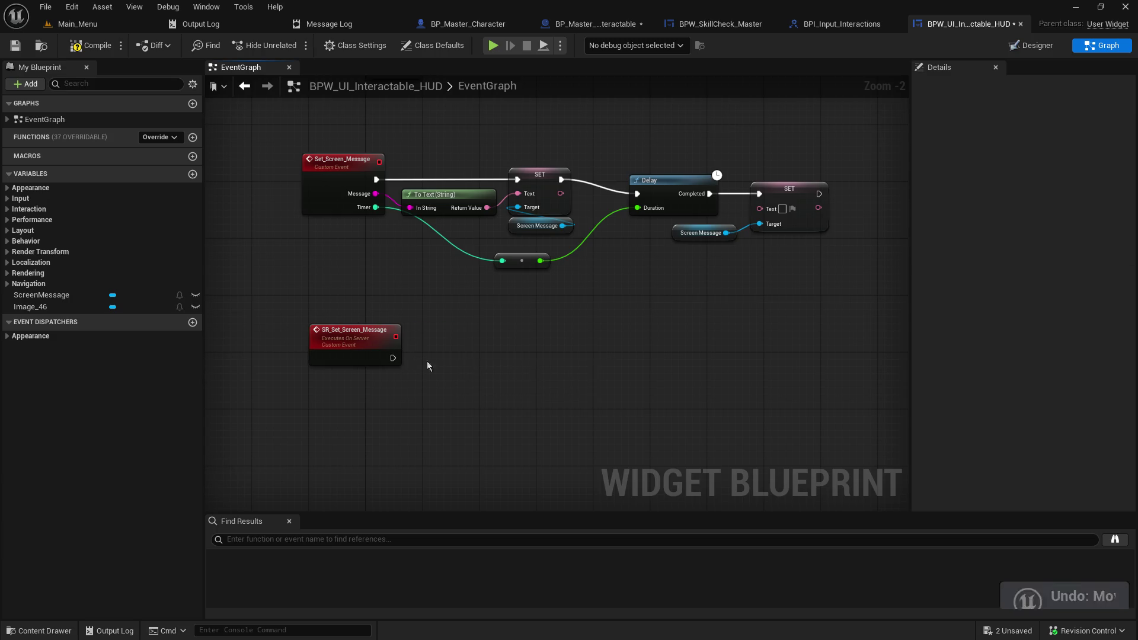
left_click_drag(392, 358, 485, 351)
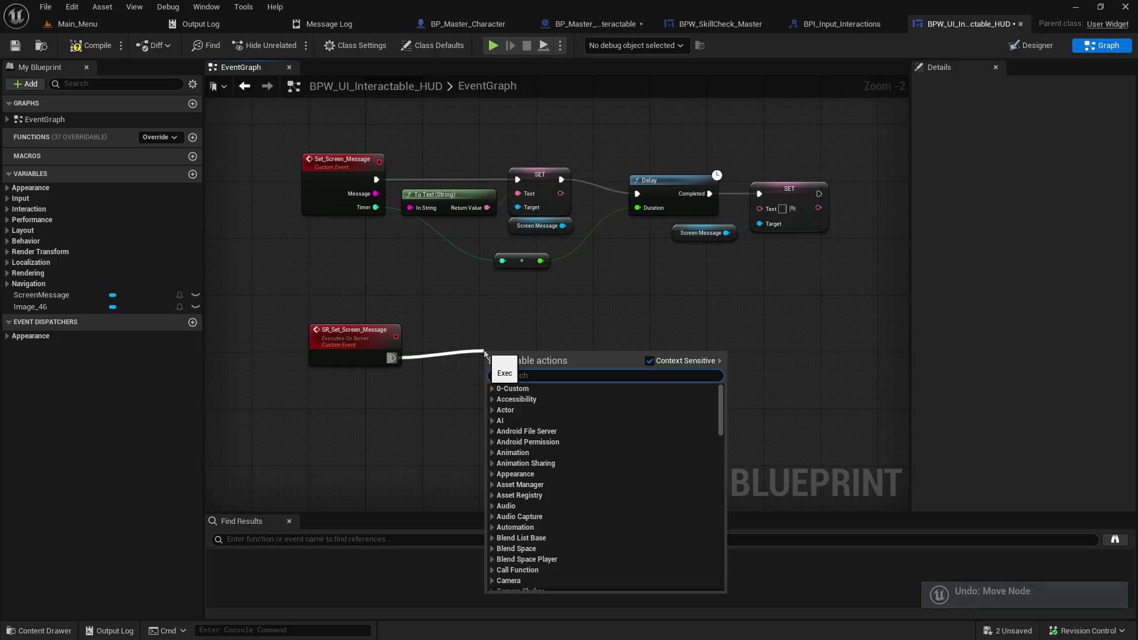
Step: Have SR_Set_Screen_Message call Set Screen Message, passing its Message and Timer inputs
type("set screen")
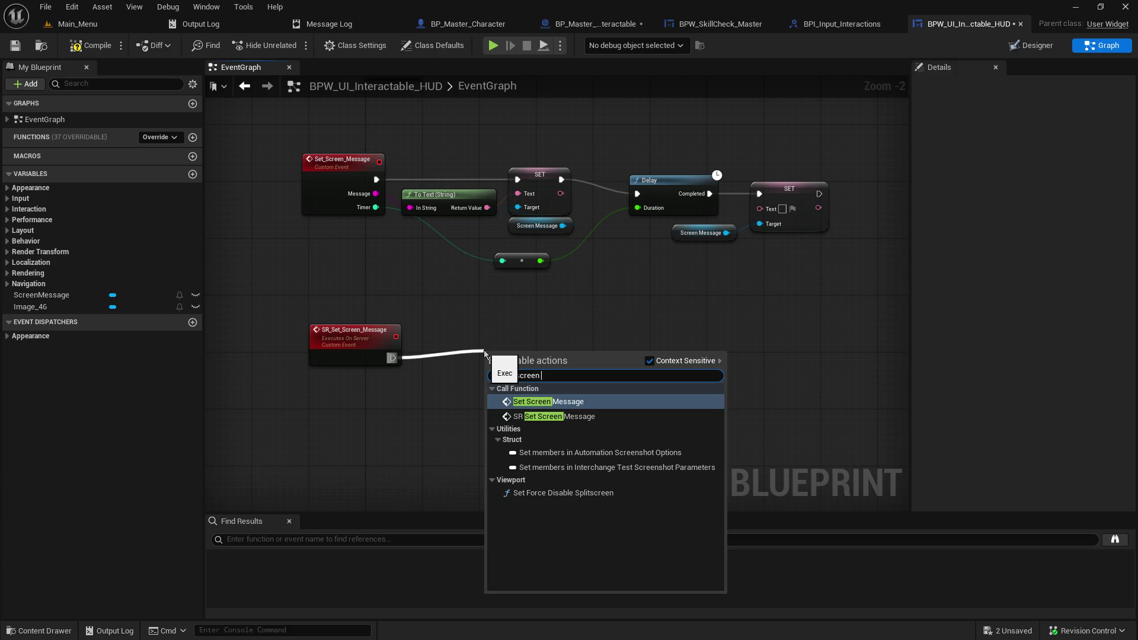
left_click(554, 402)
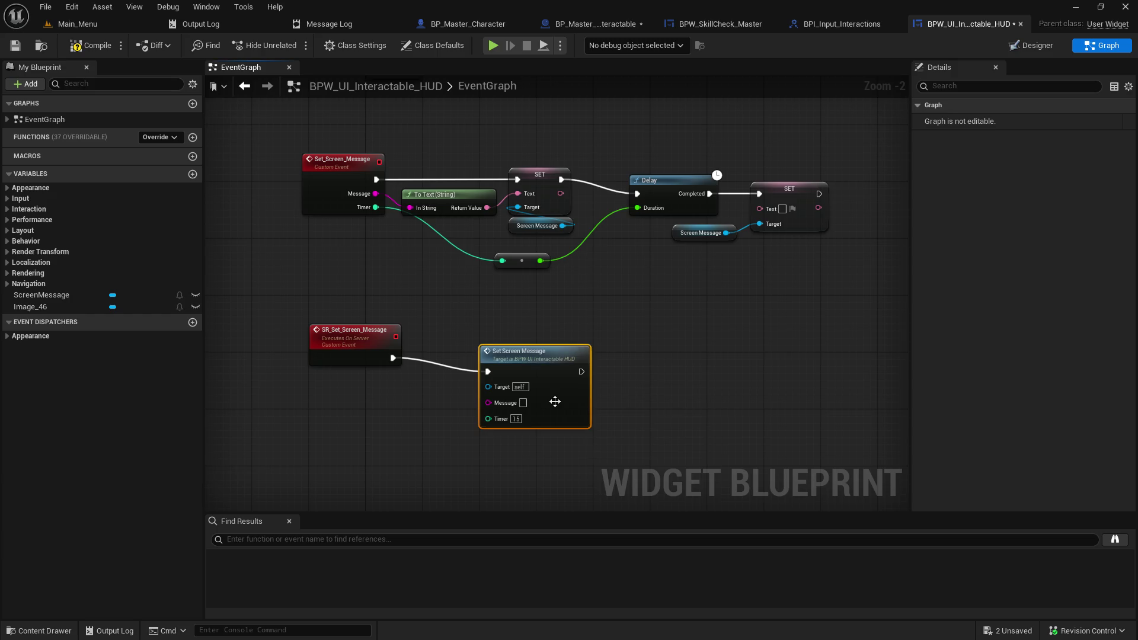
left_click_drag(539, 359, 531, 350)
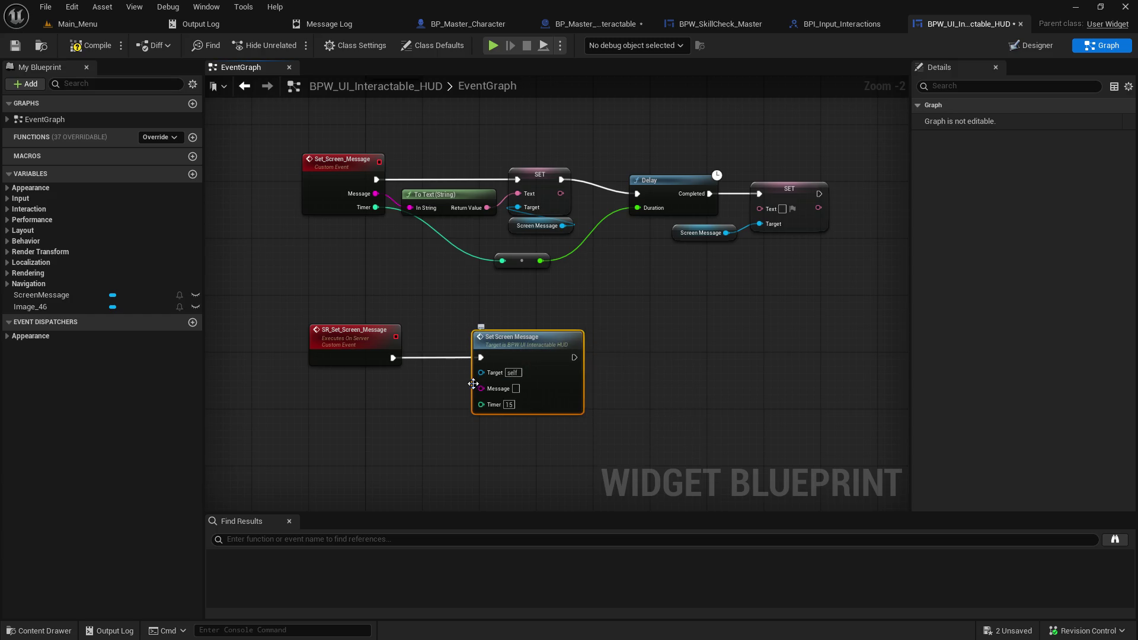
left_click_drag(480, 388, 386, 361)
mouse_move(481, 402)
left_mouse_down()
mouse_move(396, 391)
mouse_move(342, 364)
left_mouse_up()
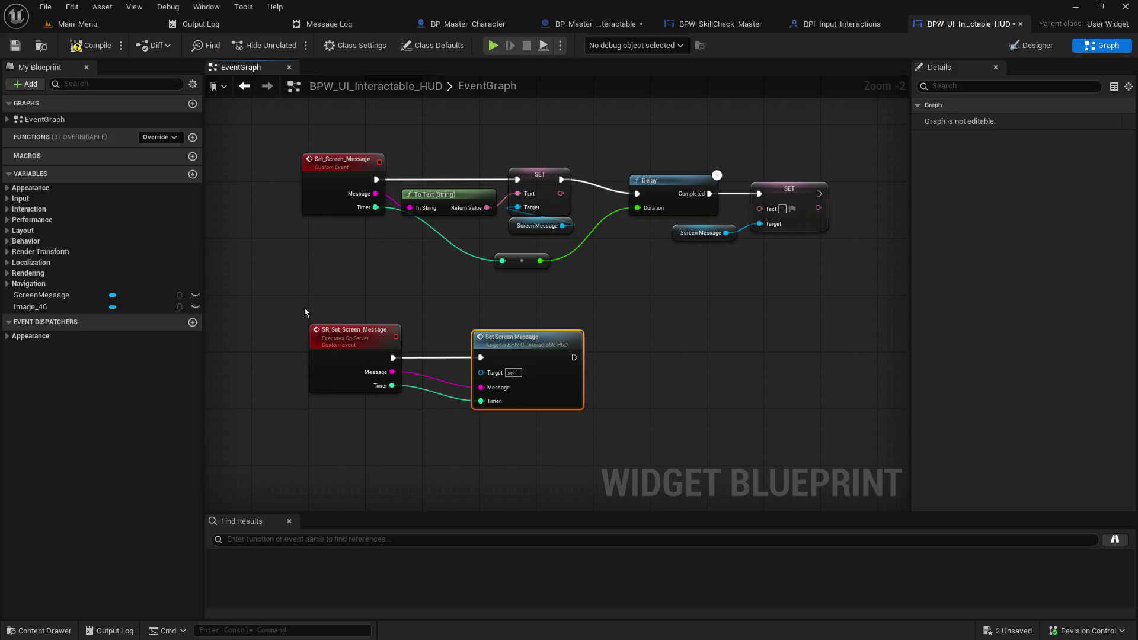
Step: Save the HUD widget blueprint, confirming the check-out, and compile it
left_click(15, 46)
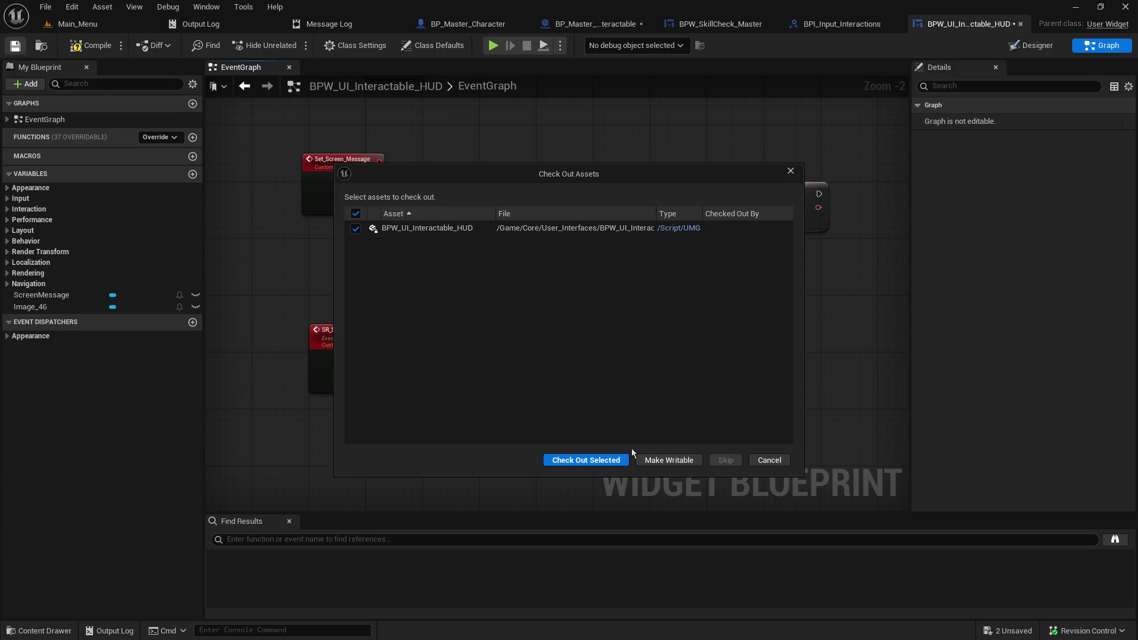
left_click(619, 461)
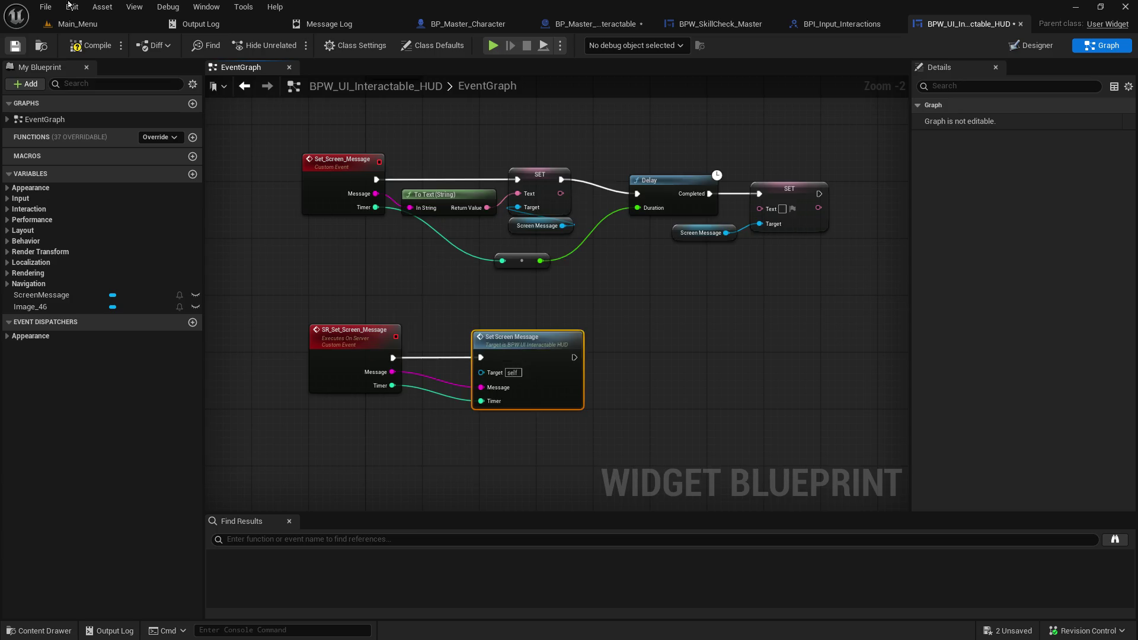
left_click(96, 45)
left_click(830, 24)
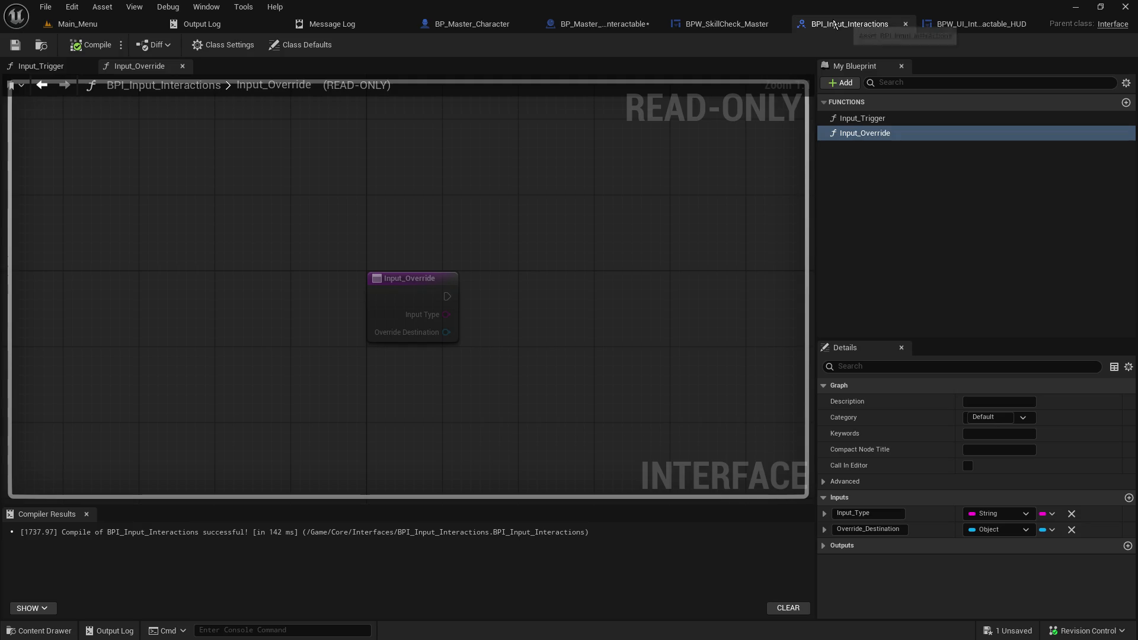
Step: Search for an SR set node from Interacting Player Controller, then cancel without adding one
left_click(717, 20)
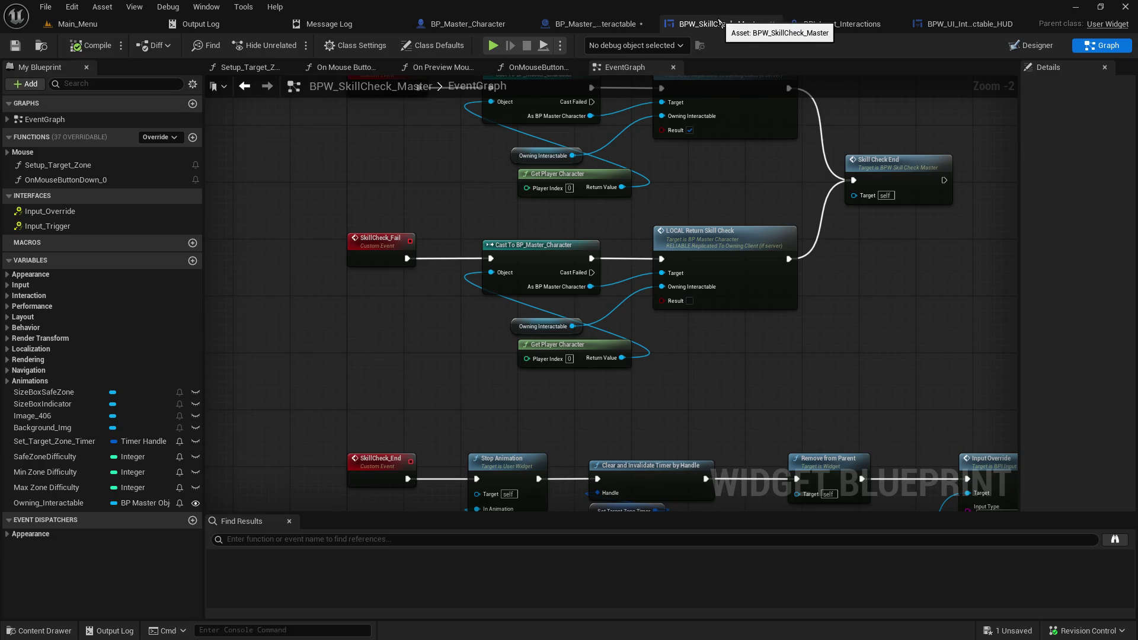
left_click(573, 24)
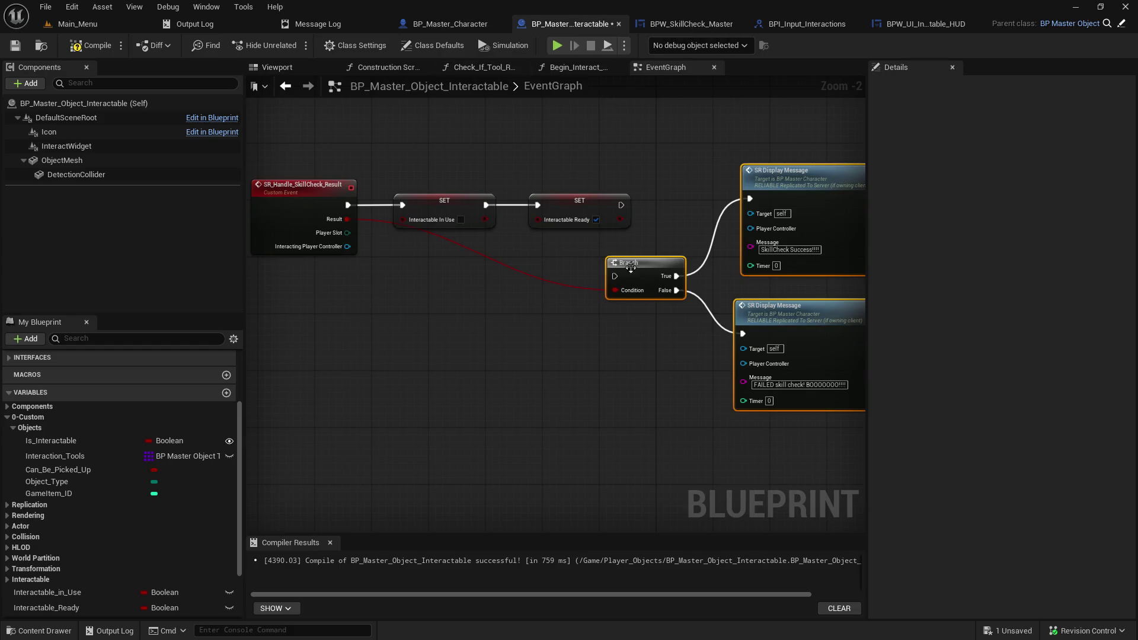
left_click_drag(347, 246, 432, 321)
type("sr_se")
key("BackSpace")
key("BackSpace")
key("BackSpace")
type("set")
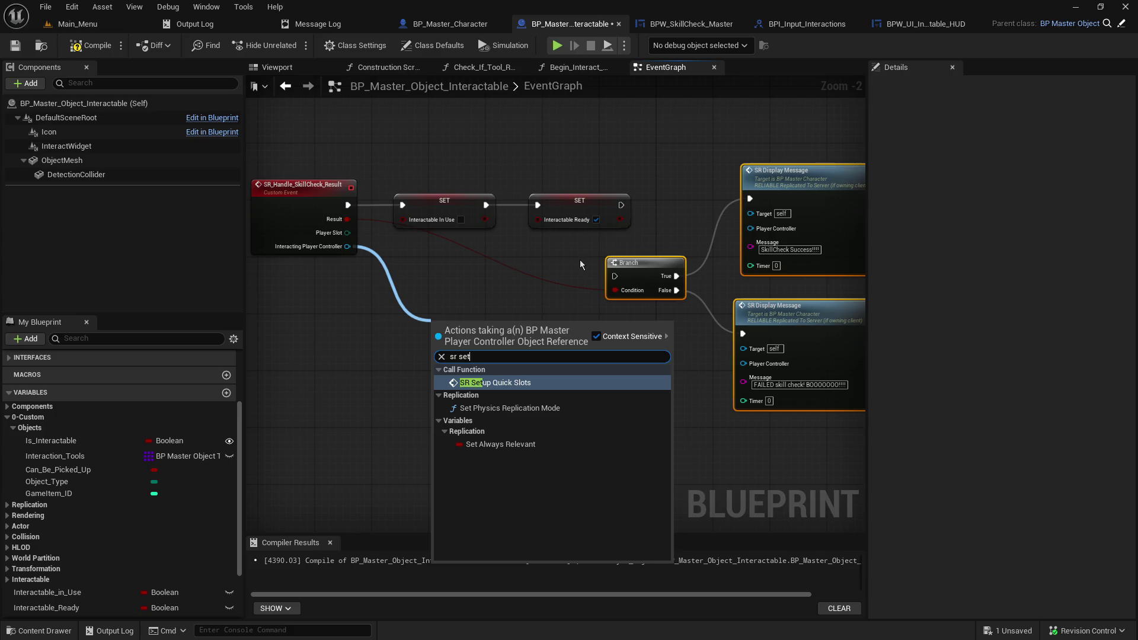
left_click(692, 165)
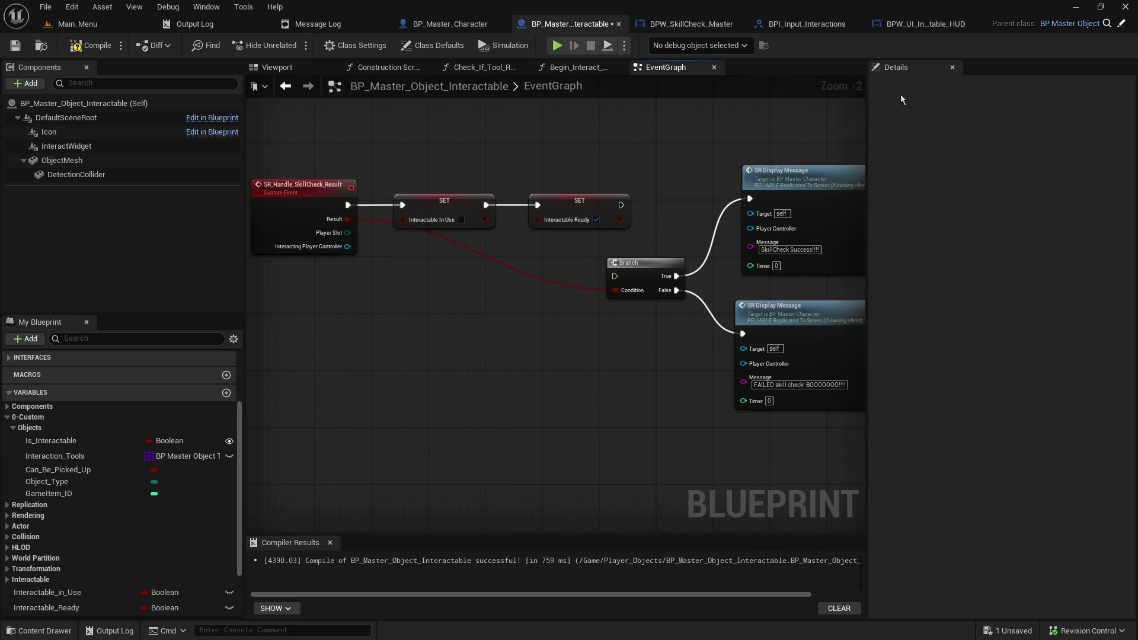
Step: Review the new message nodes, then center SR_Handle_SkillCheck_Result in the interactable's EventGraph
left_click(920, 27)
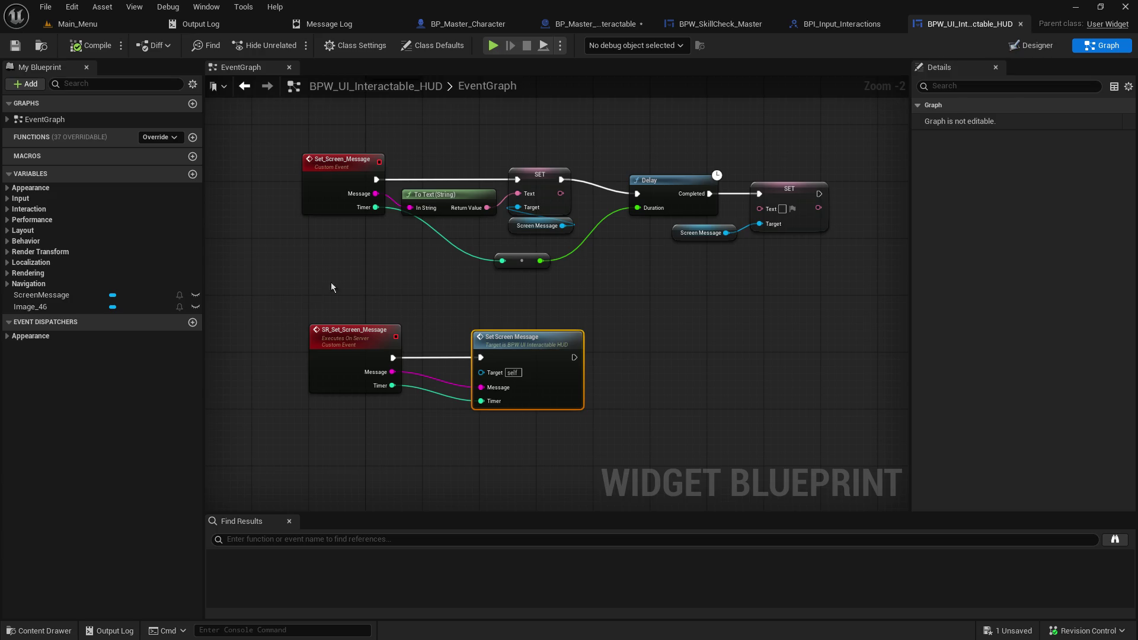
left_click_drag(252, 320, 578, 390)
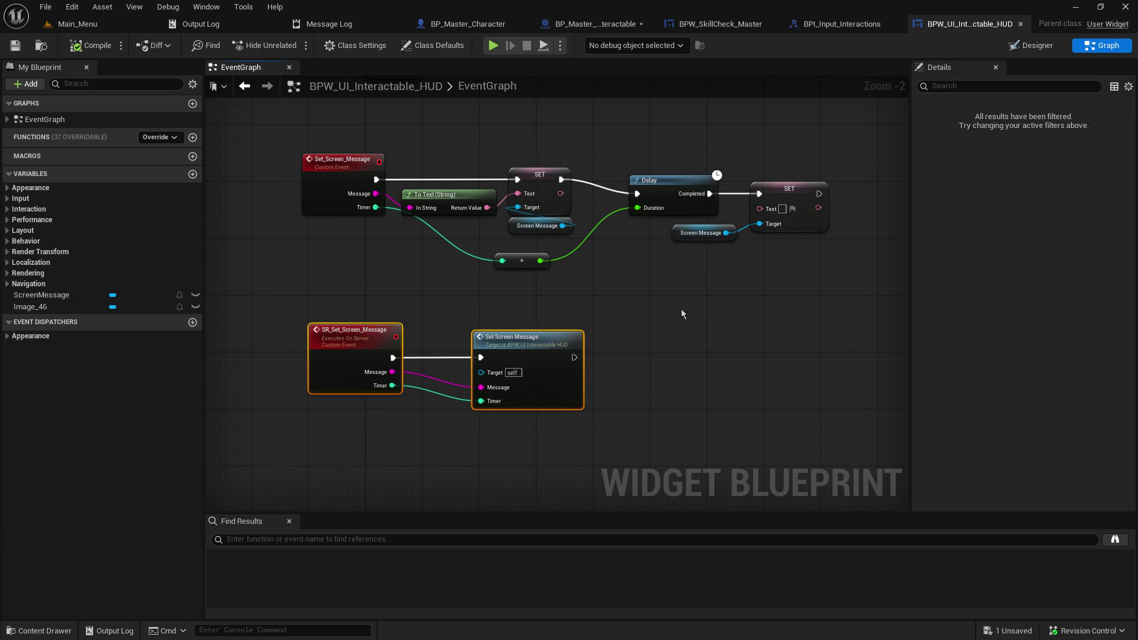
left_click(681, 309)
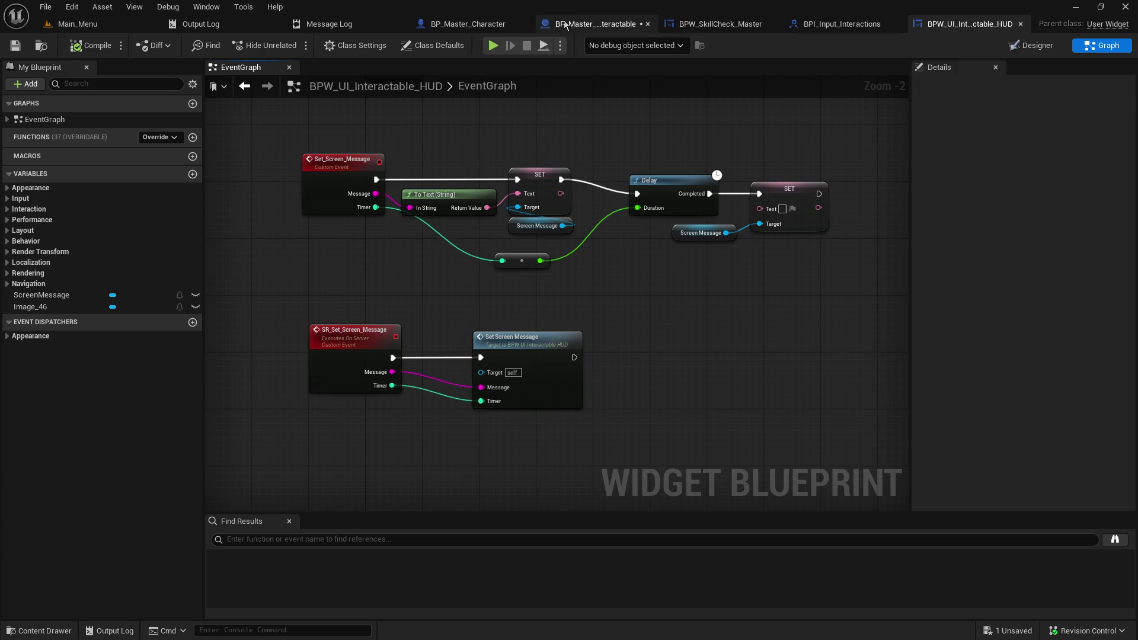
left_click(459, 27)
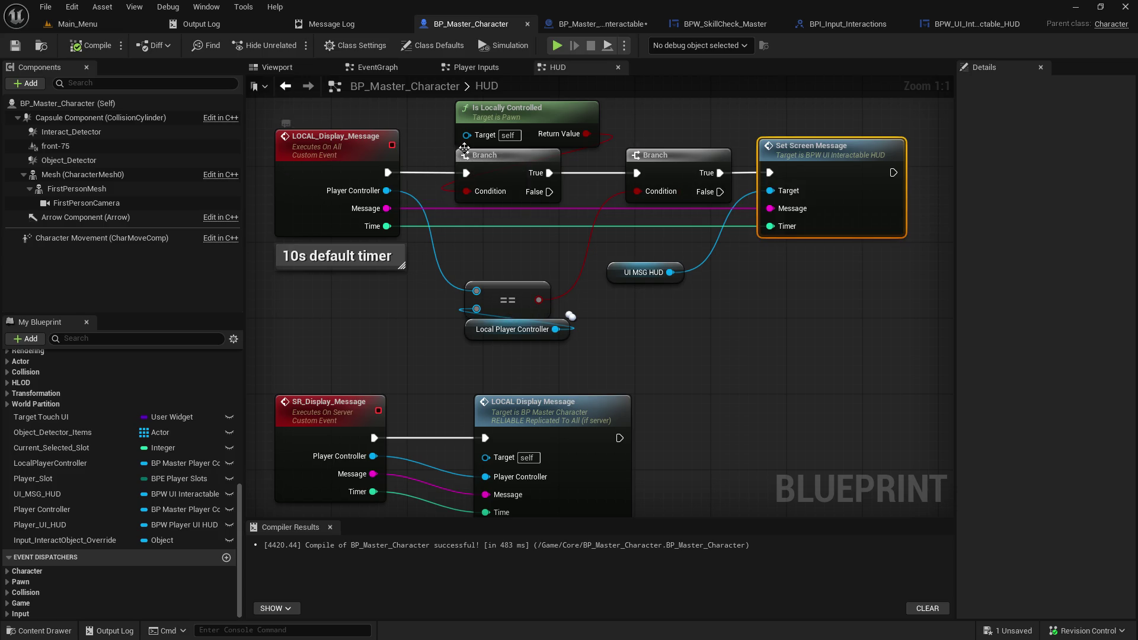
left_click(617, 27)
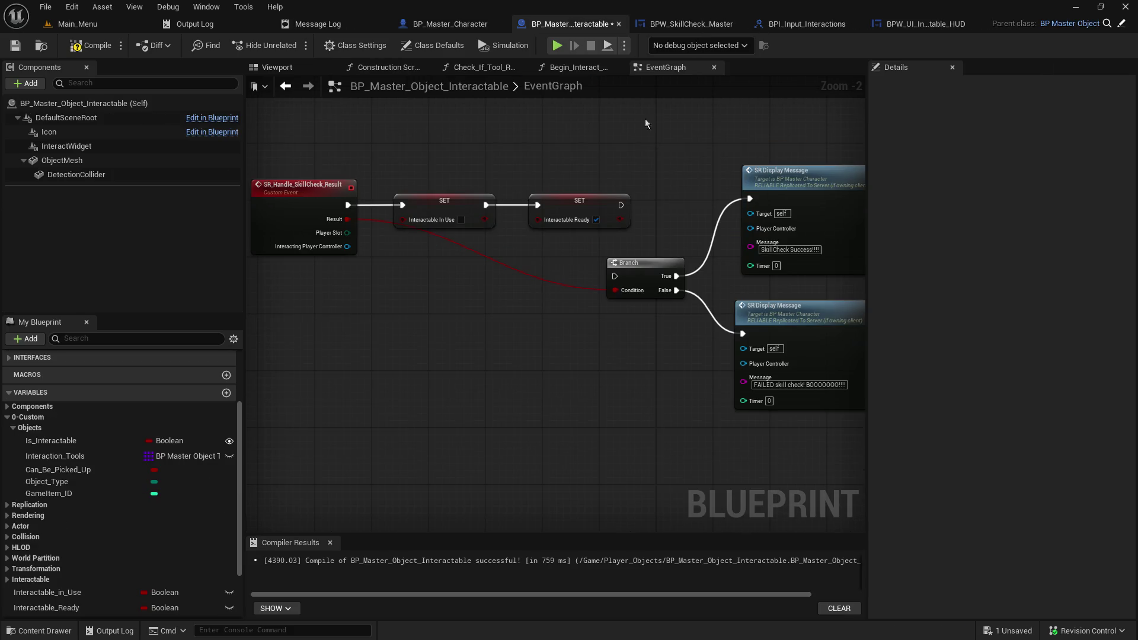
mouse_move(505, 268)
left_mouse_down()
mouse_move(658, 320)
mouse_move(455, 292)
mouse_move(535, 288)
left_mouse_up()
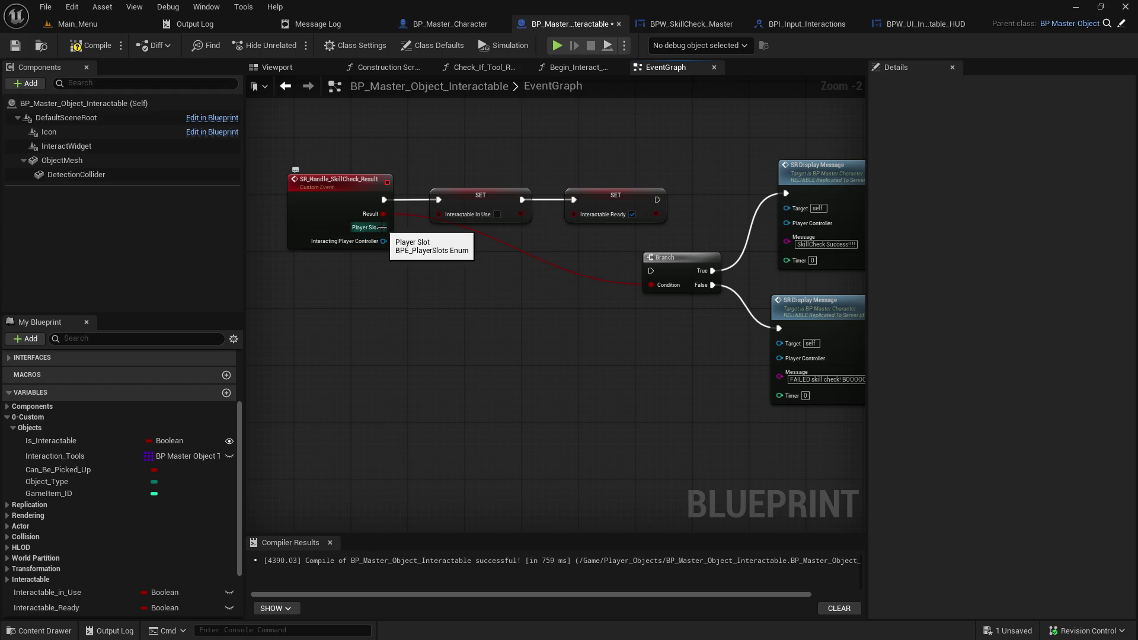
Step: Copy the Get Game Instance, Player Slot and Get Player Character nodes from Begin_Interact_Object into the EventGraph
left_click(572, 67)
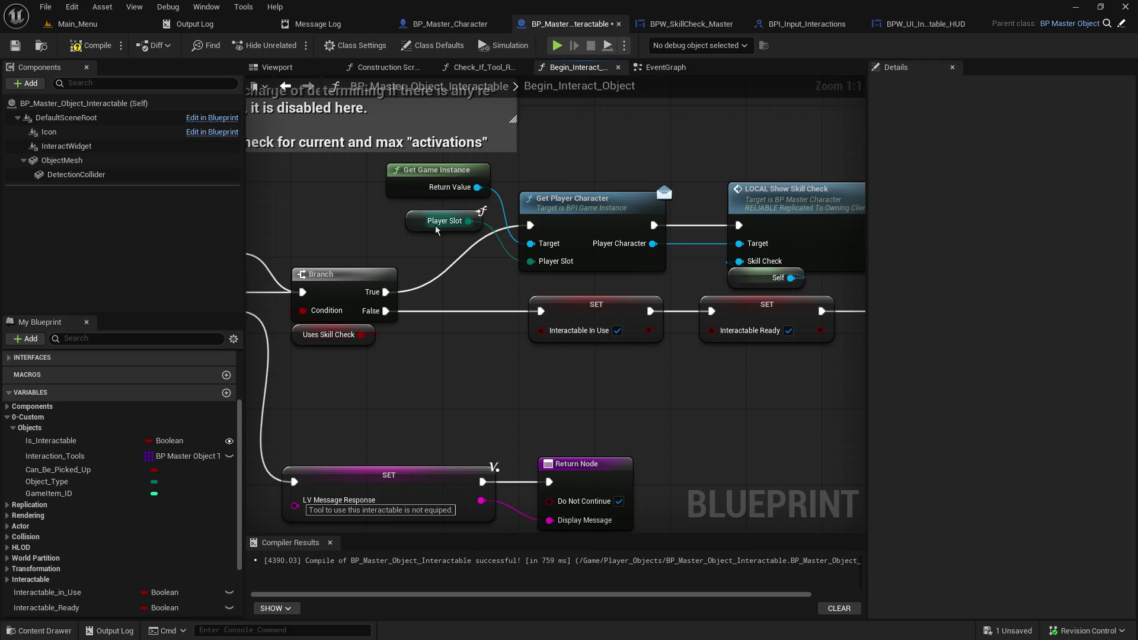
left_click_drag(350, 178, 694, 232)
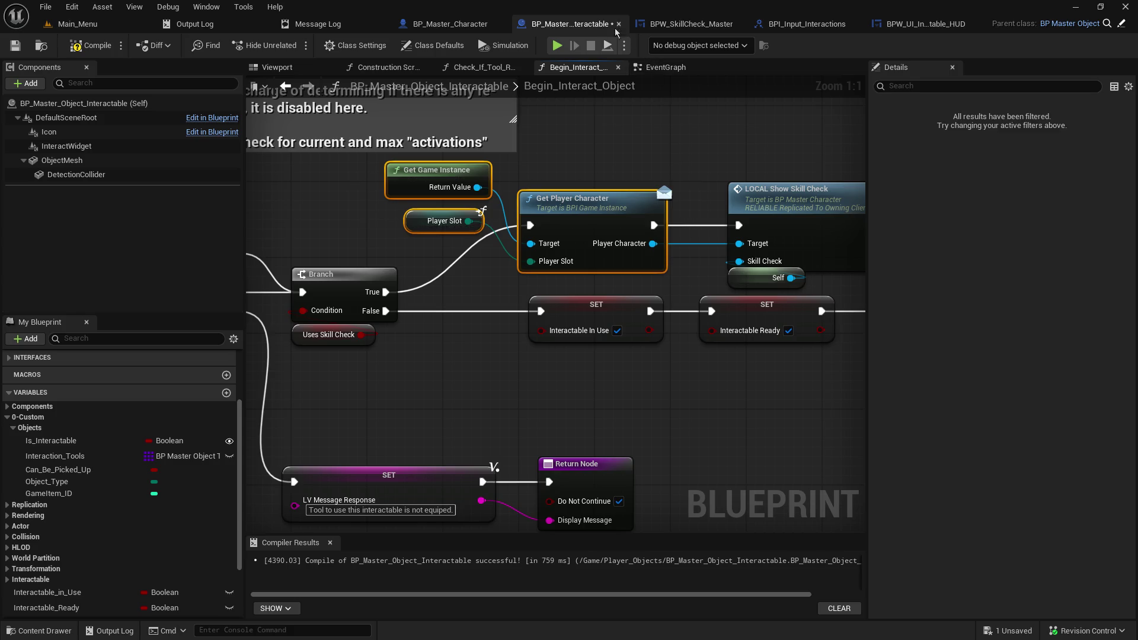
left_click(666, 67)
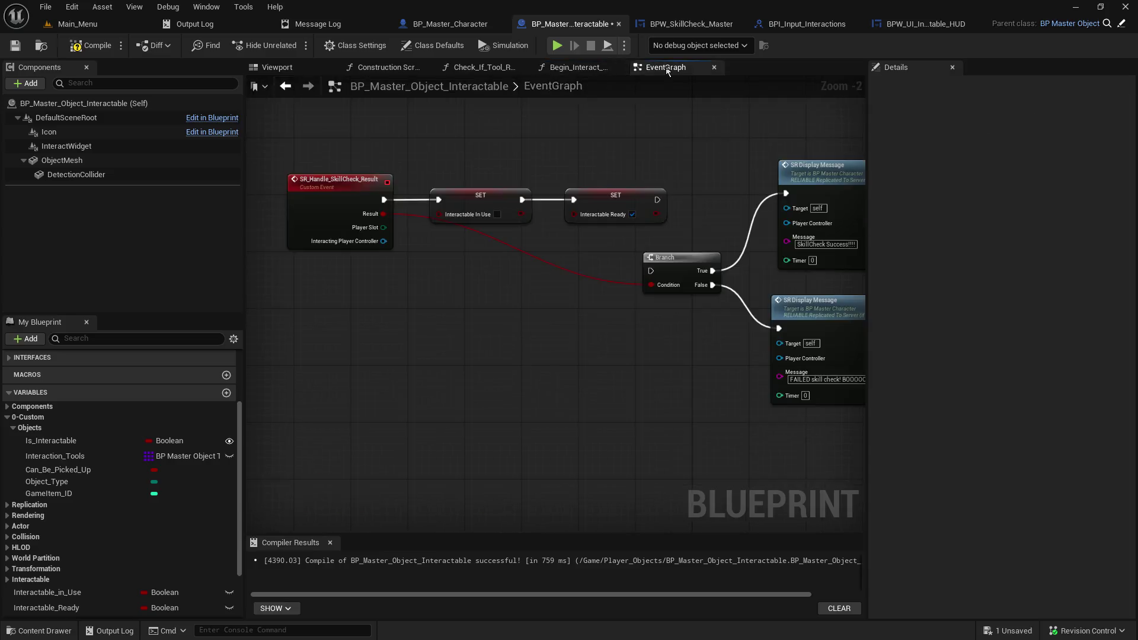
key("ctrl+v")
left_click(323, 221)
Step: Feed the event's Player Slot into Get Player Character and run it between the SET node and Branch
left_click_drag(303, 214, 443, 320)
left_click_drag(332, 240, 355, 294)
key("Delete")
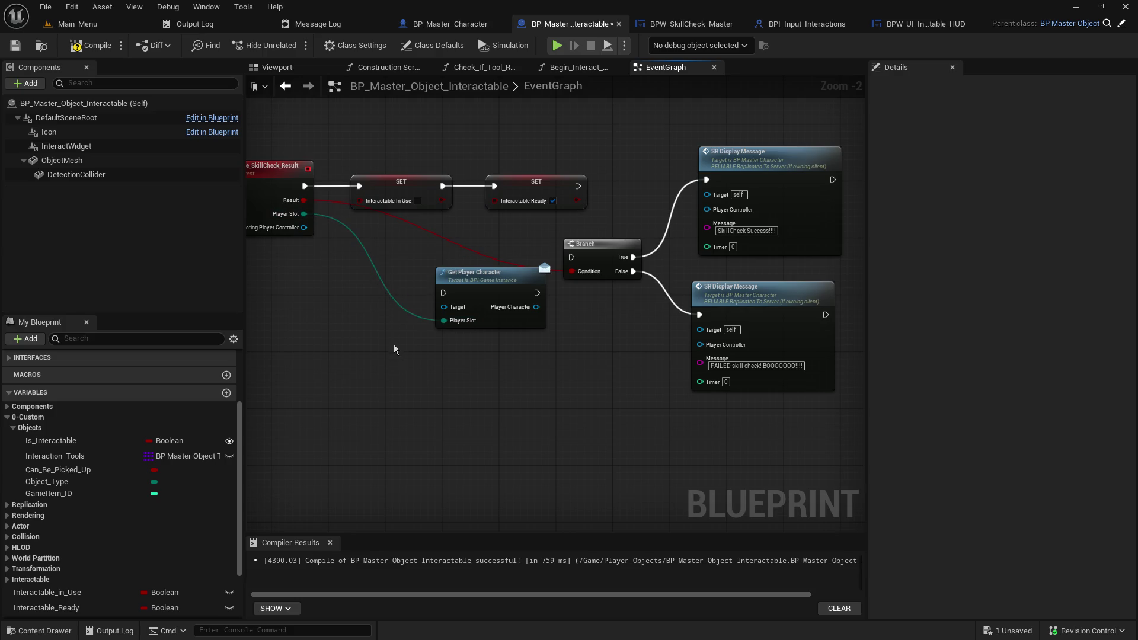
key("ctrl+z")
left_click(356, 292)
key("Delete")
mouse_move(384, 245)
left_mouse_down()
mouse_move(388, 277)
mouse_move(405, 243)
mouse_move(398, 260)
left_mouse_up()
mouse_move(472, 281)
left_mouse_down()
mouse_move(438, 314)
mouse_move(394, 302)
left_mouse_up()
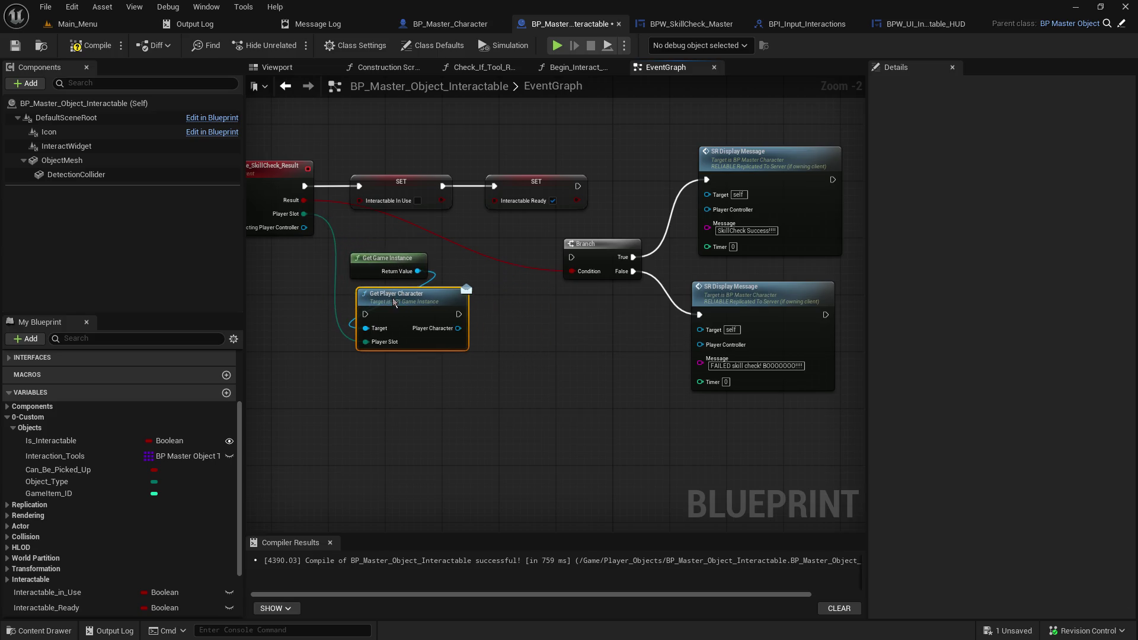
mouse_move(585, 186)
left_mouse_down()
mouse_move(587, 196)
mouse_move(368, 314)
left_mouse_up()
mouse_move(458, 314)
left_mouse_down()
mouse_move(554, 258)
mouse_move(574, 259)
left_mouse_up()
Step: Connect the player character to both SR Display Message Targets and save the blueprint
left_click_drag(520, 322, 485, 325)
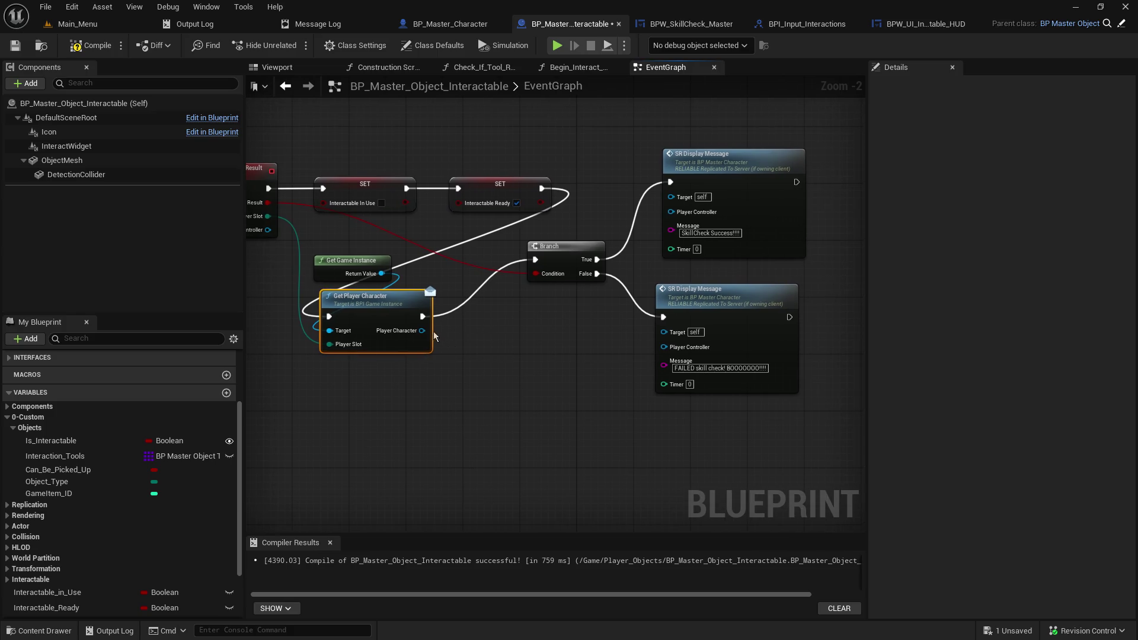
mouse_move(422, 331)
left_mouse_down()
mouse_move(652, 342)
mouse_move(664, 331)
left_mouse_up()
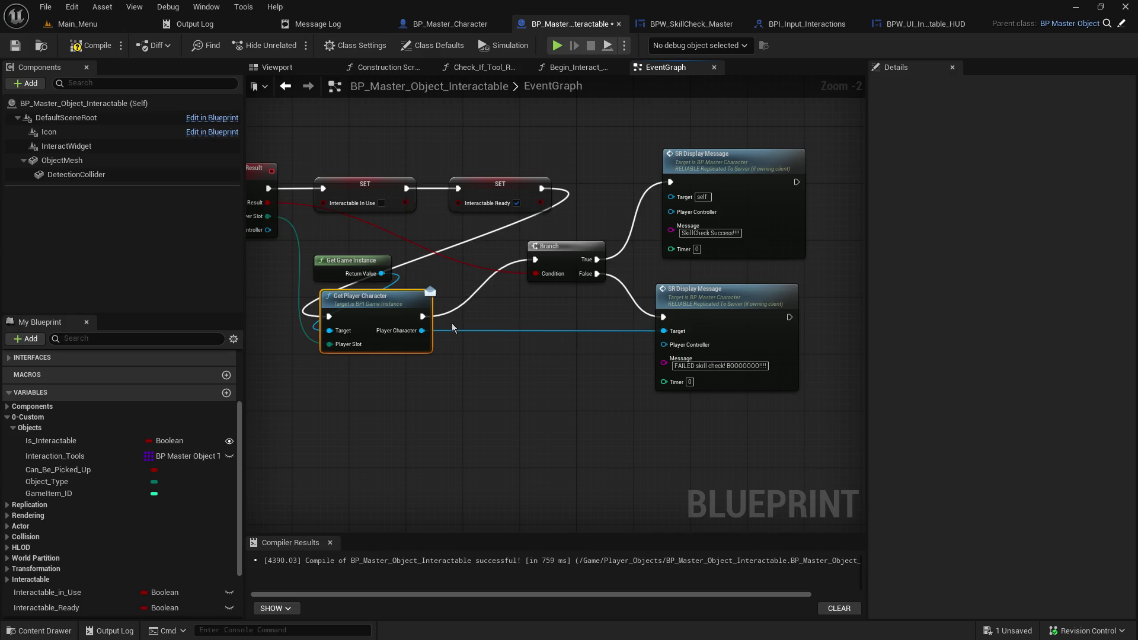
left_click_drag(422, 330, 670, 196)
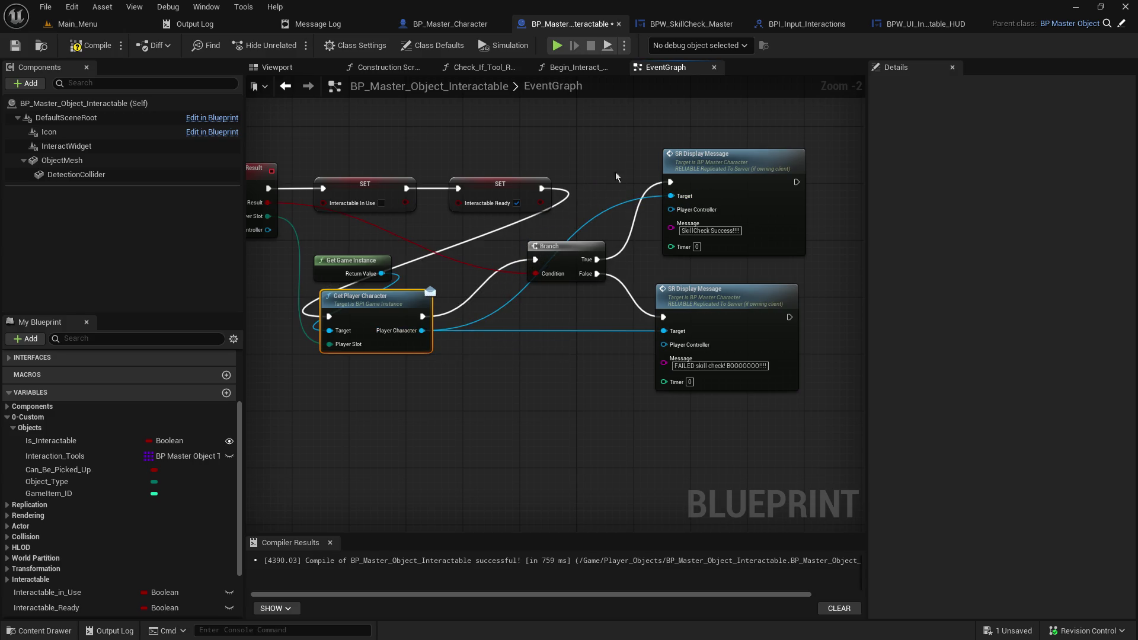
left_click(16, 45)
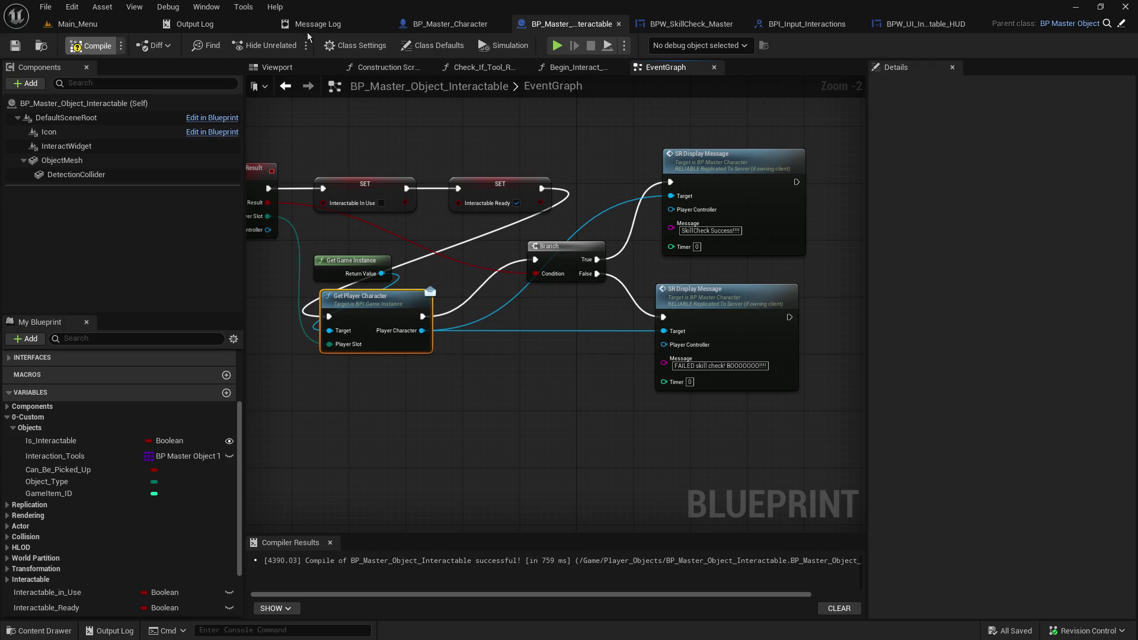
left_click(436, 24)
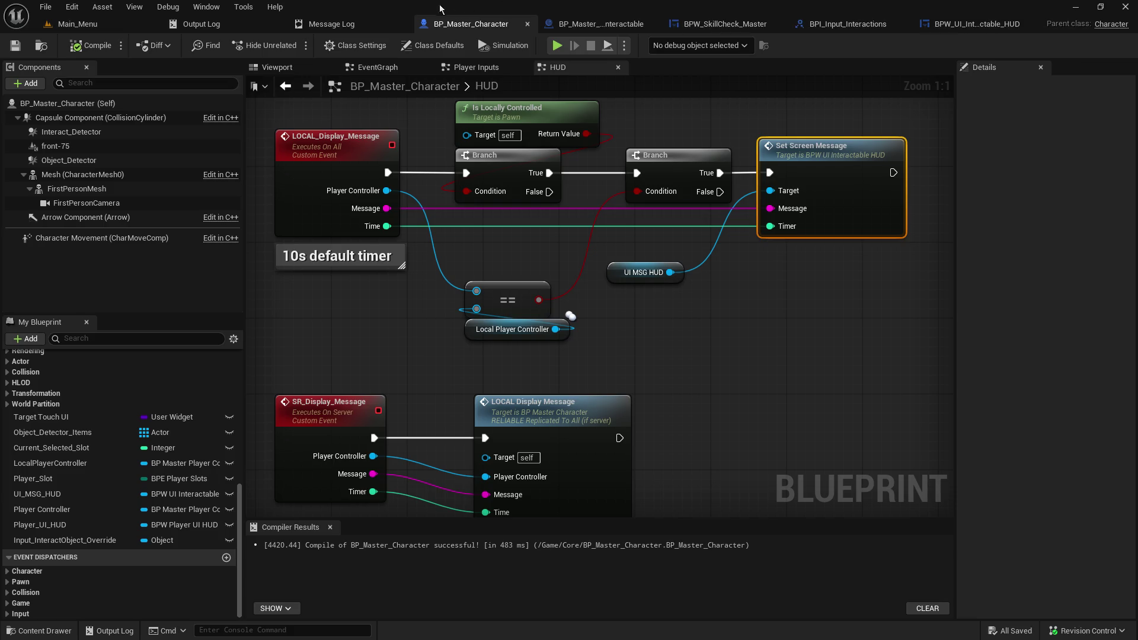
Step: Start a play-in-editor session from the Main_Menu level and host a game
left_click(611, 25)
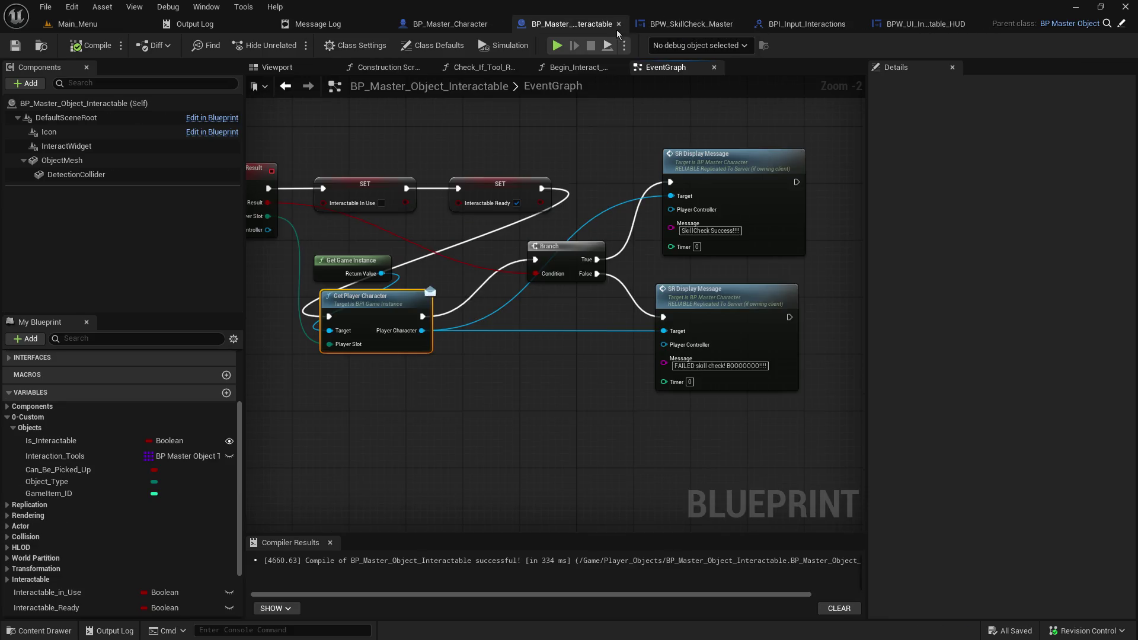
left_click(67, 28)
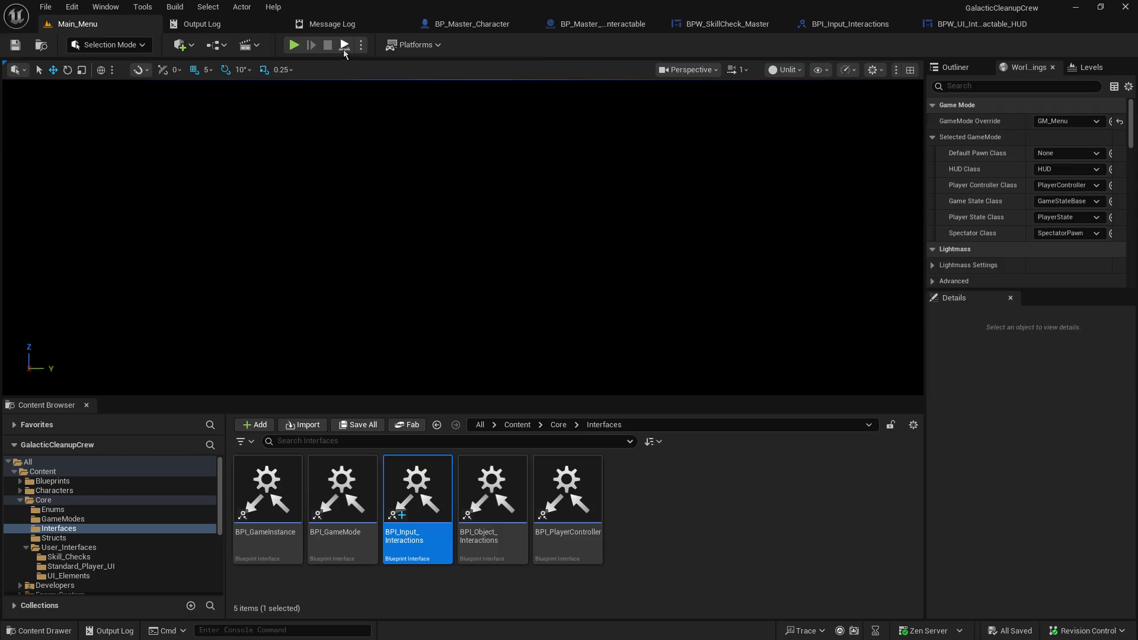
left_click(294, 46)
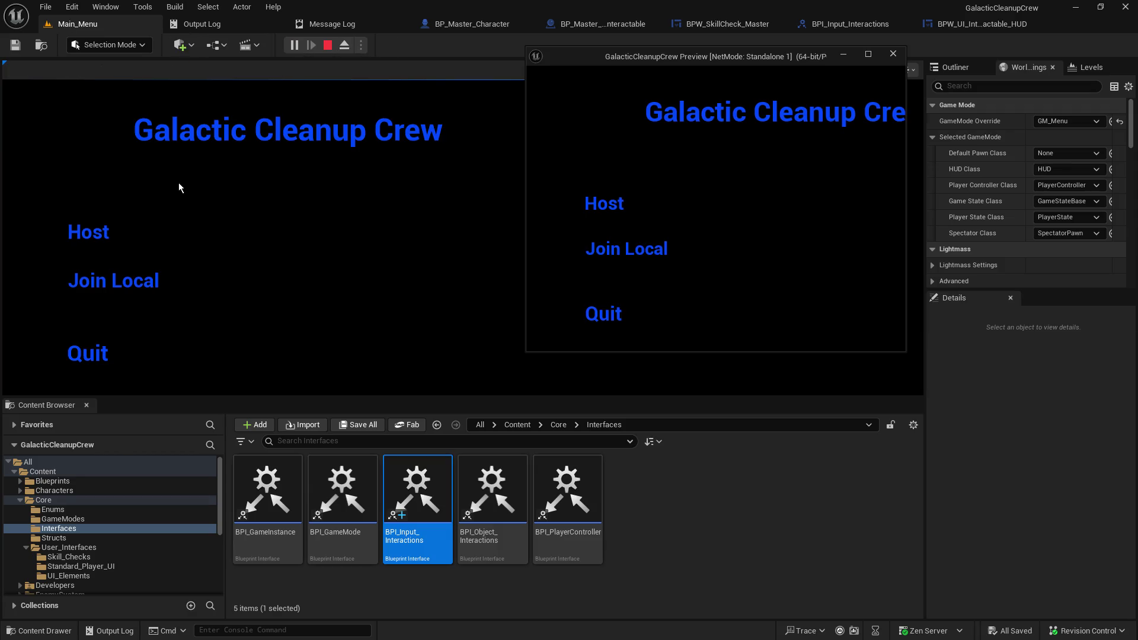
left_click(103, 229)
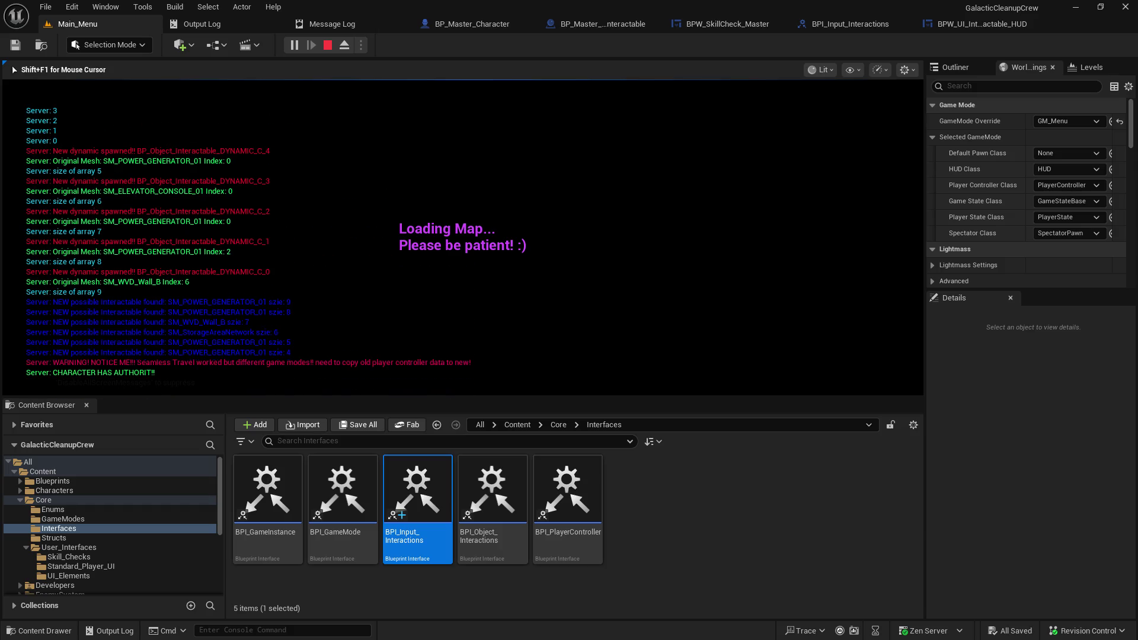
Step: Walk to the console, attempt its skill check, and end the play session
key("w")
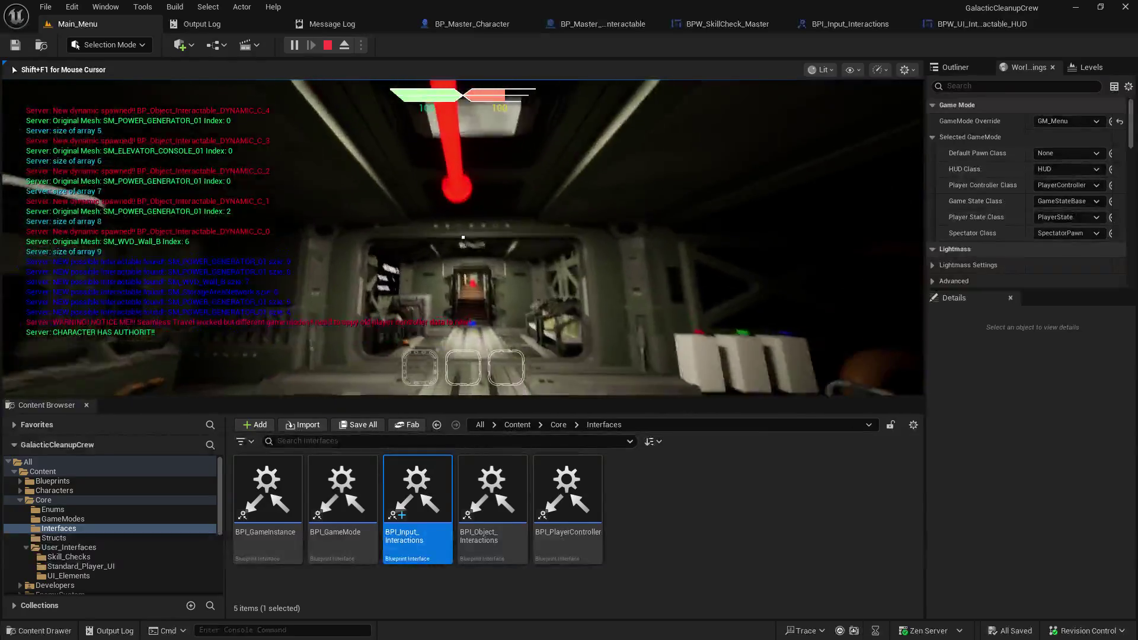
key("w")
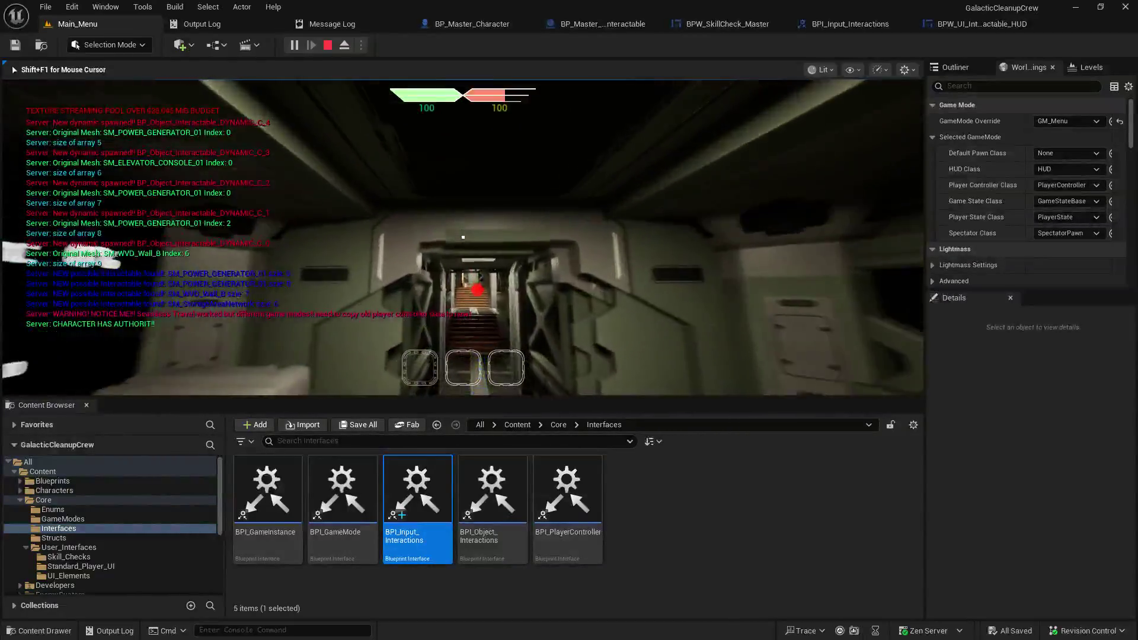
key("w")
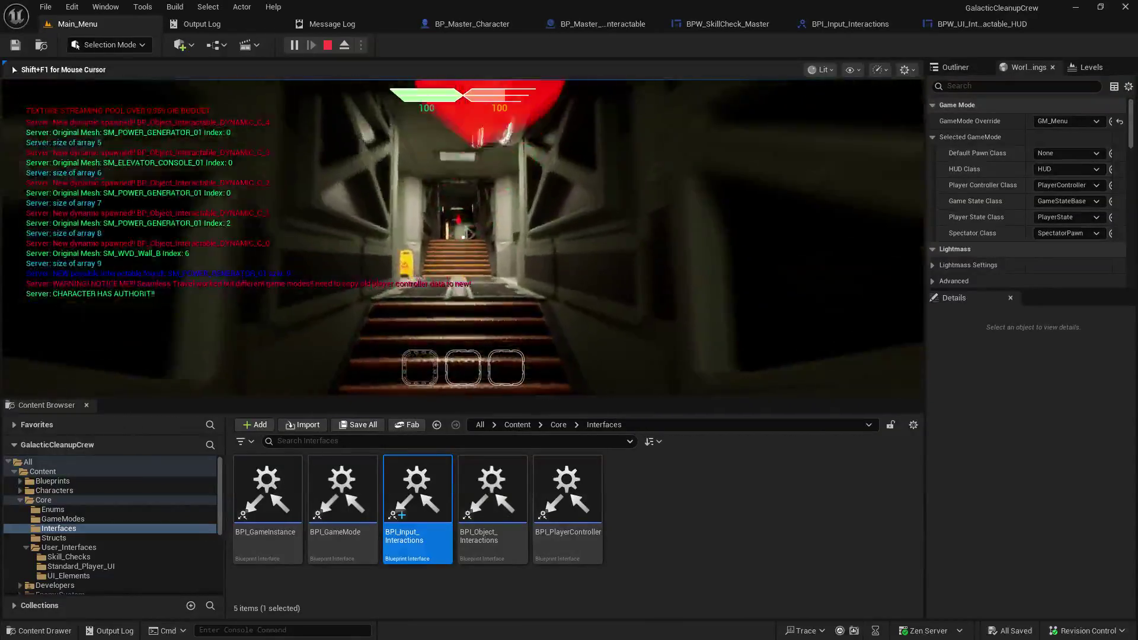
key("w")
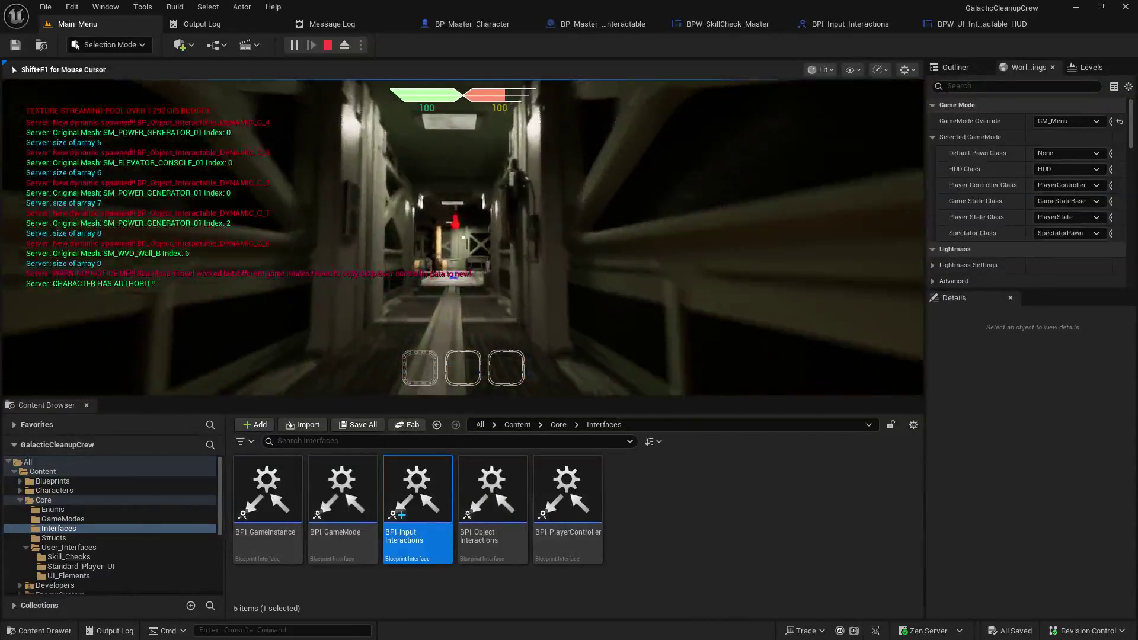
key("w")
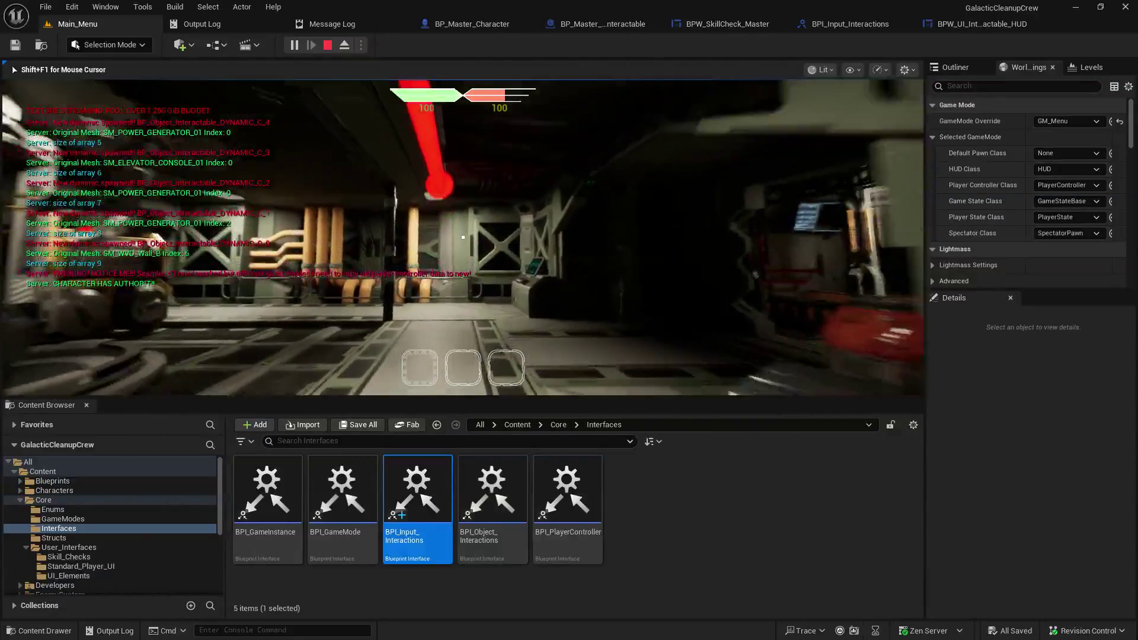
key("w")
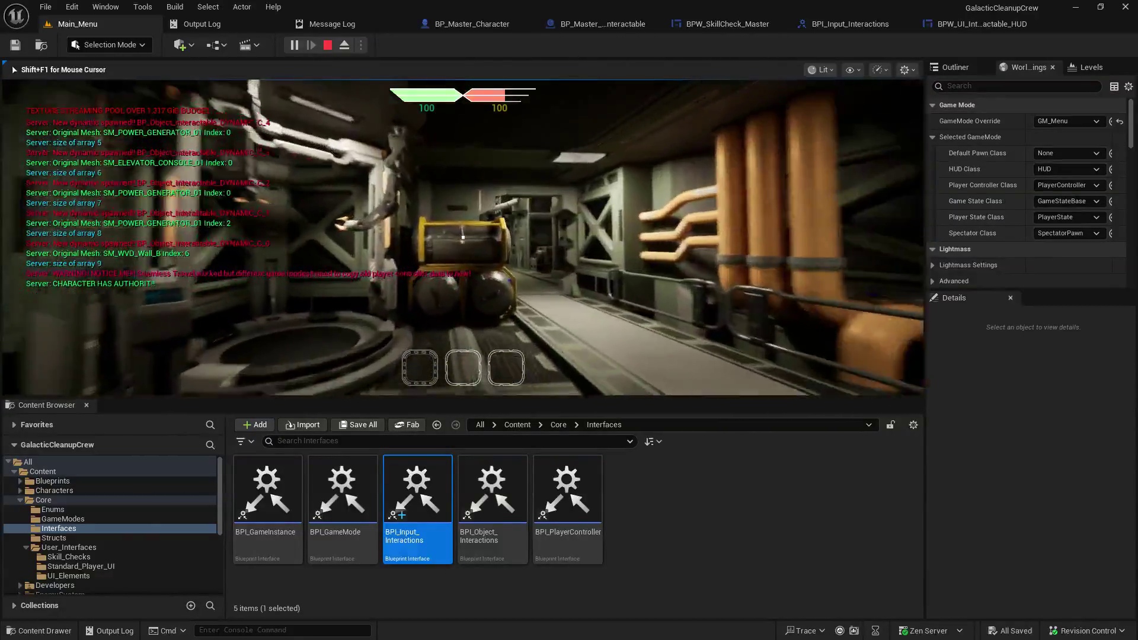
key("w")
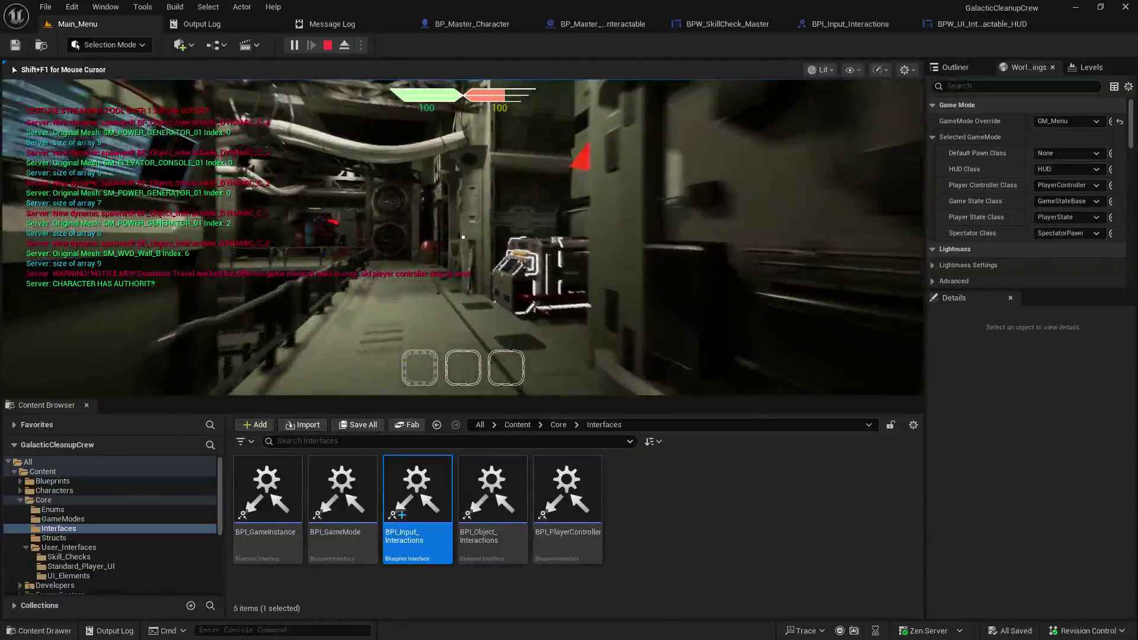
key("e")
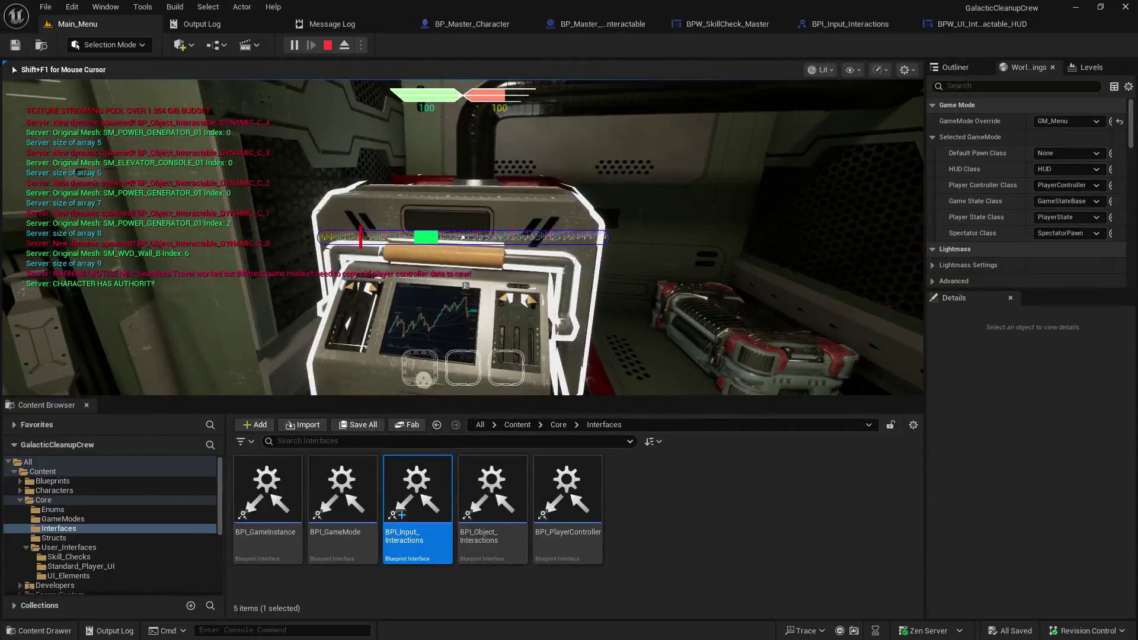
key("w")
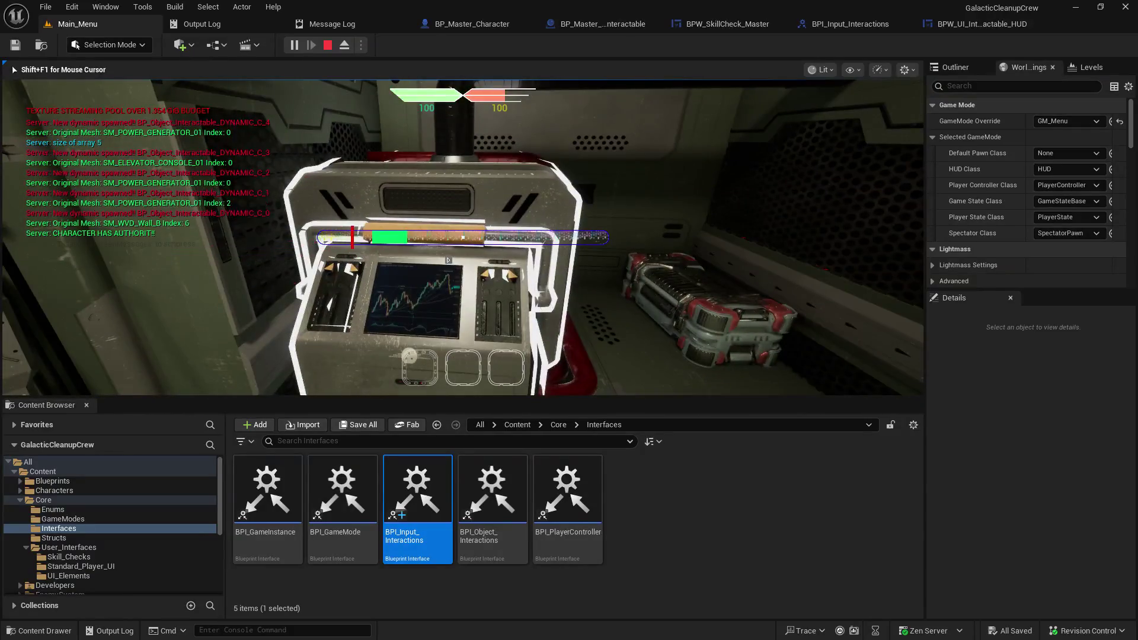
key("space")
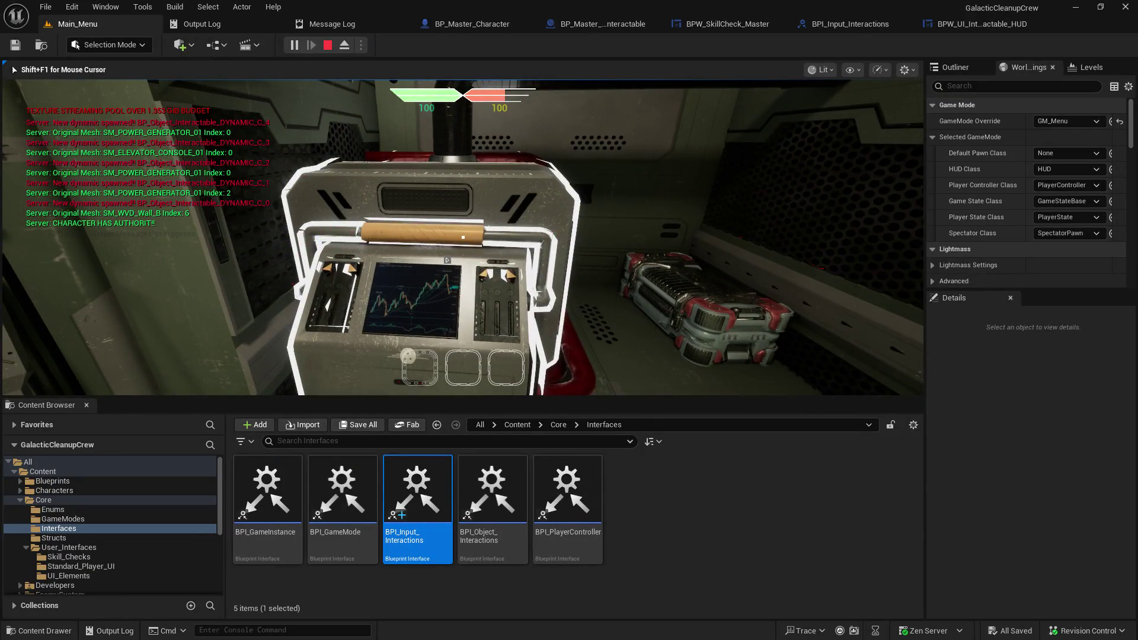
key("Escape")
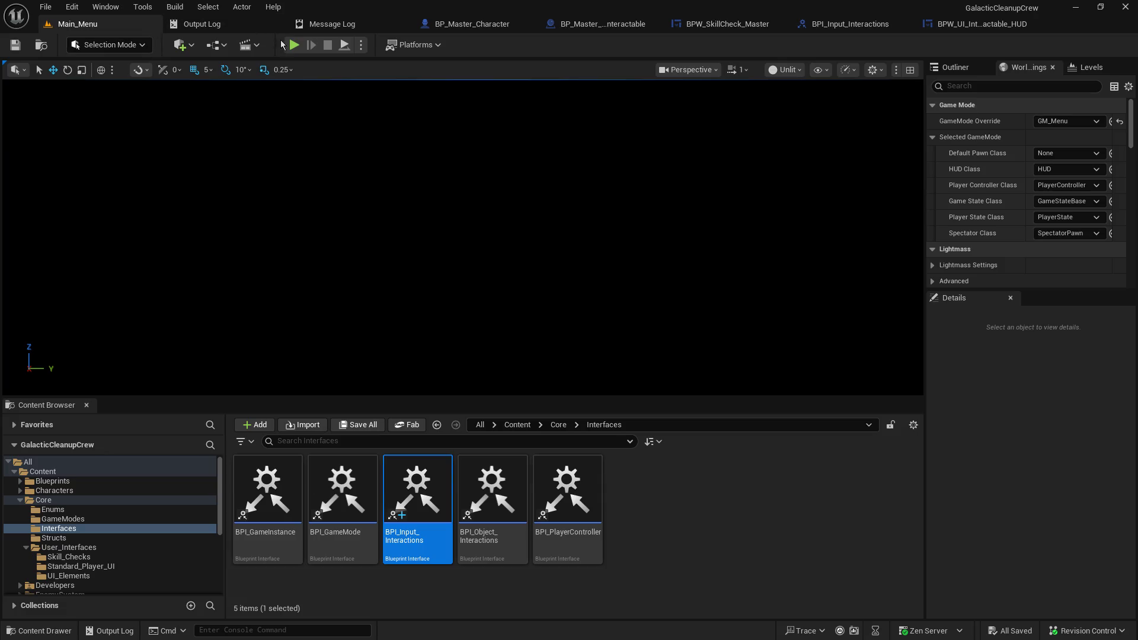
Step: Host another play session, walk up to the bottle recycling machine, and free the mouse with Shift+F1
key("alt+p")
left_click(88, 230)
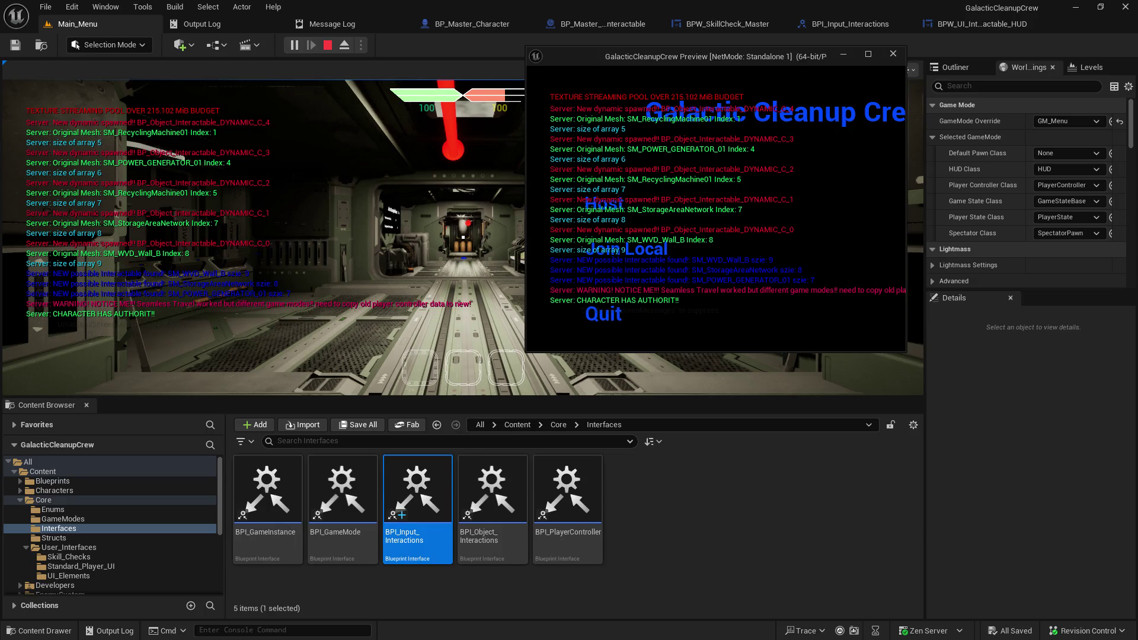
left_click(684, 356)
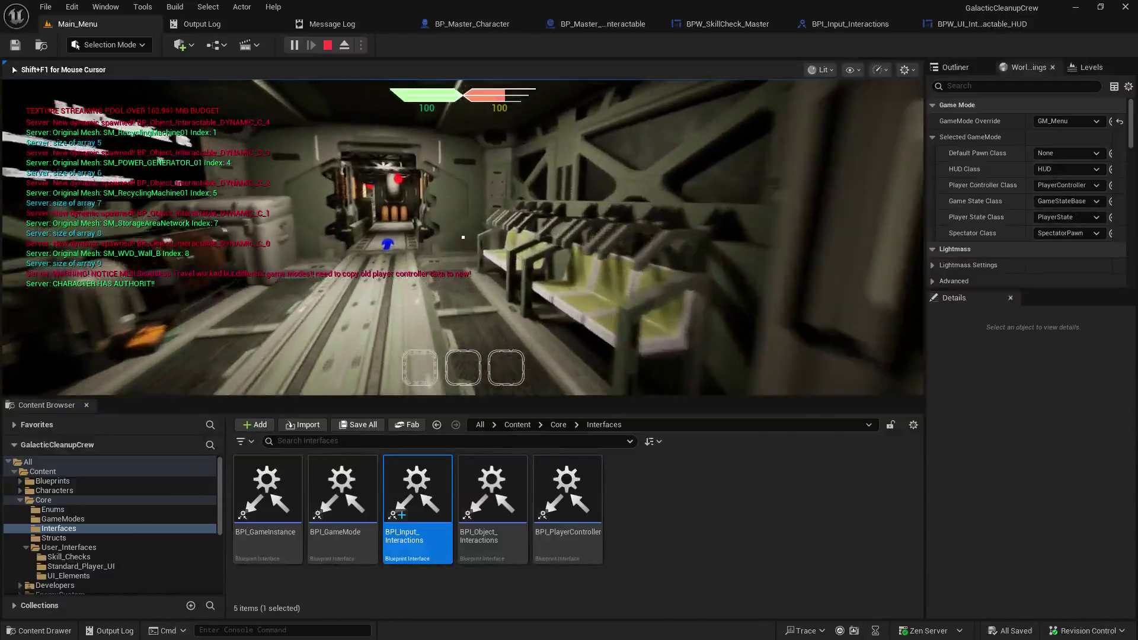
mouse_move(462, 237)
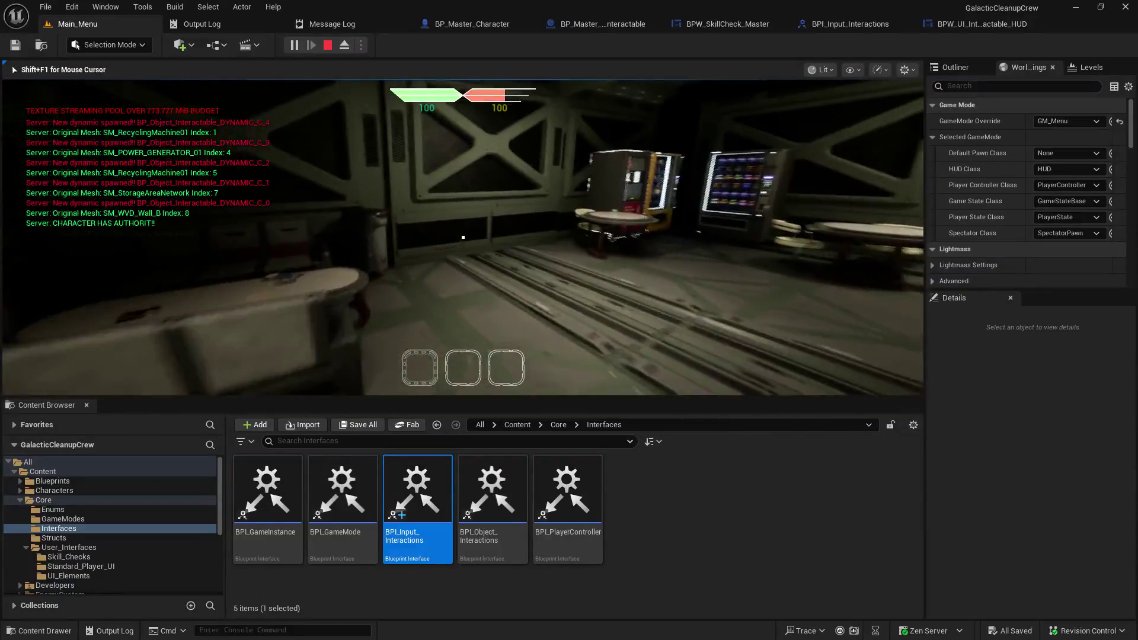
key("w")
key("shift+F1")
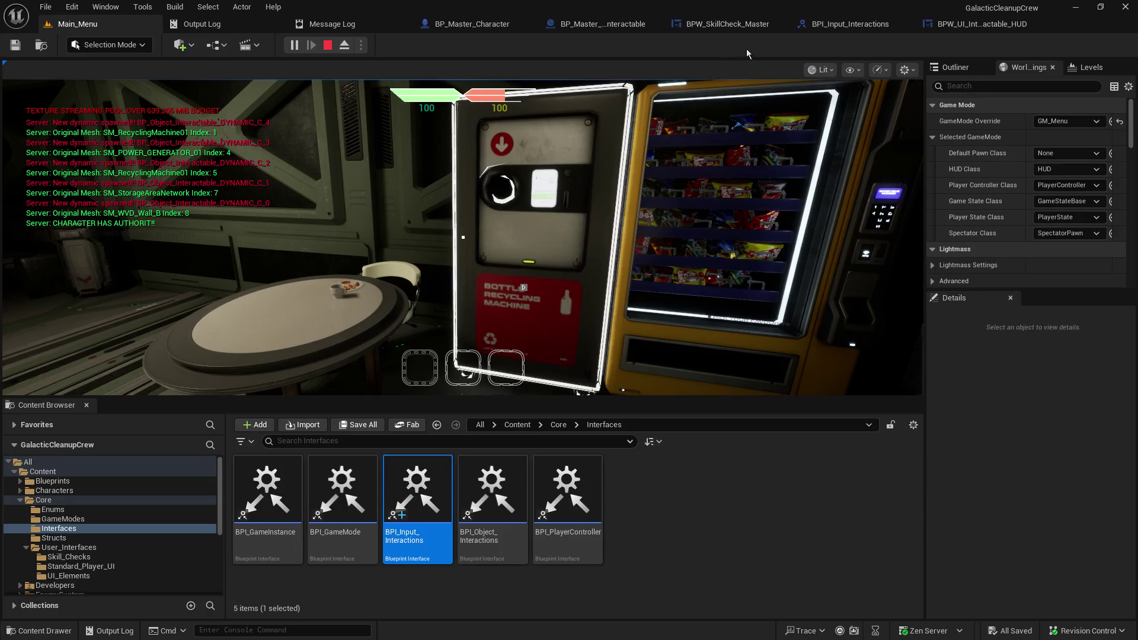
left_click(726, 24)
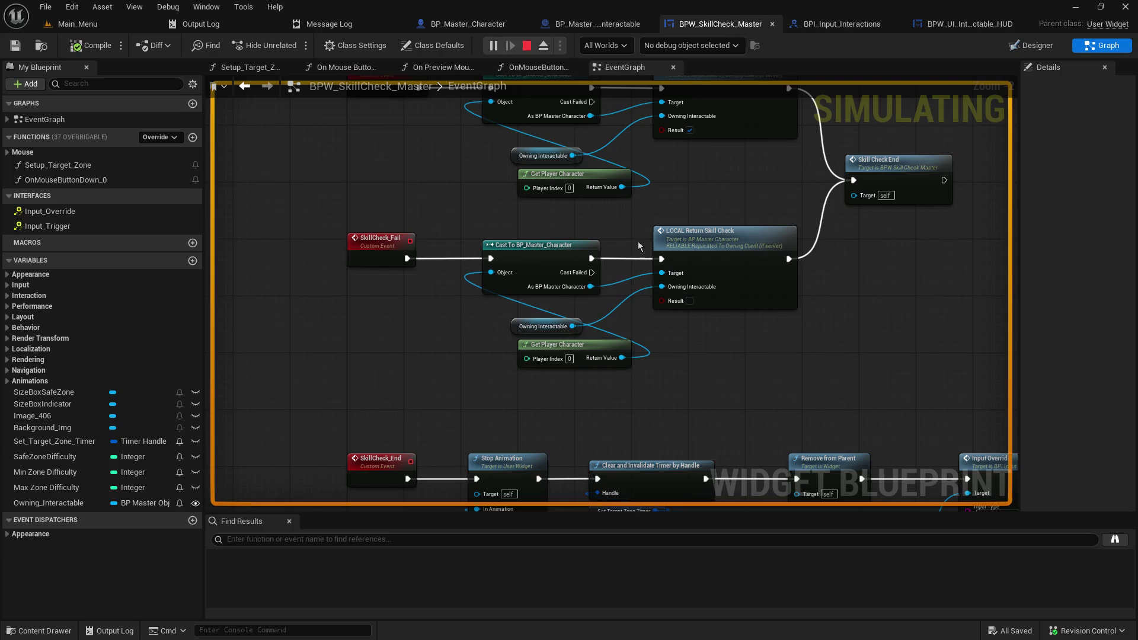
Step: Pan through BPW_SkillCheck_Master's SkillCheck_End chain, then return to the character's HUD graph
mouse_move(674, 386)
left_mouse_down()
mouse_move(513, 279)
mouse_move(363, 229)
mouse_move(515, 233)
mouse_move(426, 233)
mouse_move(606, 432)
mouse_move(631, 435)
left_mouse_up()
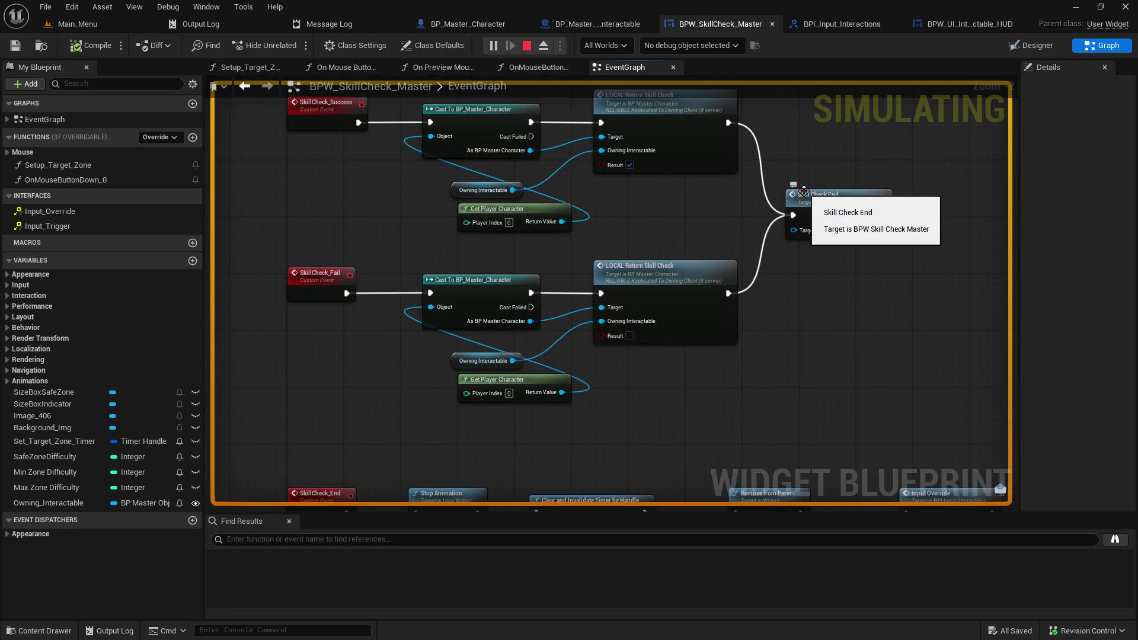
left_click_drag(668, 388, 559, 231)
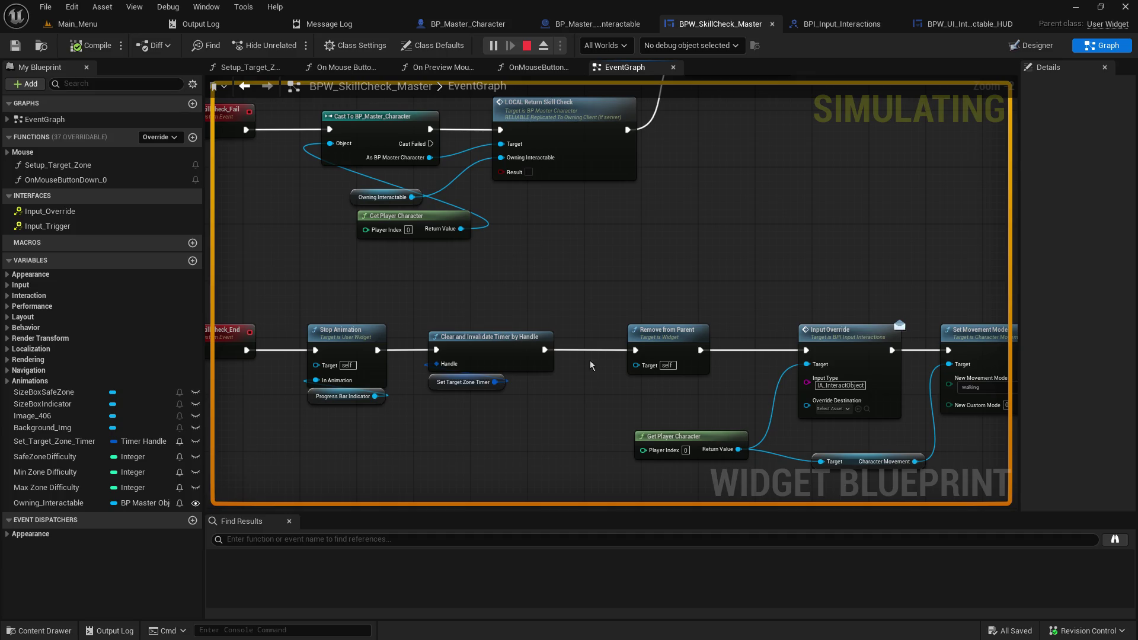
mouse_move(753, 285)
left_mouse_down()
mouse_move(563, 224)
mouse_move(825, 222)
left_mouse_up()
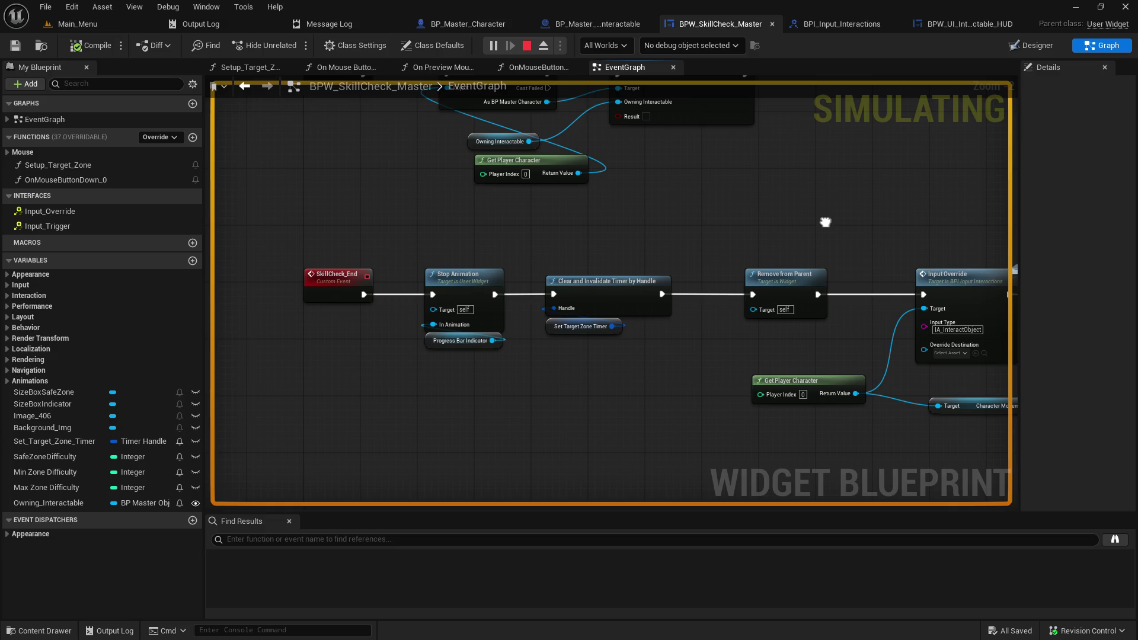
left_click_drag(825, 221, 762, 243)
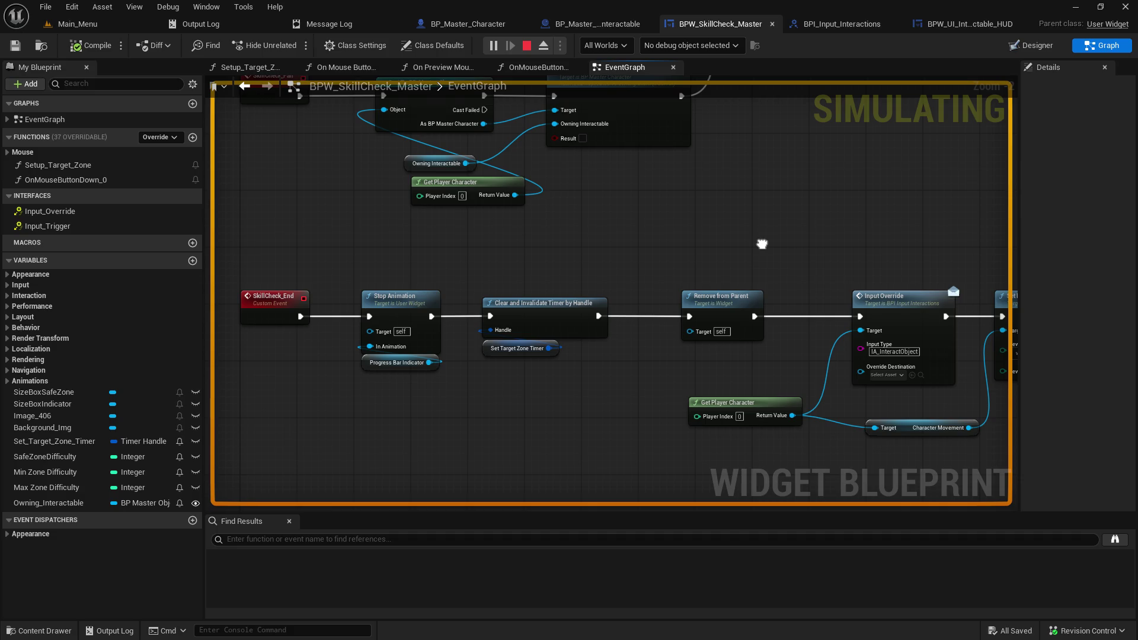
mouse_move(762, 244)
left_mouse_down()
mouse_move(803, 336)
mouse_move(796, 278)
left_mouse_up()
left_click(468, 24)
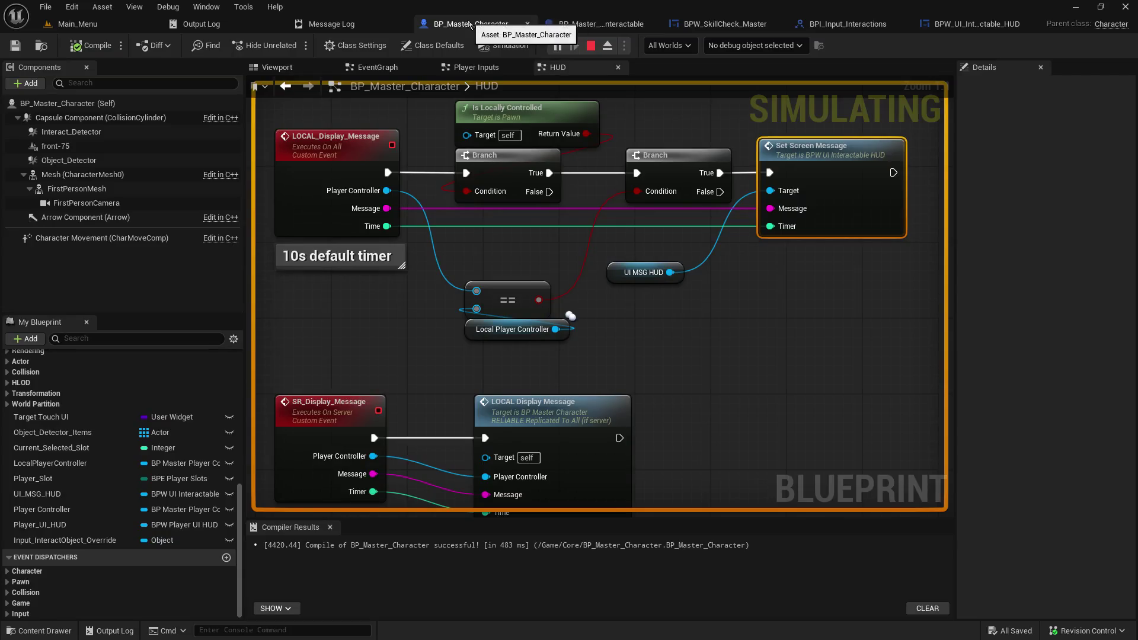
Step: Review the character's skill-check events and the widget's success and fail LOCAL Return Skill Check calls
scroll(429, 393, "down", 1)
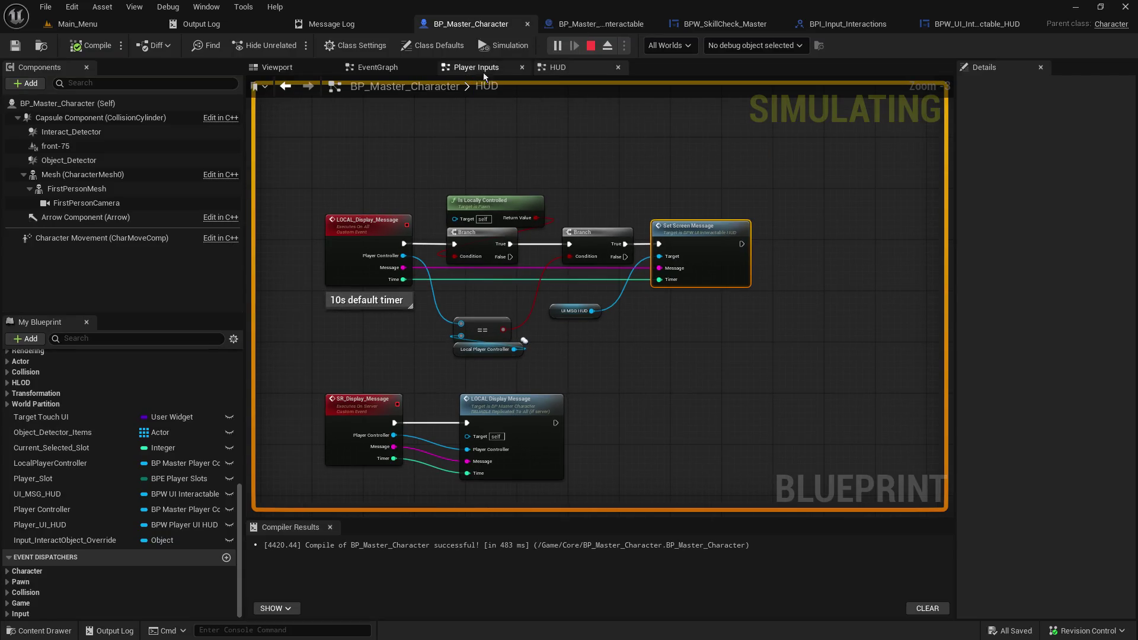
left_click(394, 69)
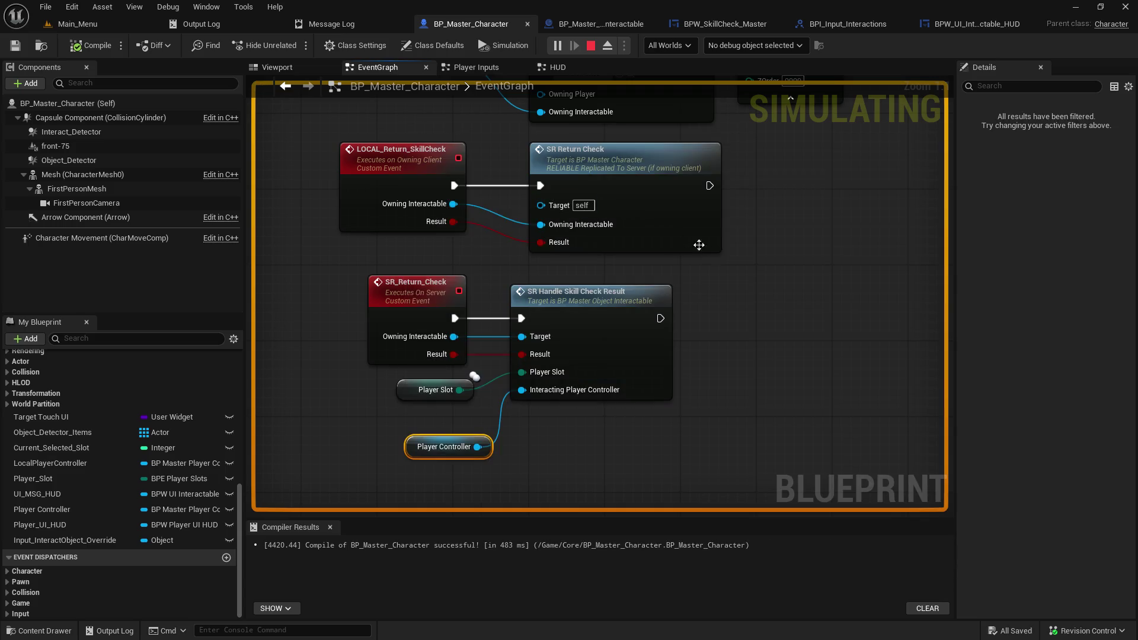
left_click_drag(479, 153, 530, 321)
left_click_drag(347, 328, 593, 356)
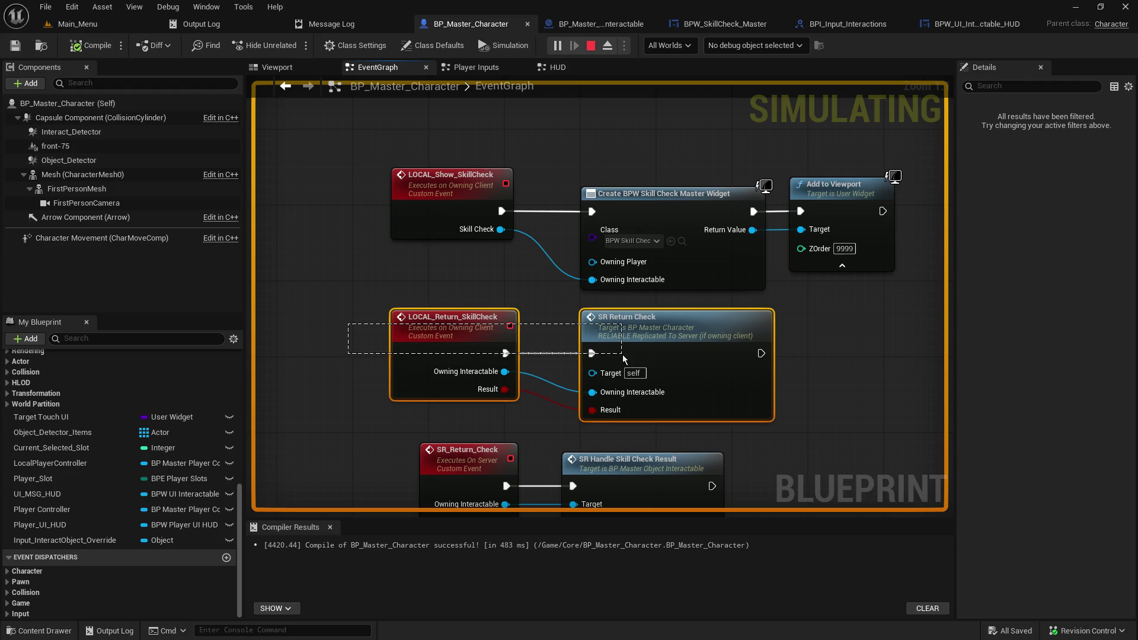
left_click(856, 354)
mouse_move(858, 373)
left_mouse_down()
mouse_move(863, 356)
mouse_move(821, 294)
left_mouse_up()
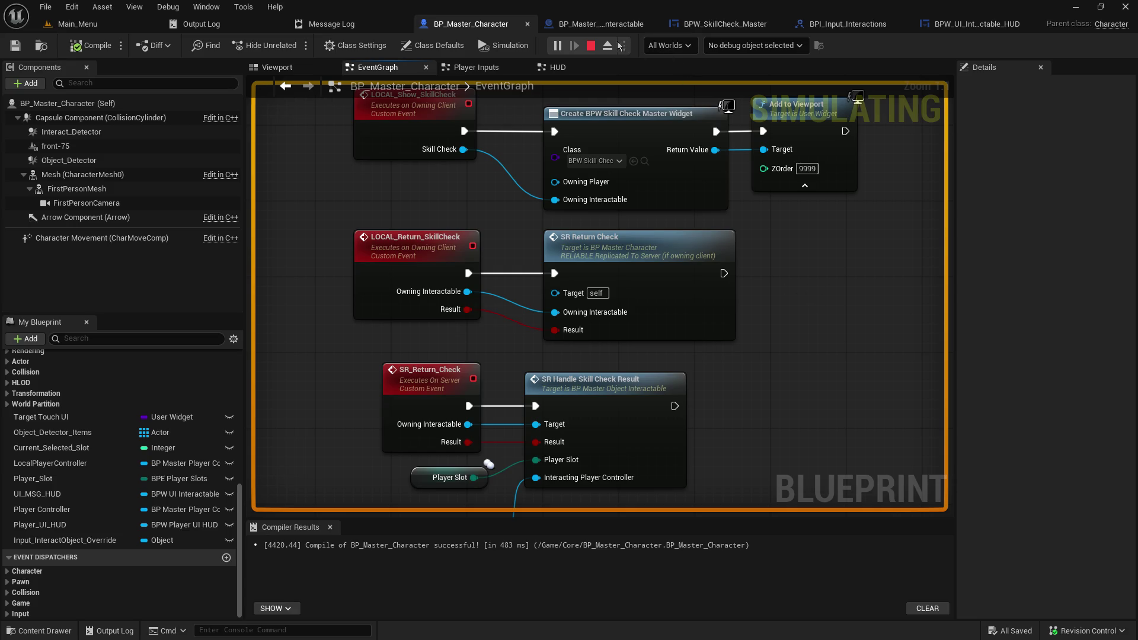
left_click(715, 26)
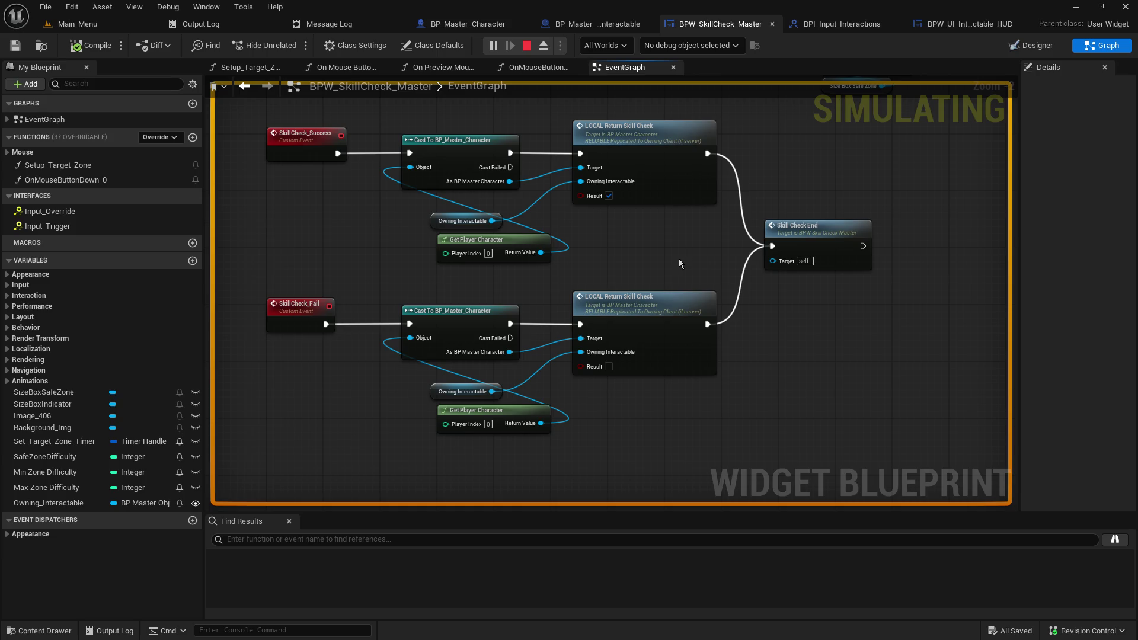
left_click(681, 134)
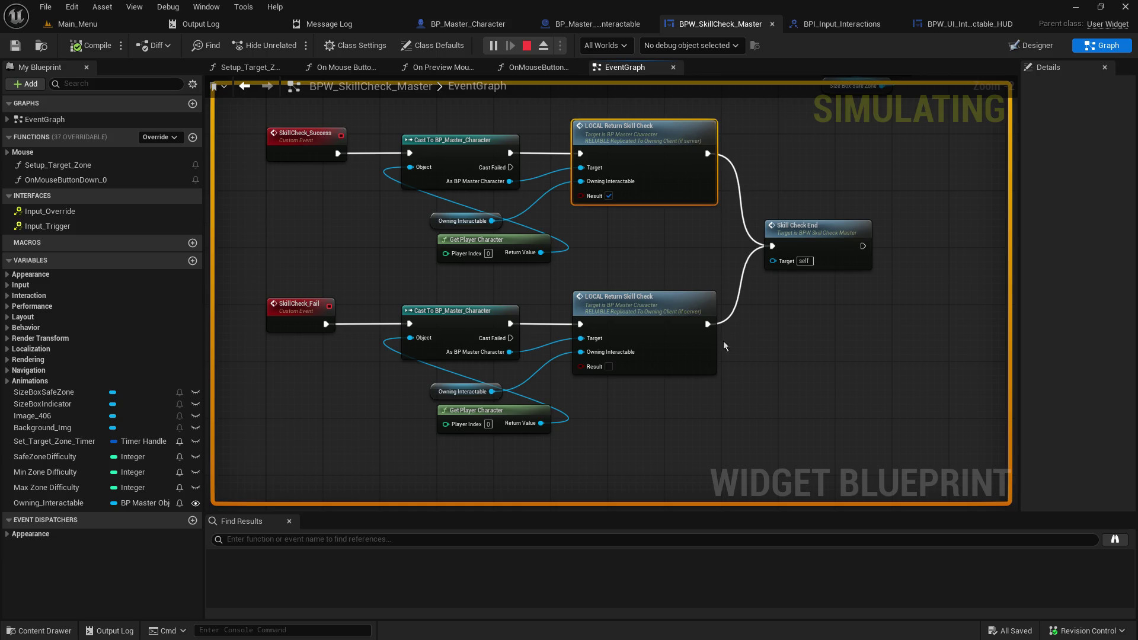
left_click(660, 302)
left_click_drag(656, 363, 717, 334)
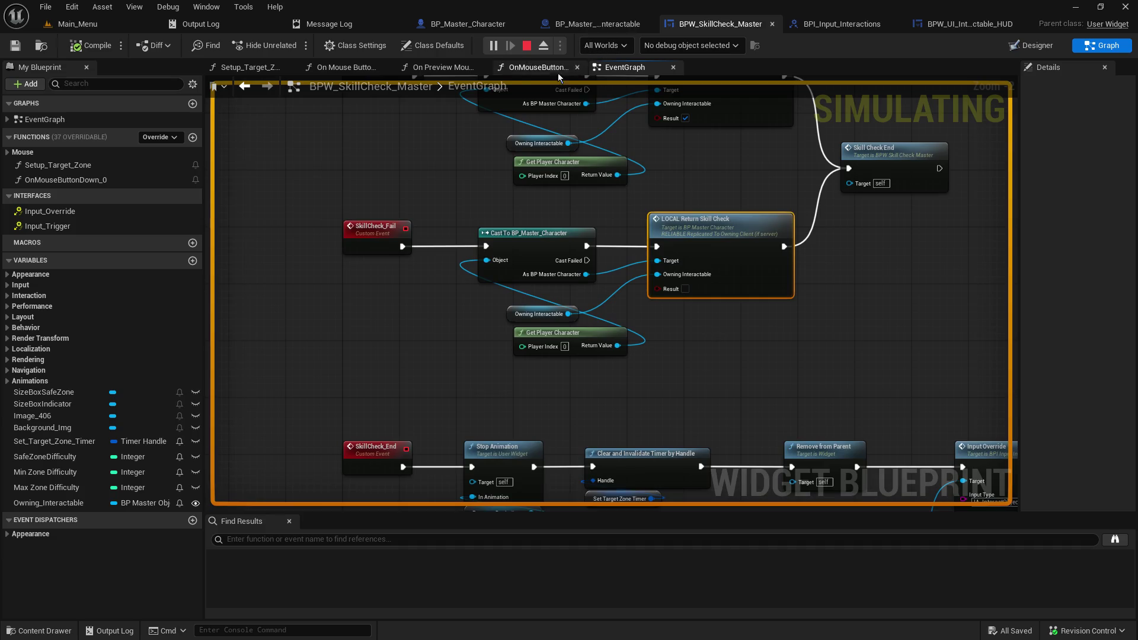
Step: Add an F9 breakpoint to LOCAL_Return_SkillCheck in BP_Master_Character's EventGraph
left_click(484, 25)
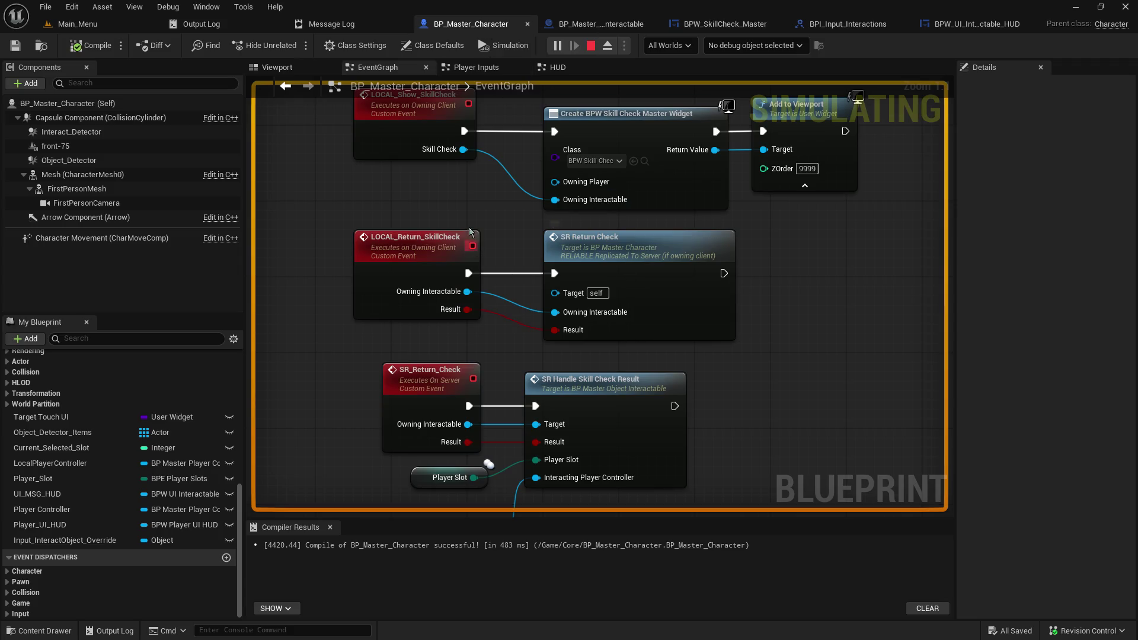
left_click(433, 250)
key("F9")
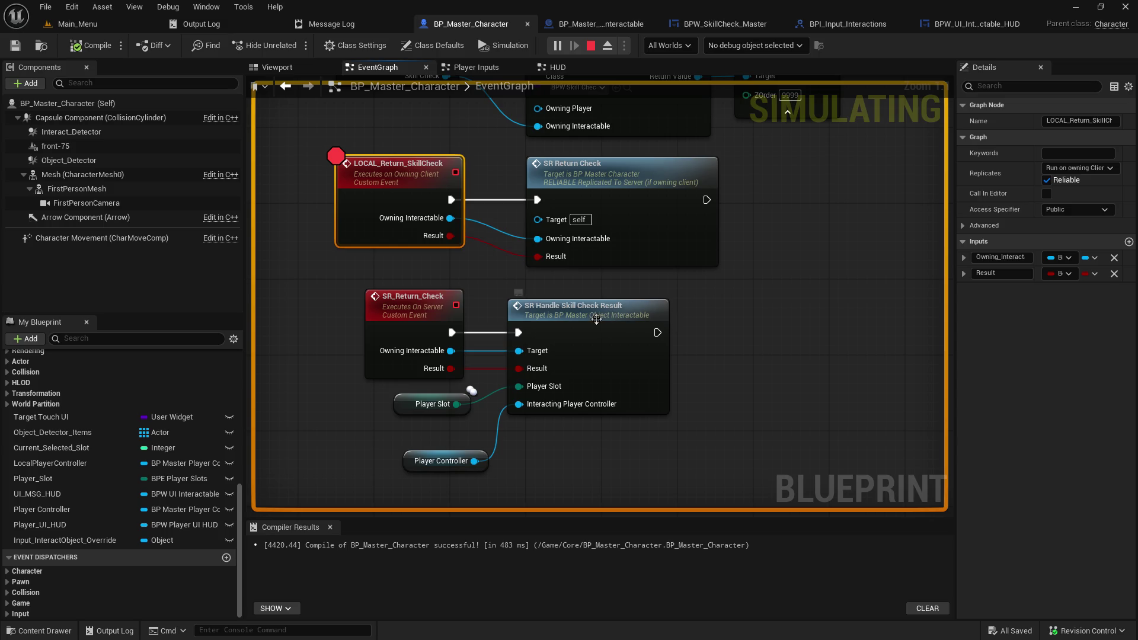
Step: Add breakpoints to SR Handle Skill Check Result and the interactable's success/failure Branch
left_click(661, 314)
key("F9")
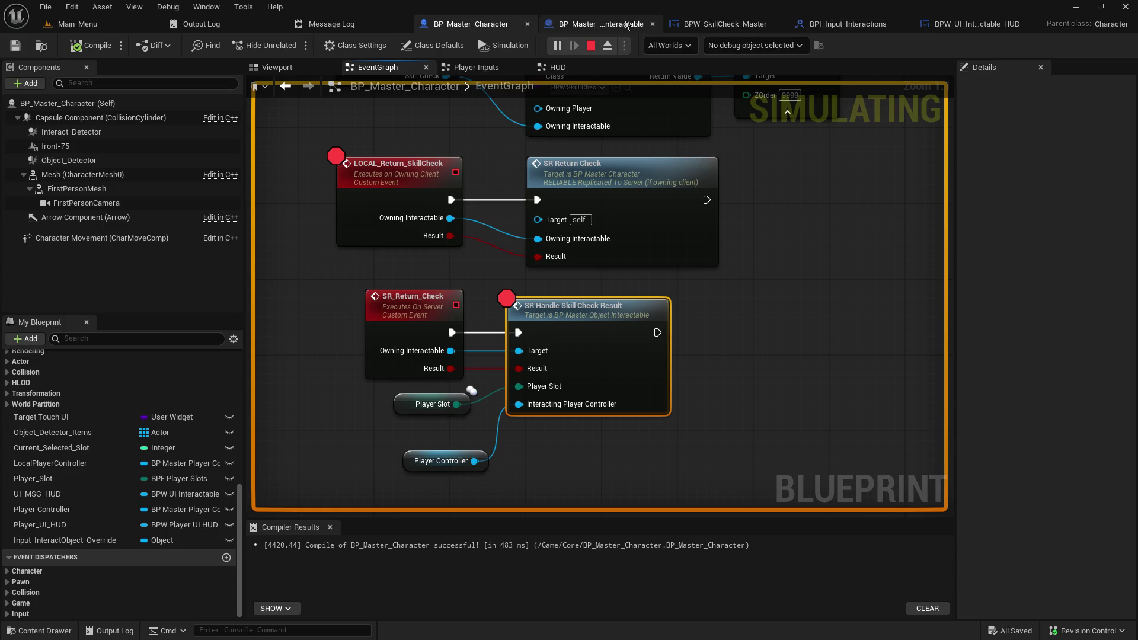
left_click(599, 23)
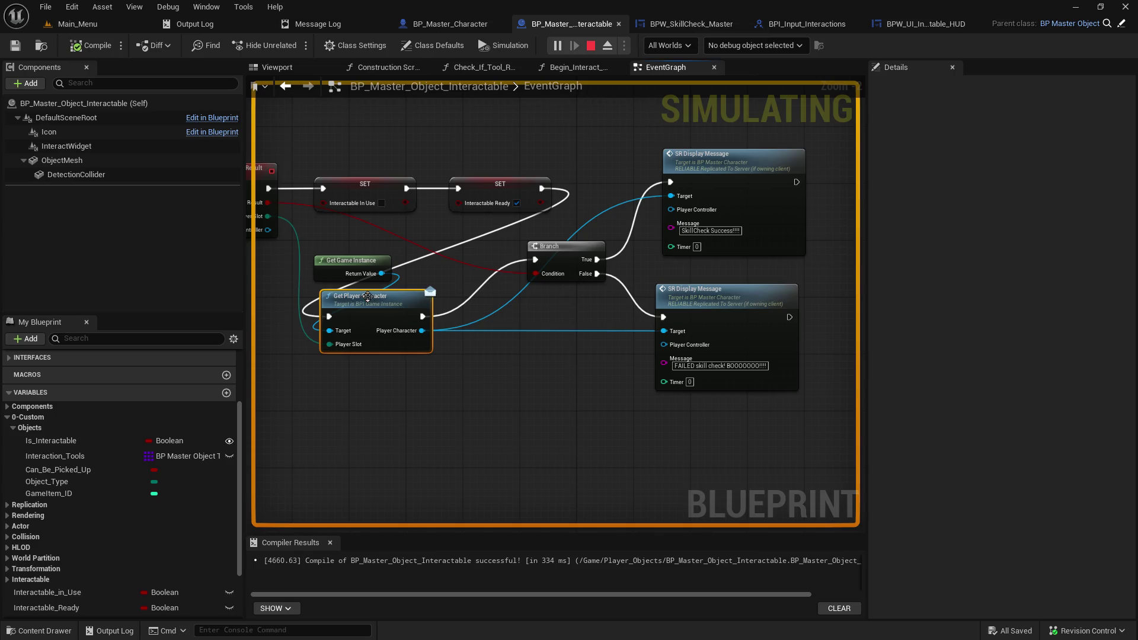
left_click(572, 252)
key("F9")
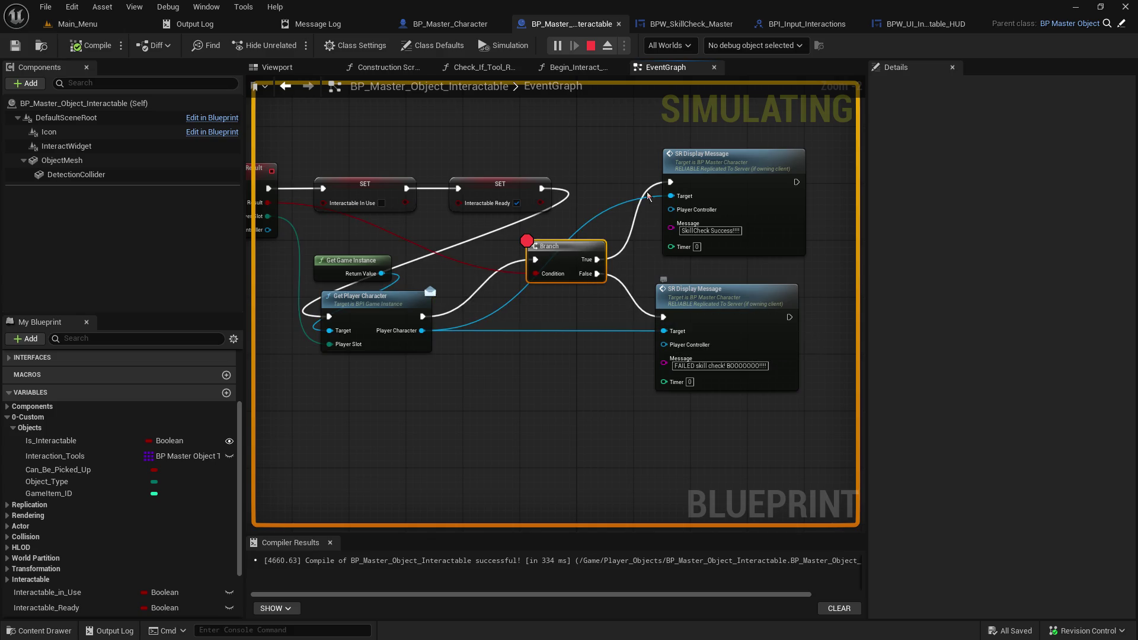
Step: Add breakpoints to SR_Display_Message and LOCAL_Display_Message in the character's HUD graph
left_click(448, 25)
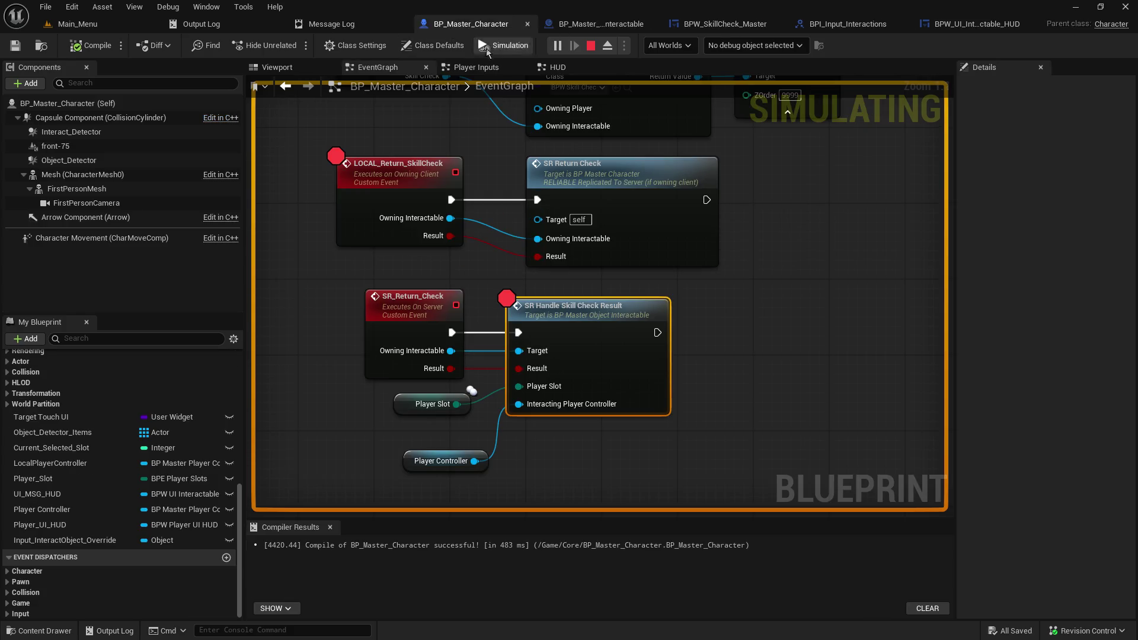
left_click(557, 67)
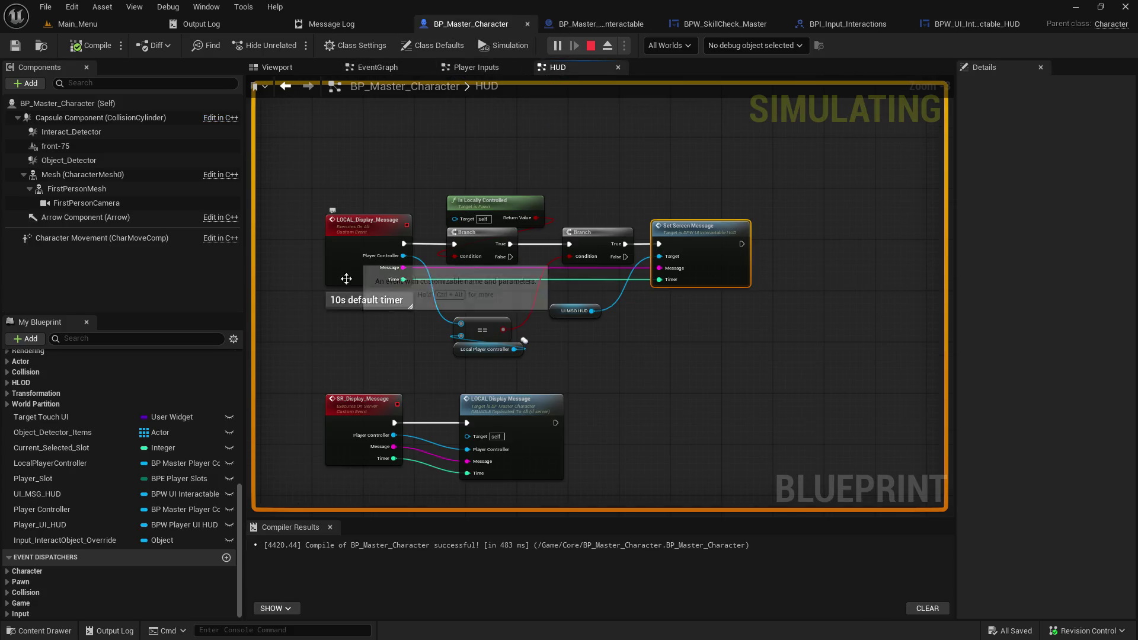
left_click(377, 402)
key("F9")
left_click(352, 226)
key("F9")
left_click(77, 23)
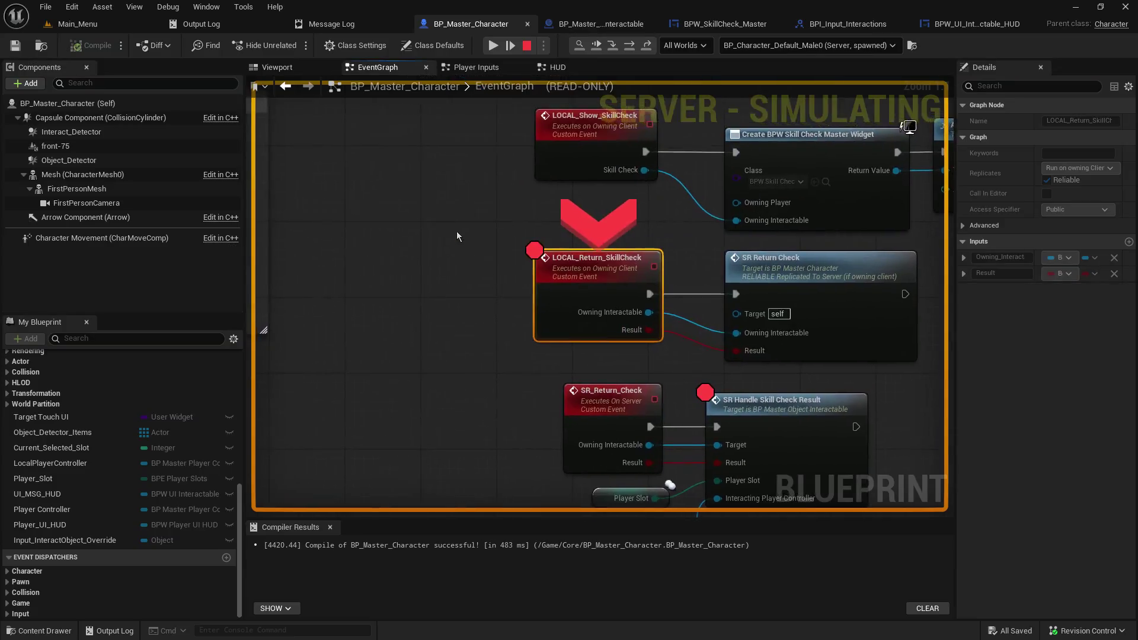
Step: Step through the skill-check result handler to the Branch and the failure message call
left_click(596, 48)
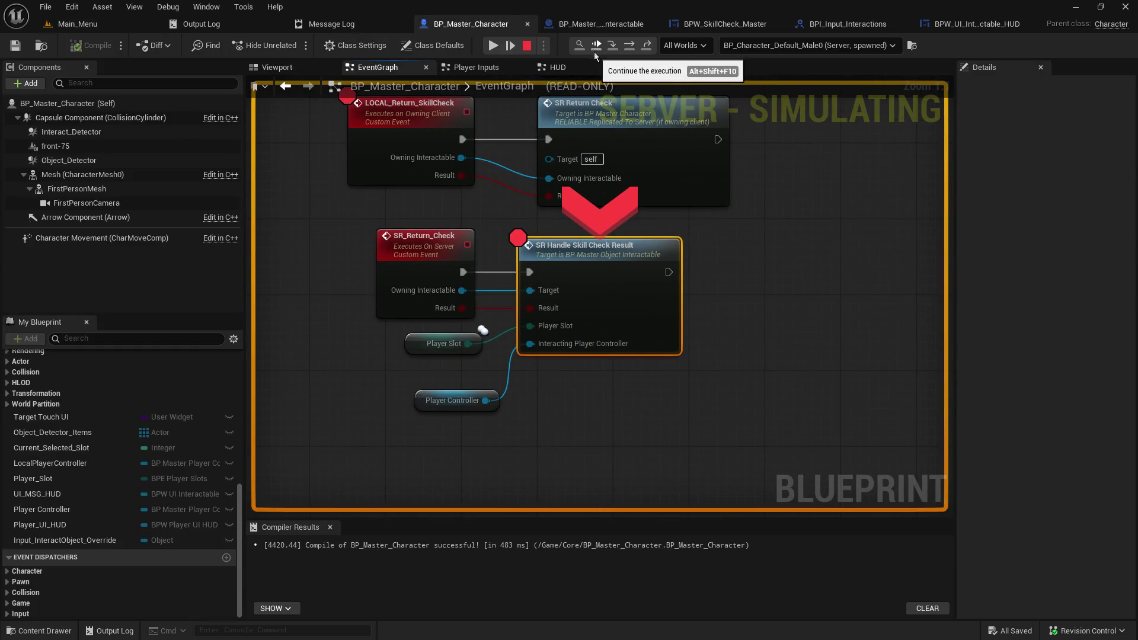
left_click(617, 45)
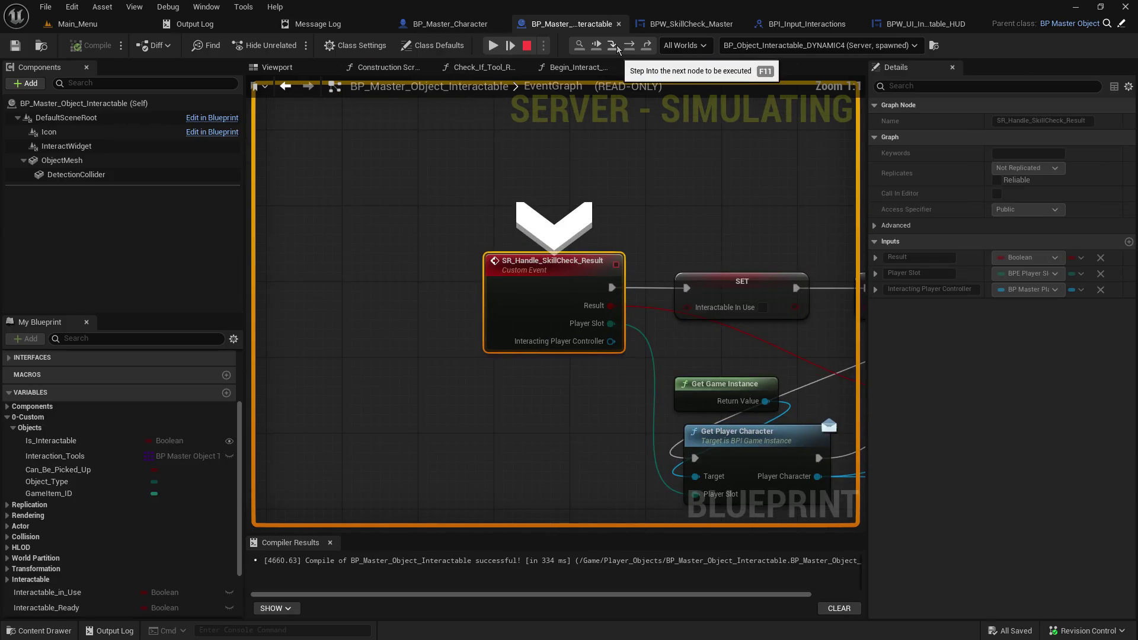
left_click(493, 46)
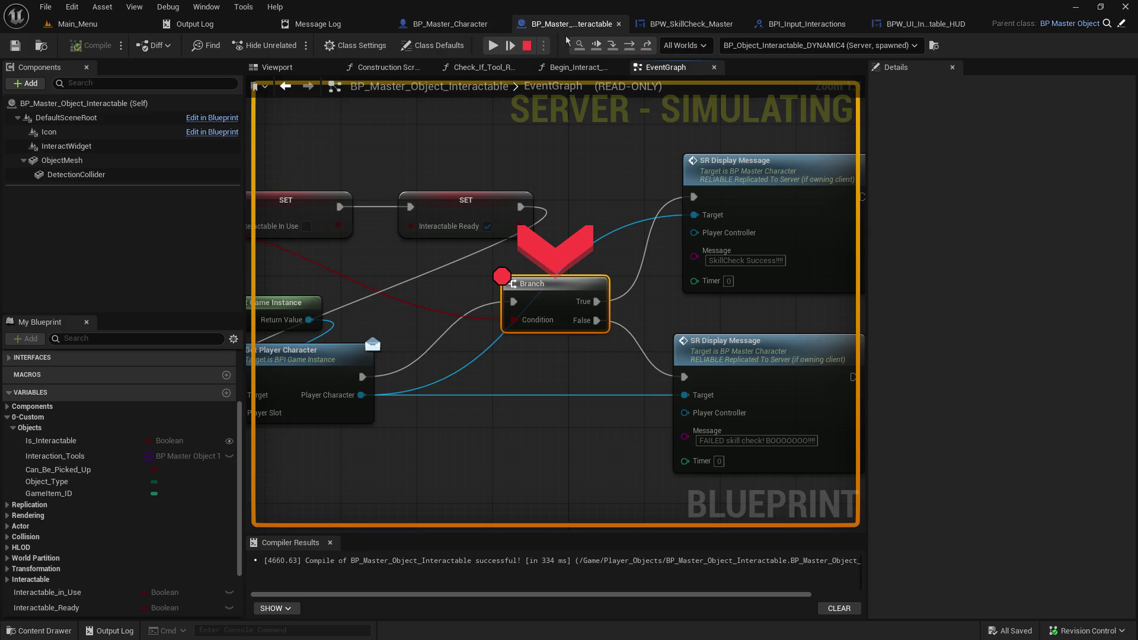
left_click(610, 52)
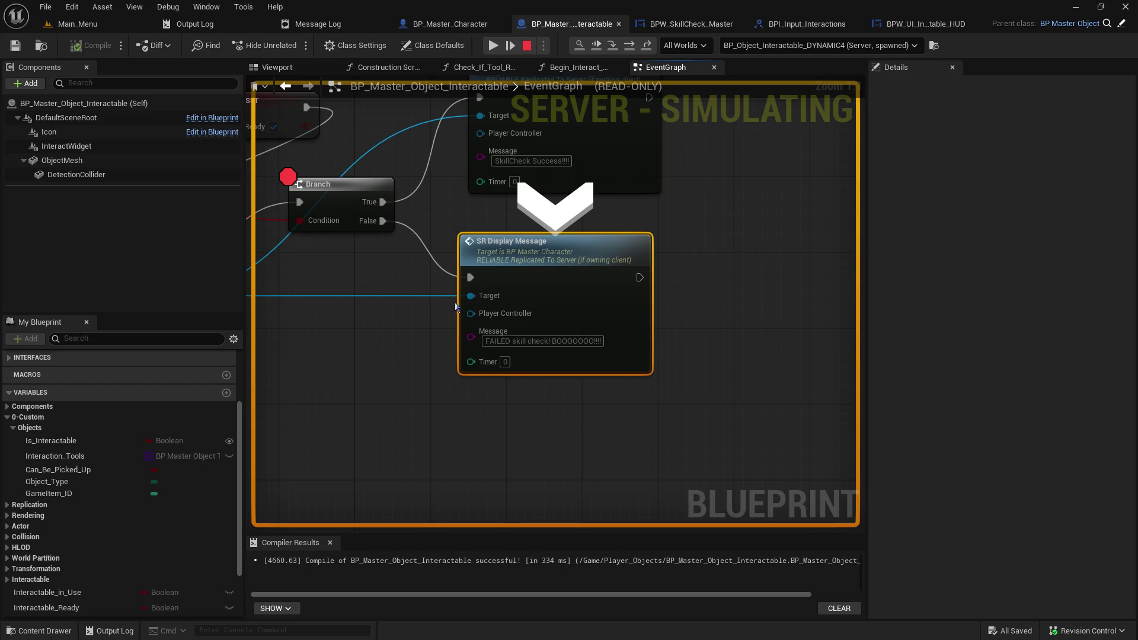
Step: Step through the server and LOCAL display-message events, both Branches, into Skill Check End
mouse_move(468, 298)
left_click(610, 51)
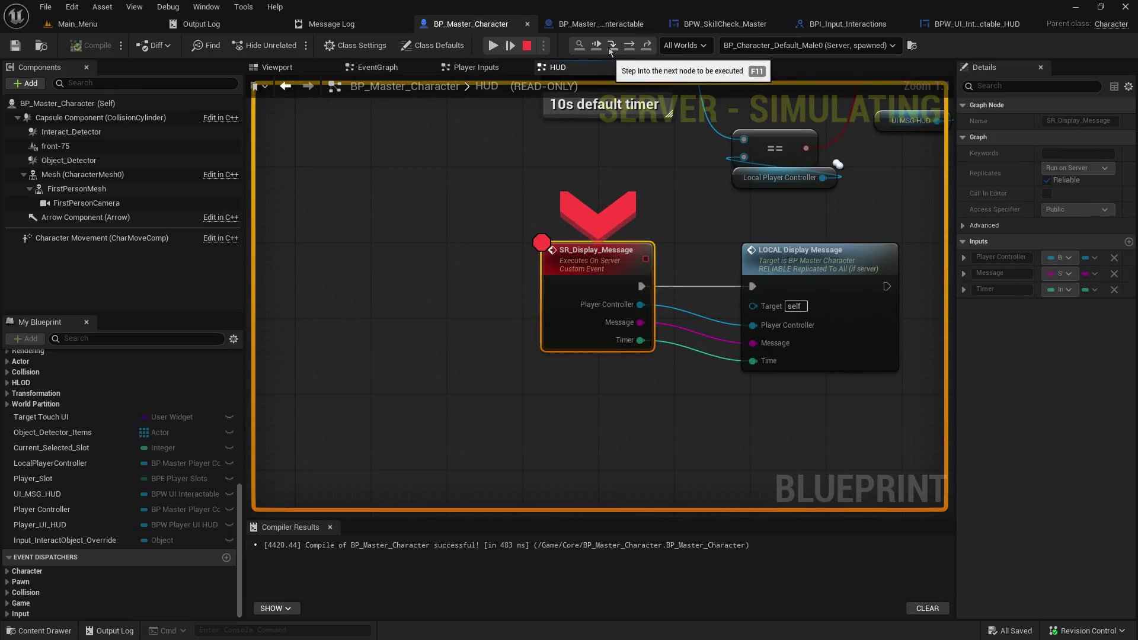
left_click(610, 51)
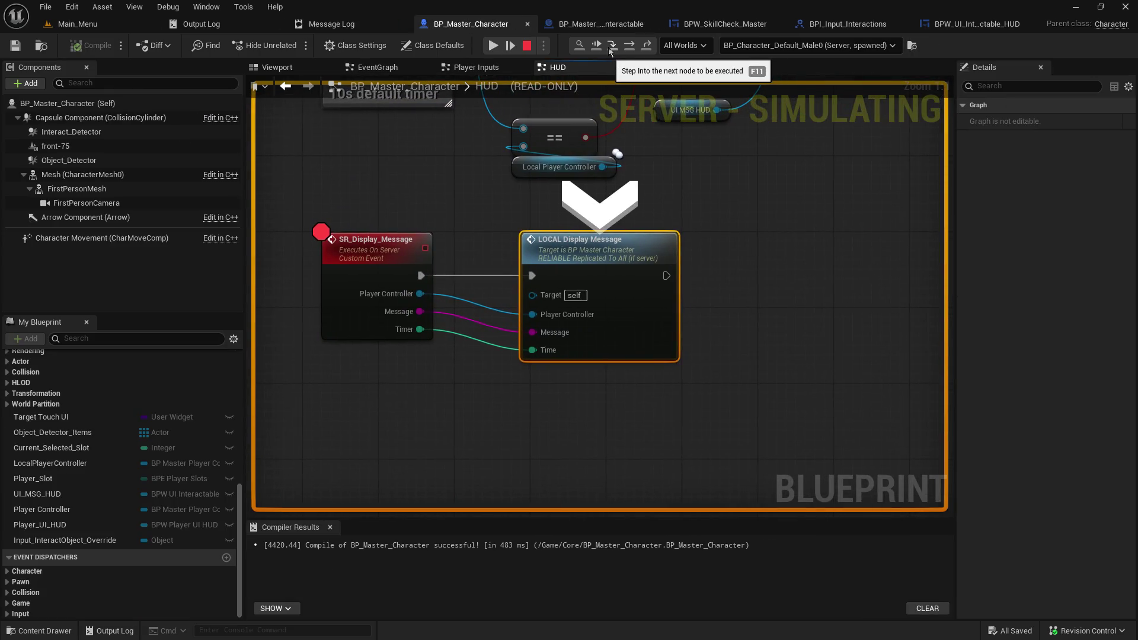
left_click(610, 51)
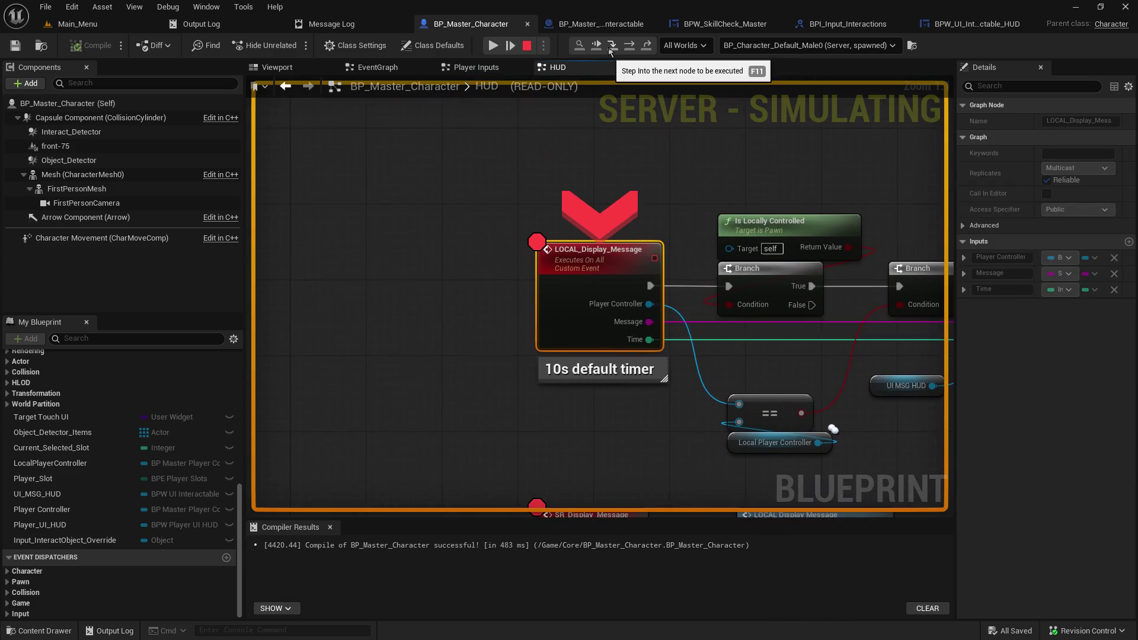
left_click(610, 51)
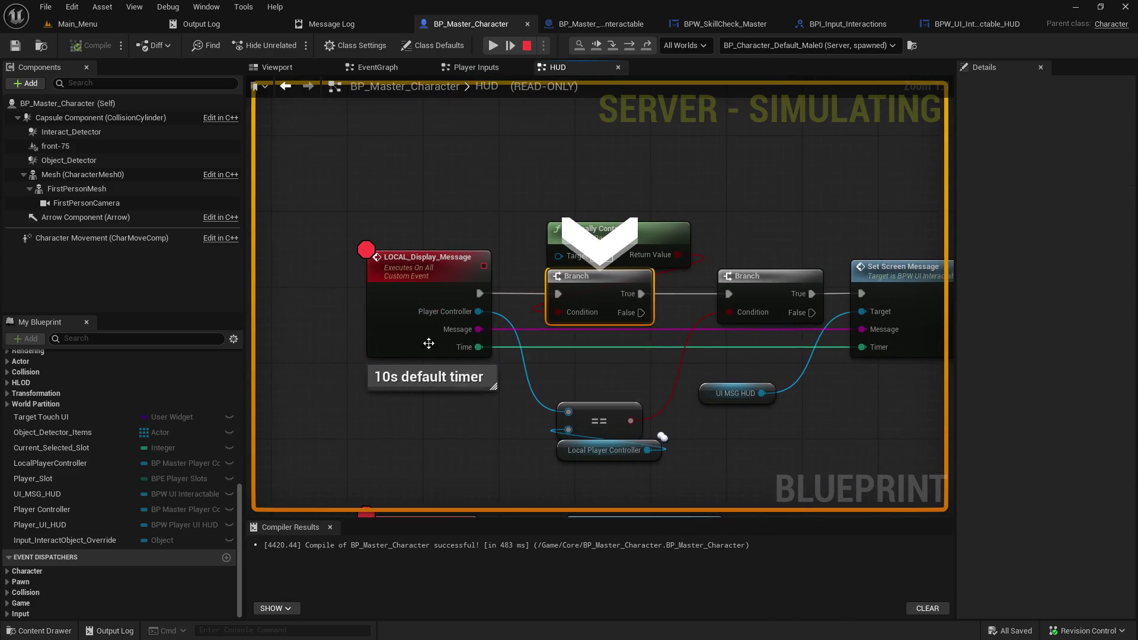
mouse_move(487, 335)
left_click(610, 48)
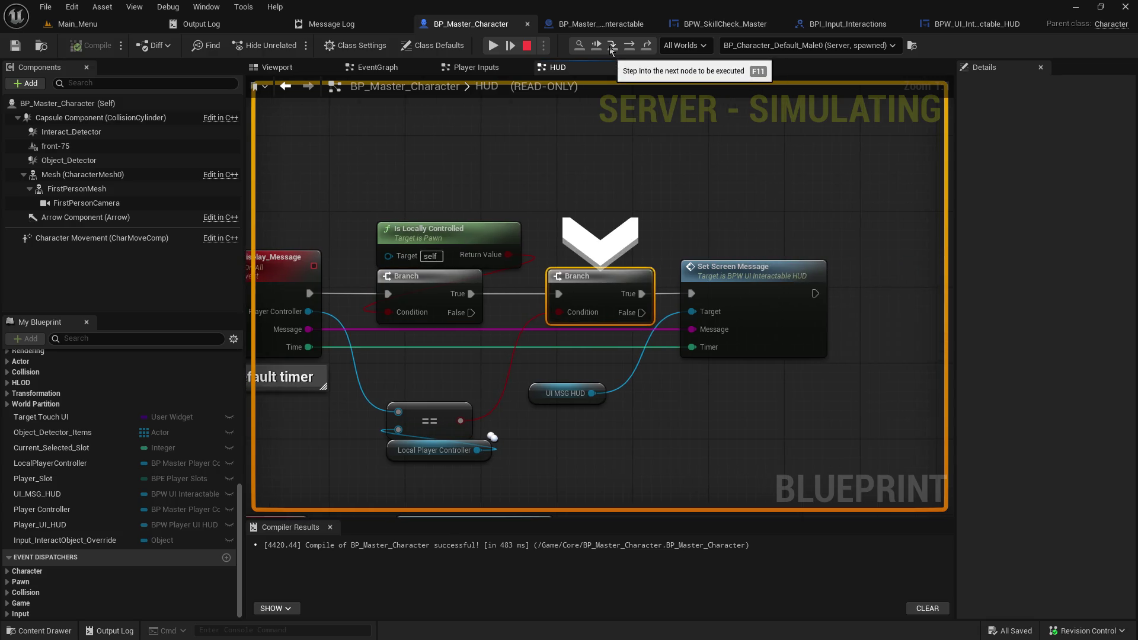
left_click(611, 47)
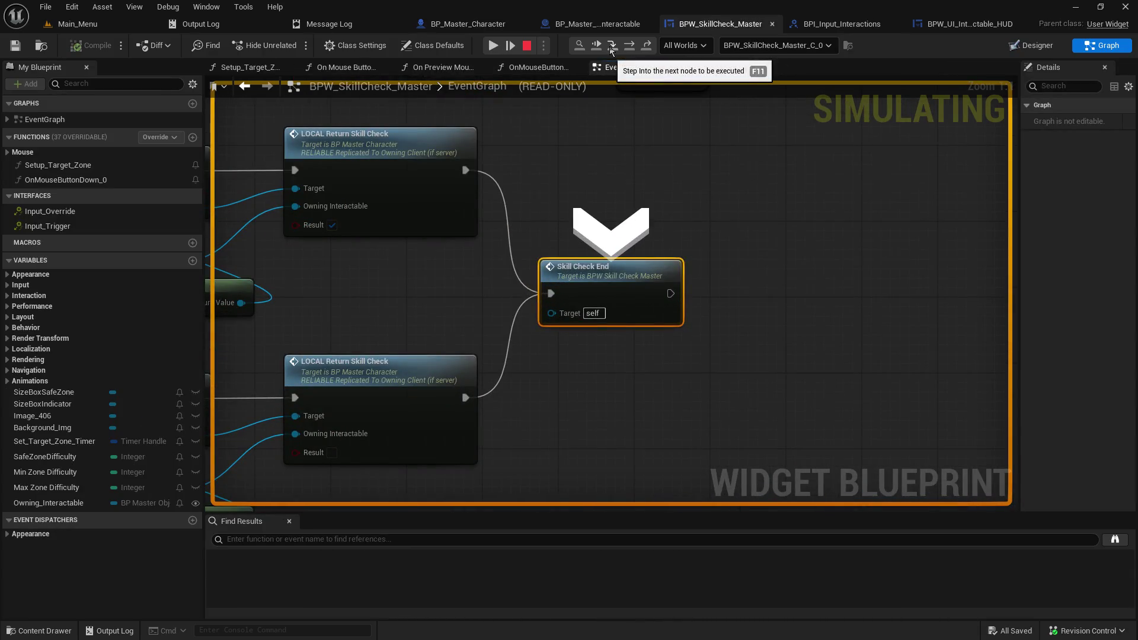
Step: Resume the game, end the play test, and bring up BPW_UI_Interactable_HUD
left_click(494, 45)
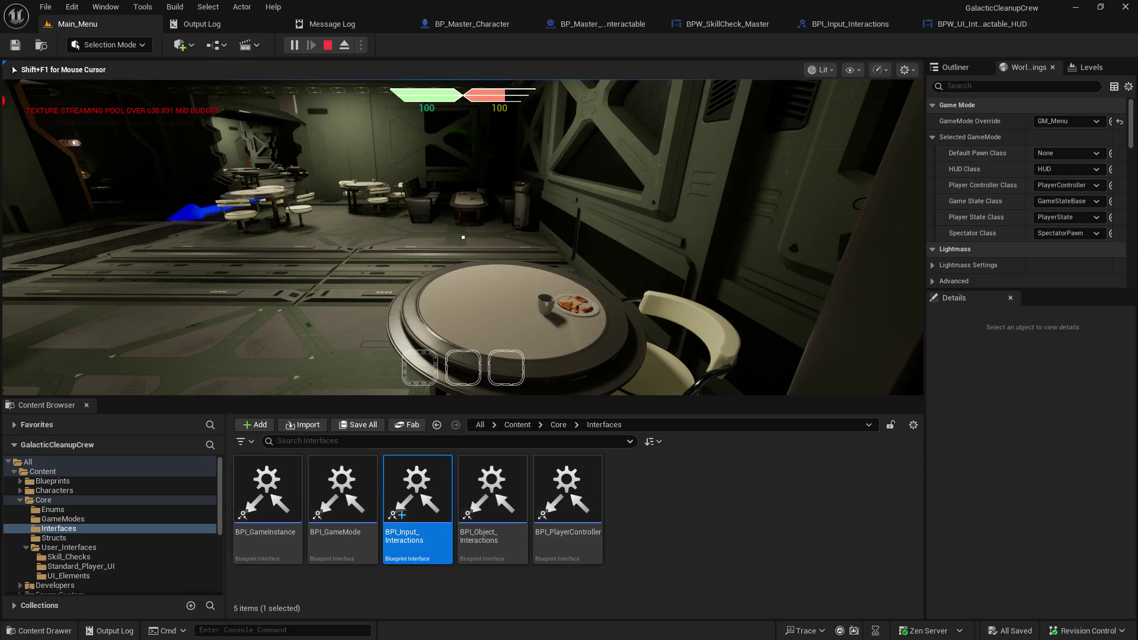
key("Escape")
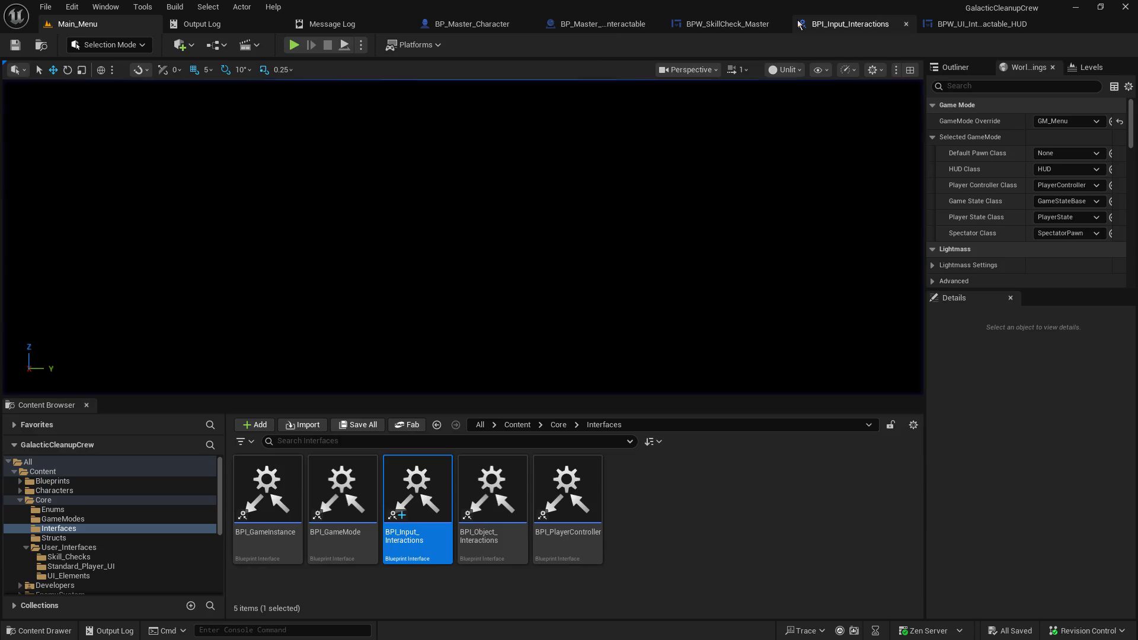
left_click(978, 23)
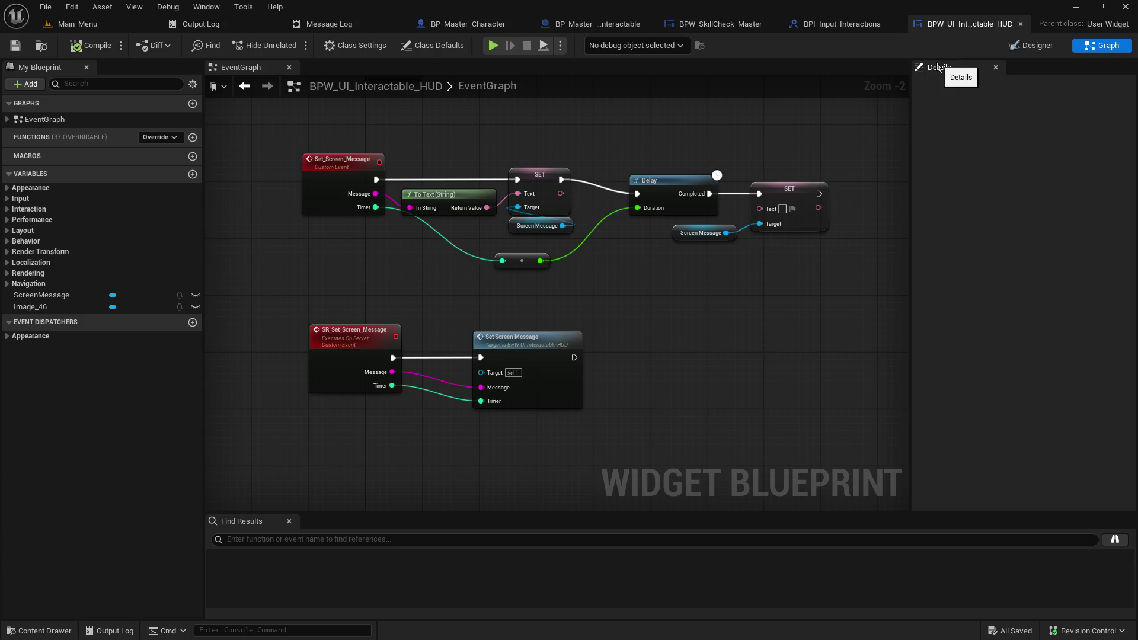
Step: From the widget's Designer view, host a standalone-window play test, then stop it
left_click(1027, 51)
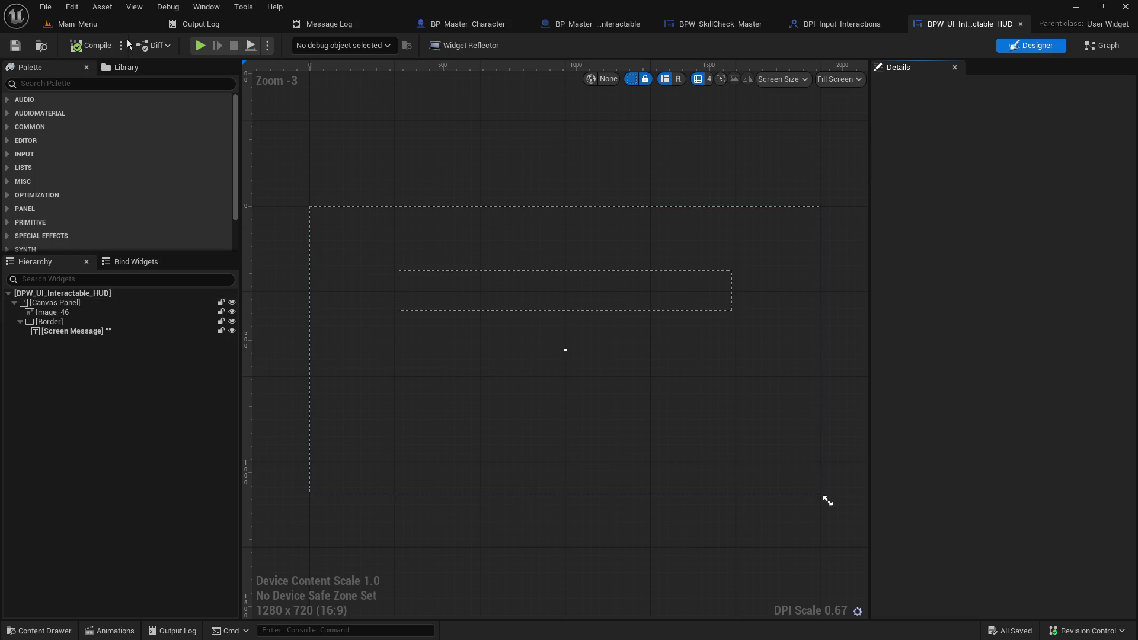
left_click(195, 49)
left_click(127, 311)
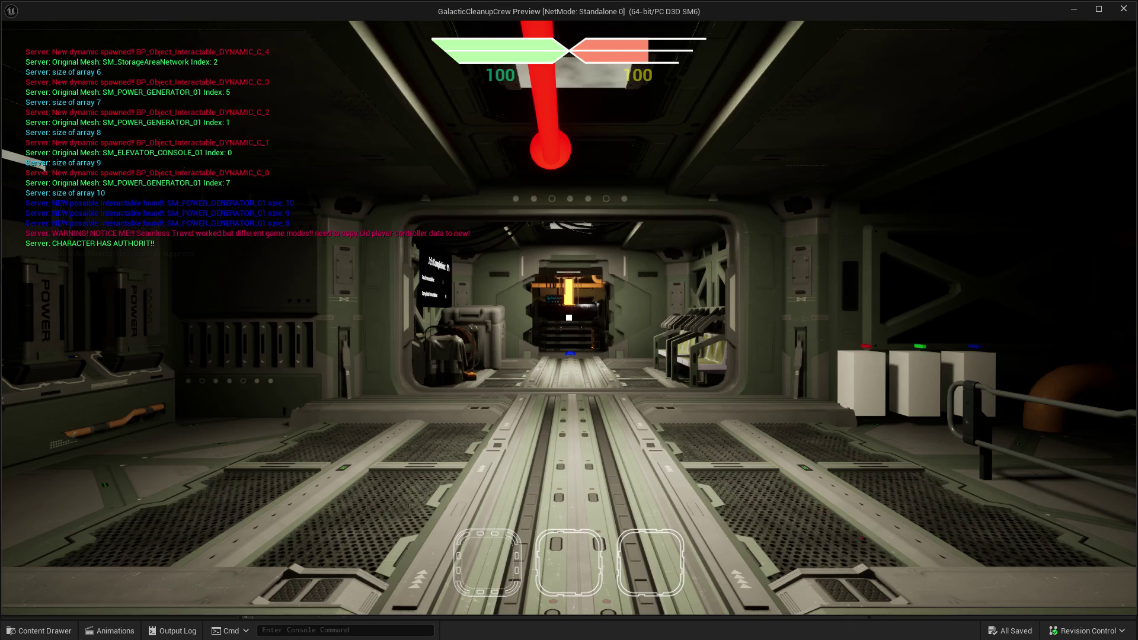
key("alt+Tab")
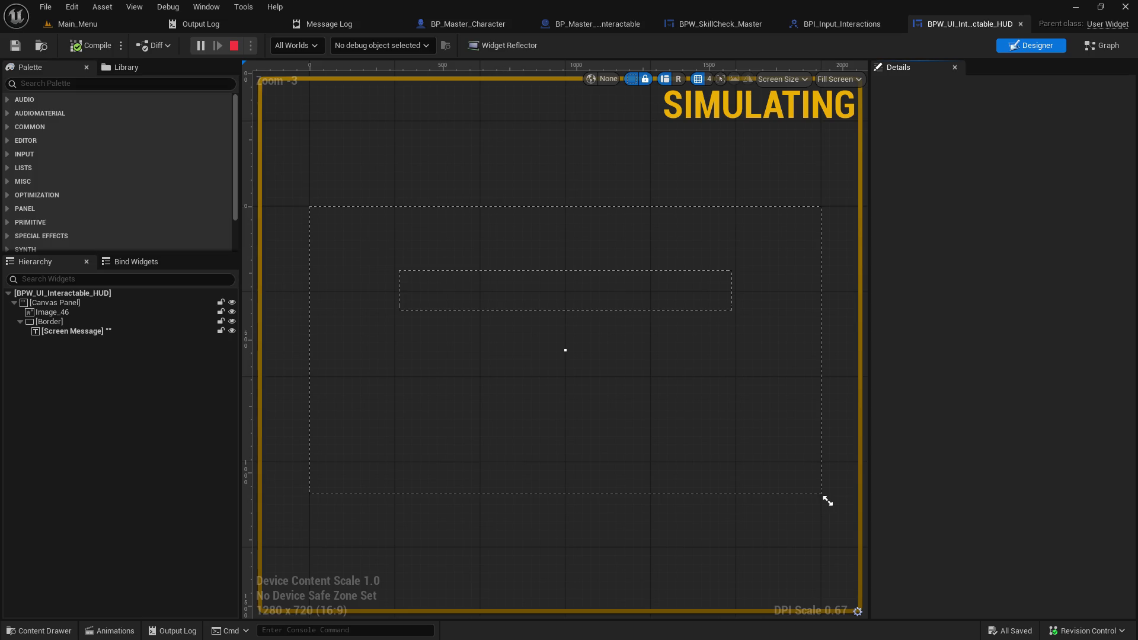
key("Escape")
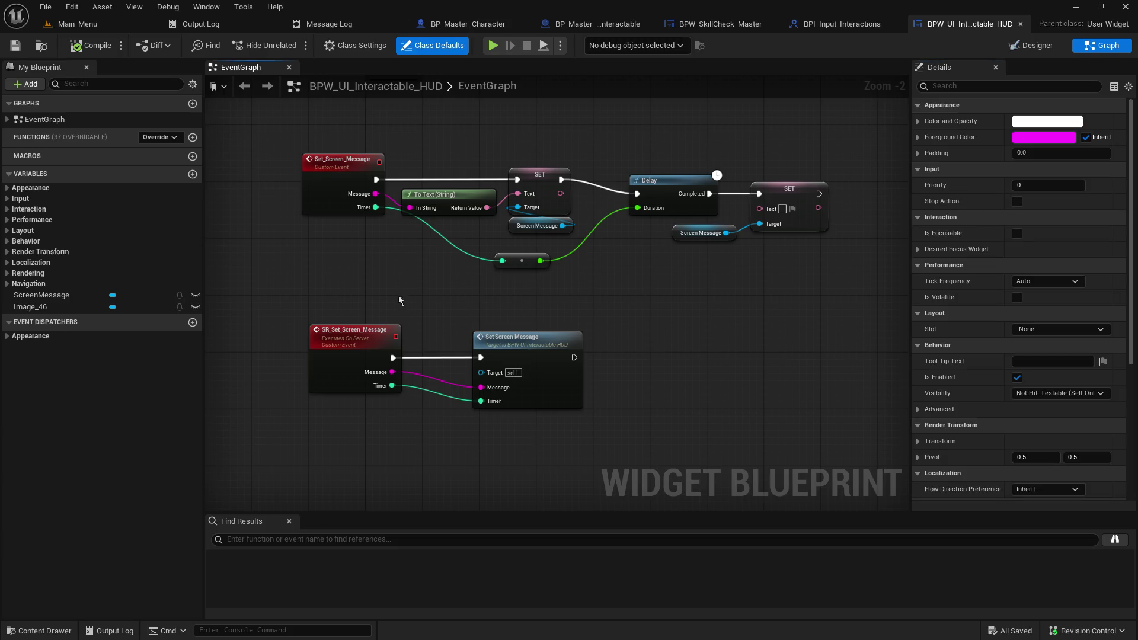
Step: Add breakpoints to the SR_Set_Screen_Message and Set_Screen_Message events
left_click(347, 336)
key("F9")
left_click(355, 193)
key("F9")
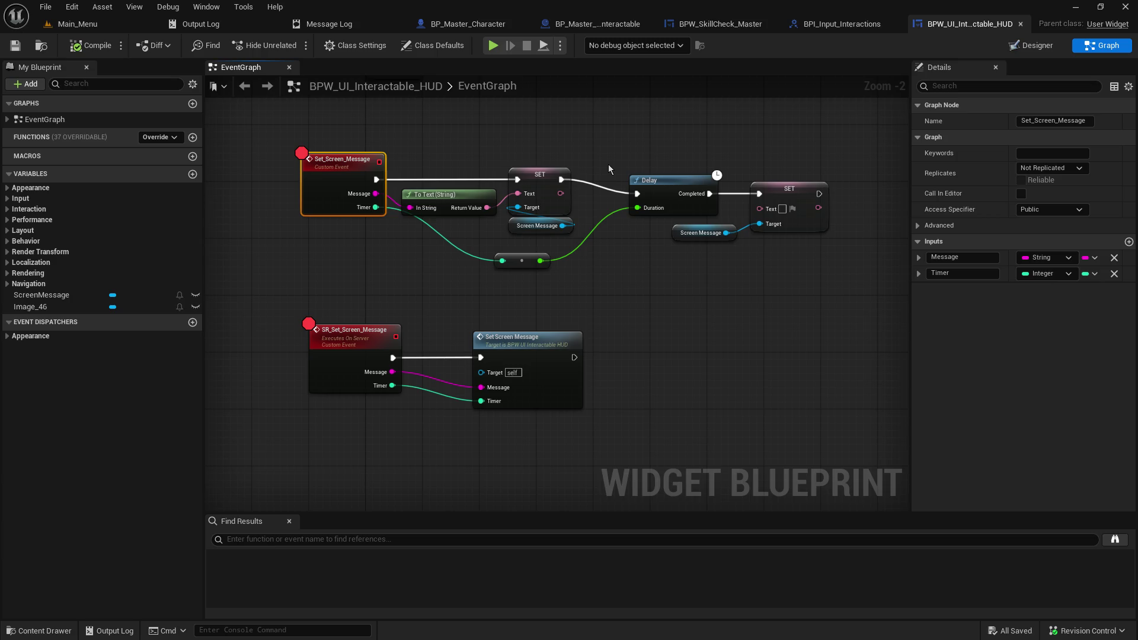
Step: Review the interface, skill-check widget, interactable and character graphs, then return to Main_Menu
left_click(830, 27)
left_click(690, 27)
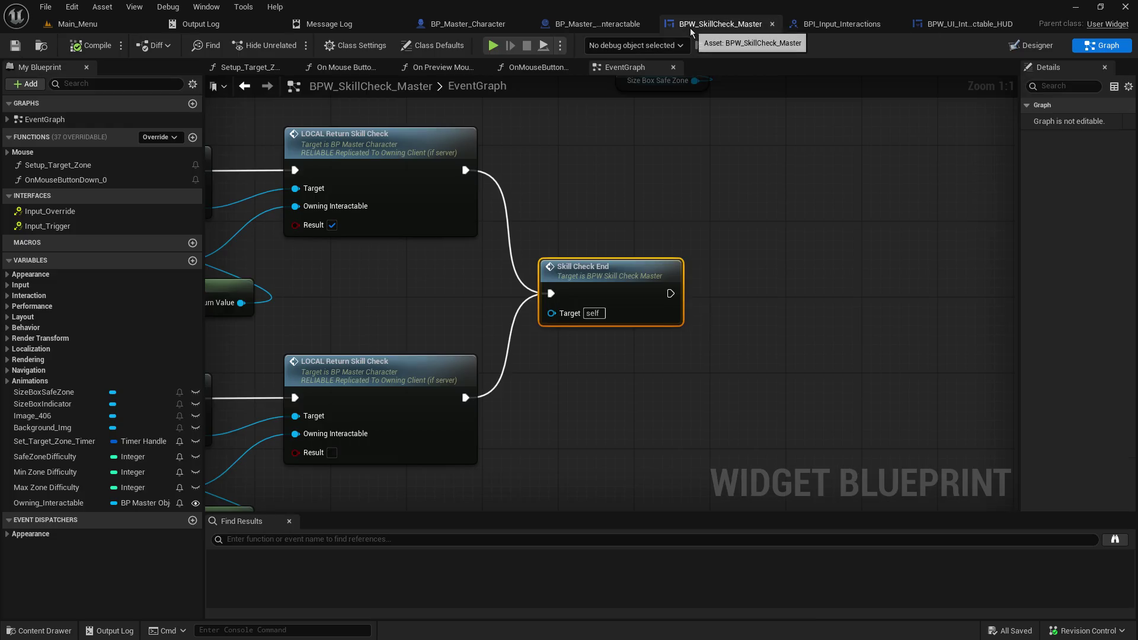
scroll(490, 263, "down", 4)
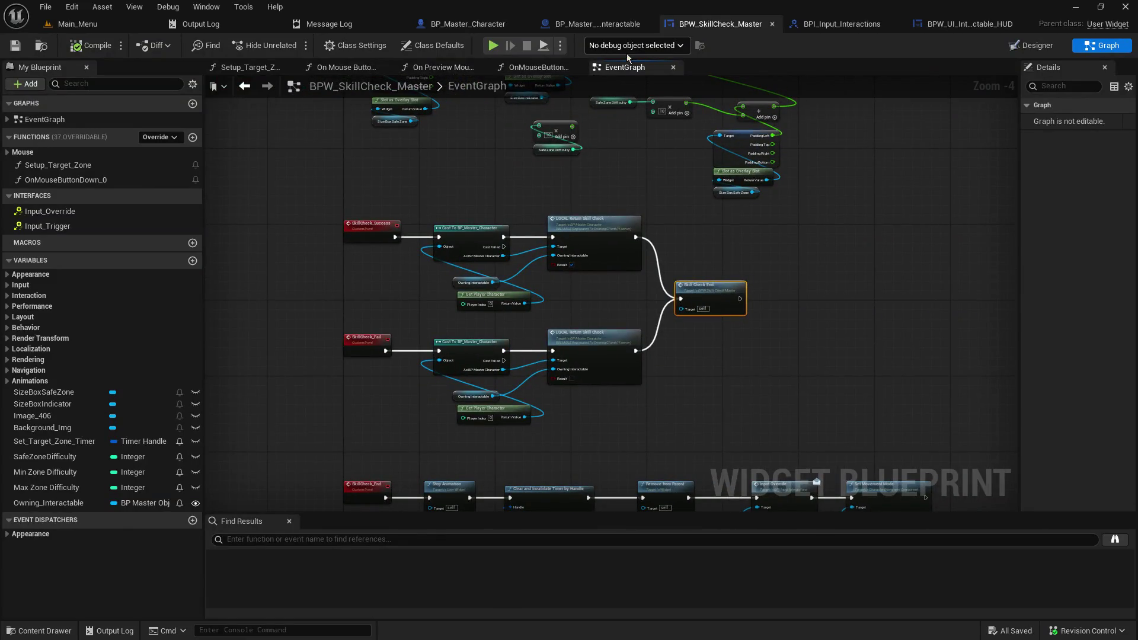
left_click(622, 25)
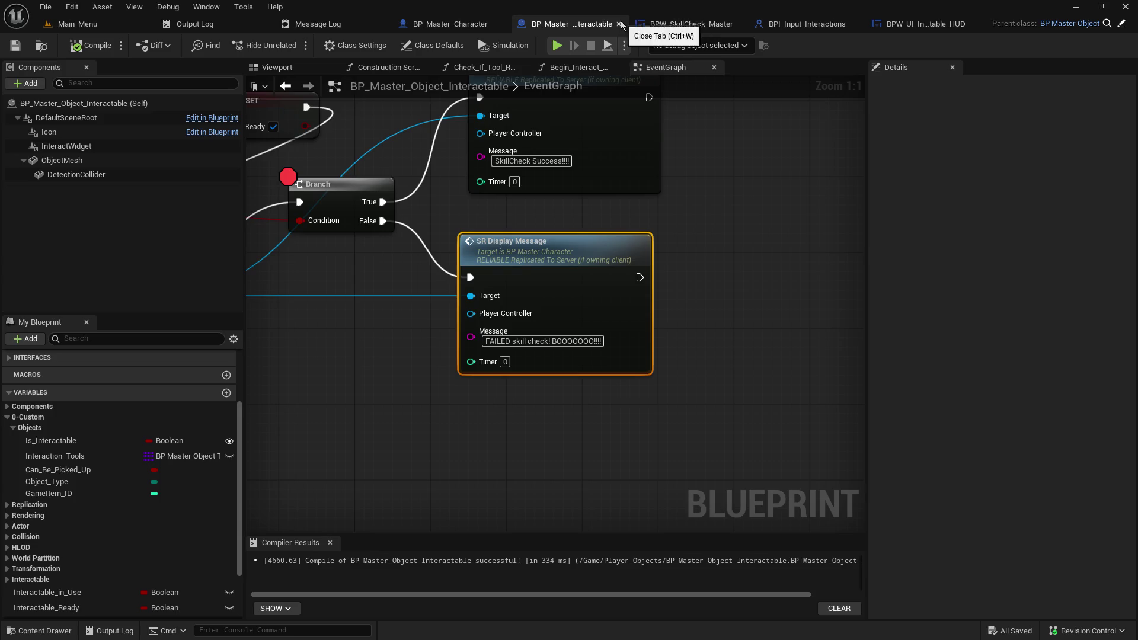
left_click(348, 187)
mouse_move(390, 148)
left_mouse_down()
mouse_move(585, 197)
mouse_move(948, 236)
mouse_move(879, 251)
mouse_move(638, 228)
left_mouse_up()
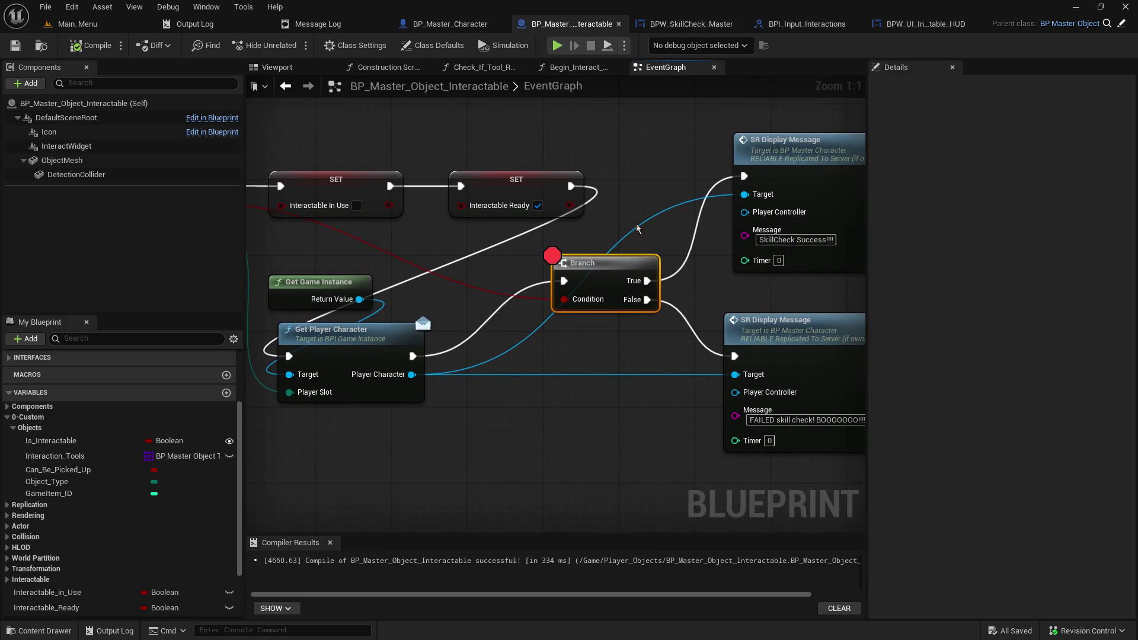
left_click(466, 28)
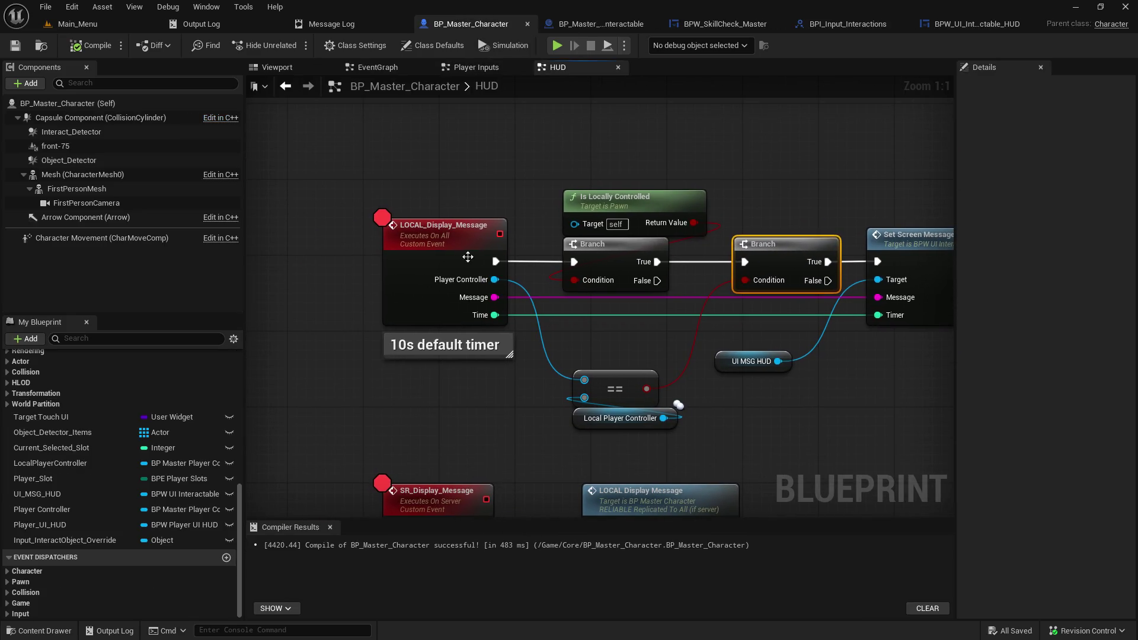
left_click(468, 257)
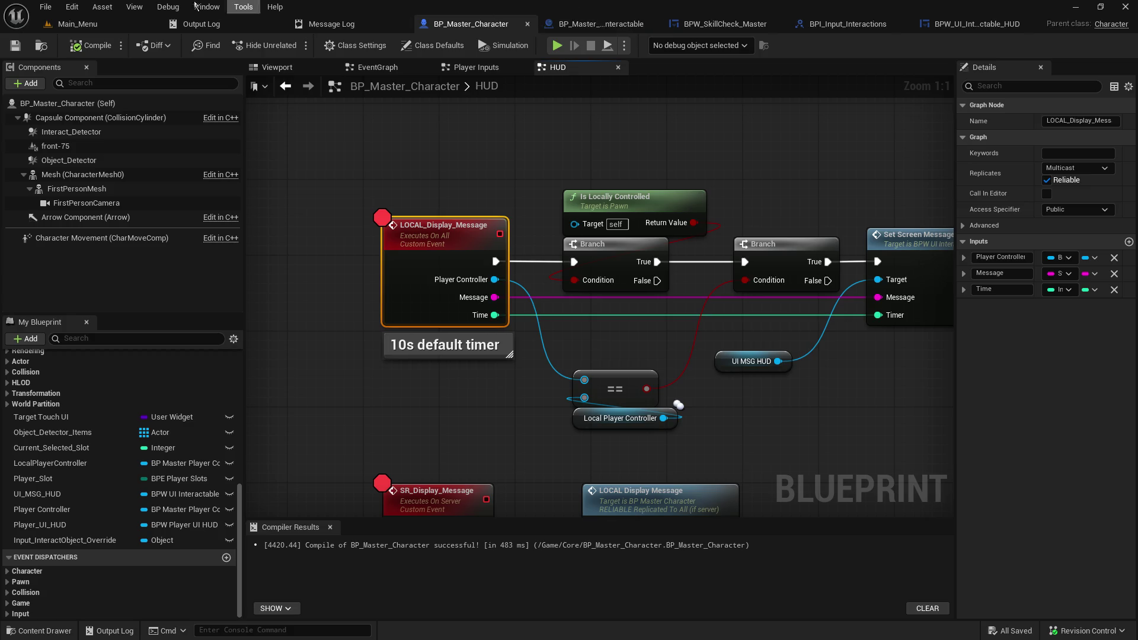
left_click(89, 25)
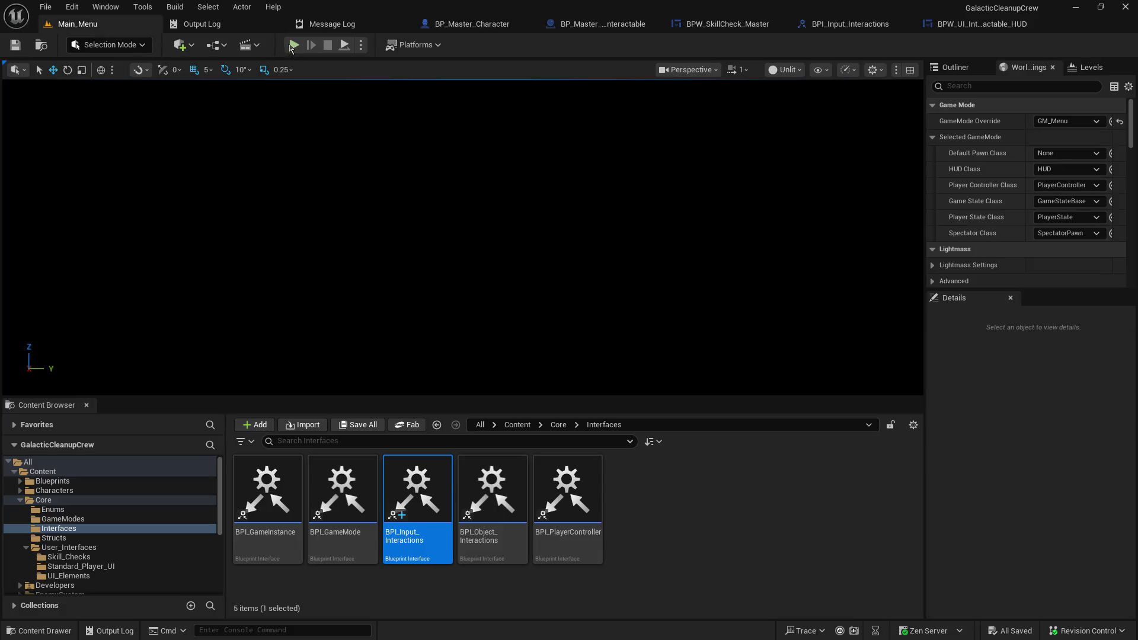
Step: Host a new play test and attempt the elevator console's skill check to hit the breakpoint
key("alt+p")
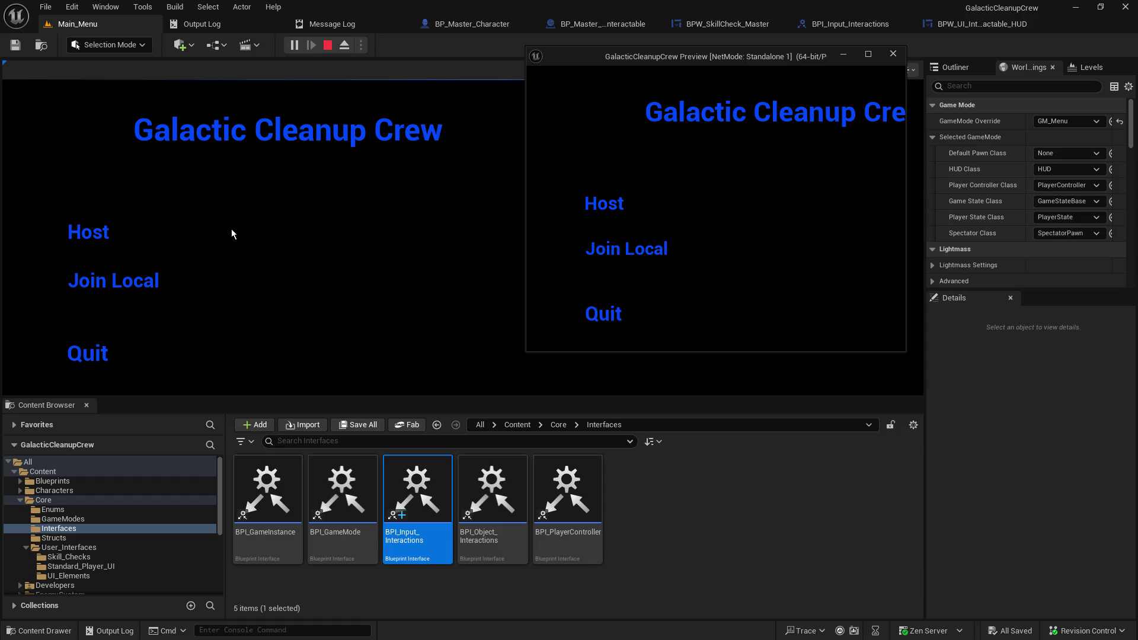
left_click(74, 231)
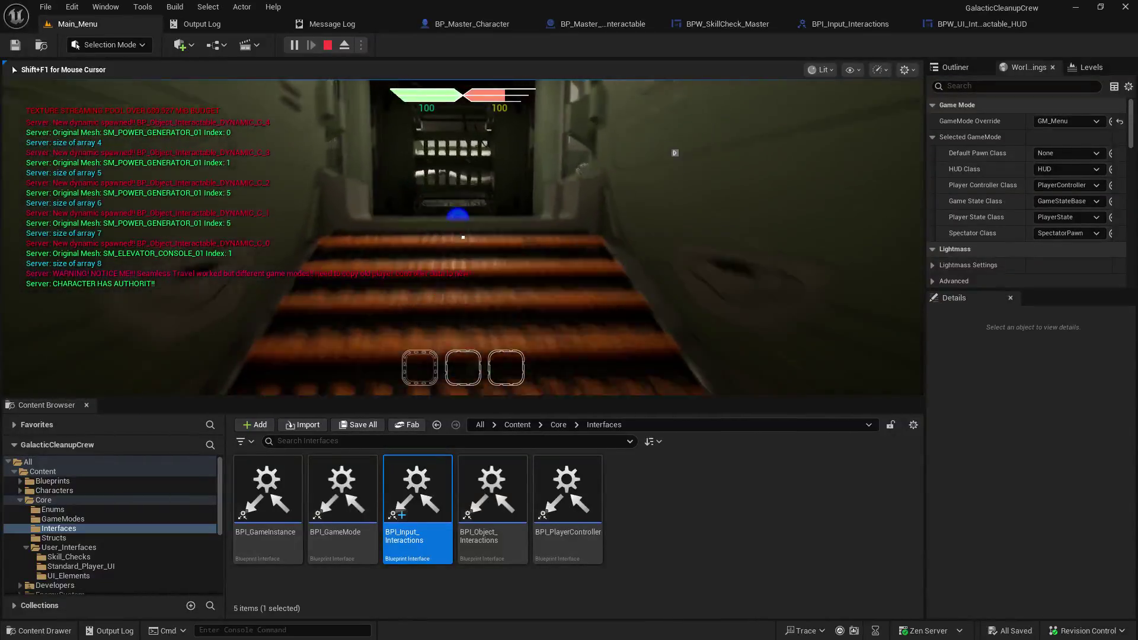
key("e")
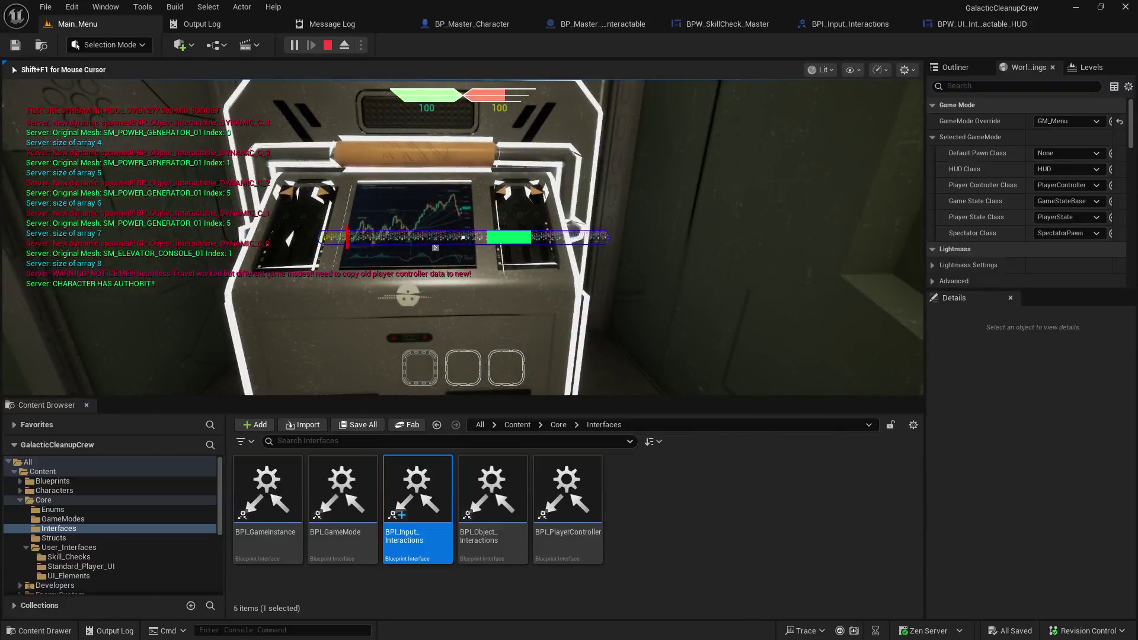
key("e")
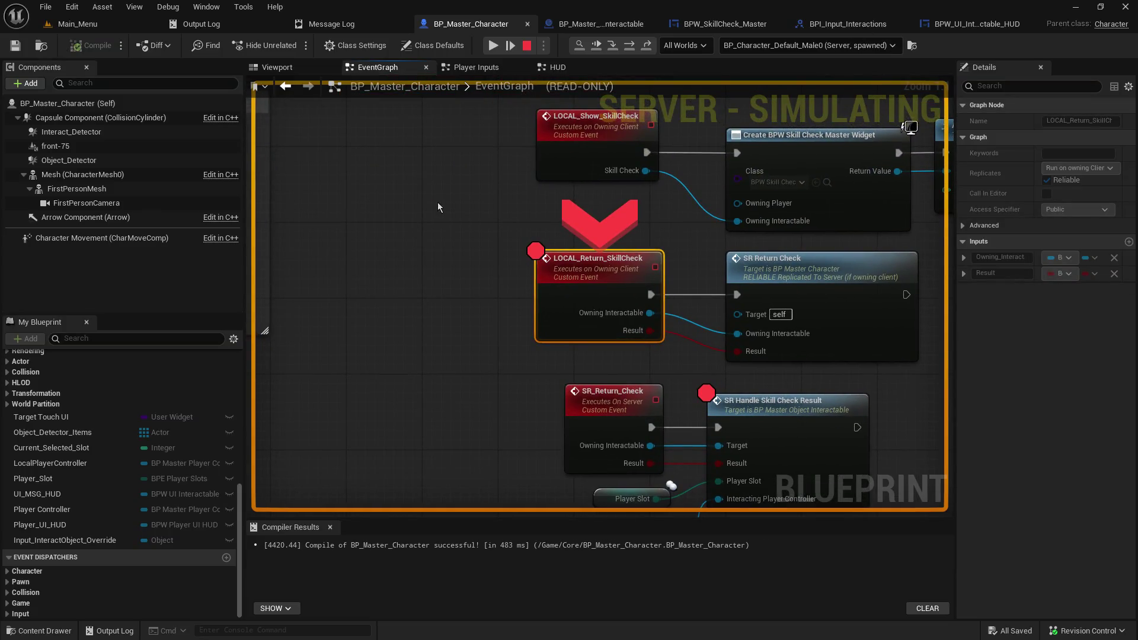
Step: Step into SR_Return_Check and on into the interactable's SR_Handle_SkillCheck_Result event
mouse_move(650, 313)
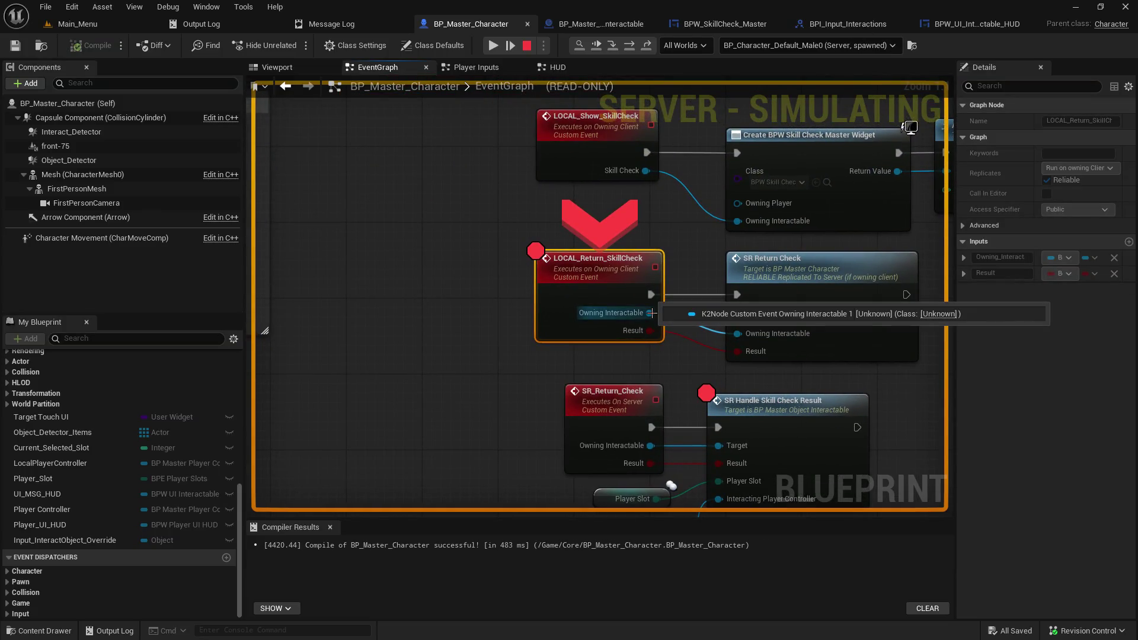
left_click(620, 47)
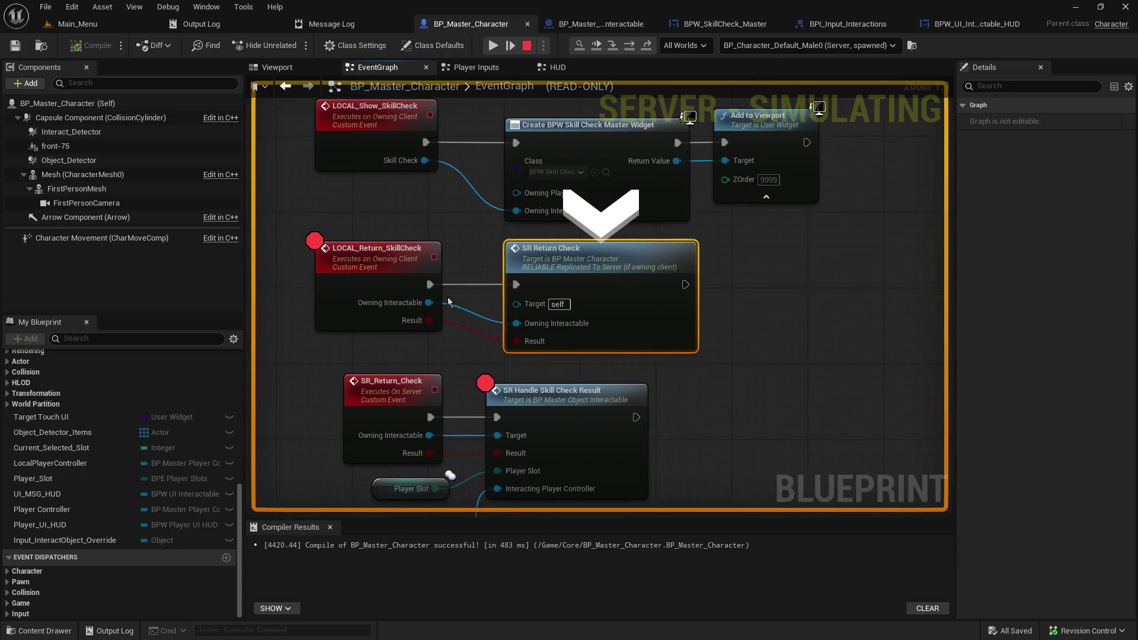
mouse_move(424, 305)
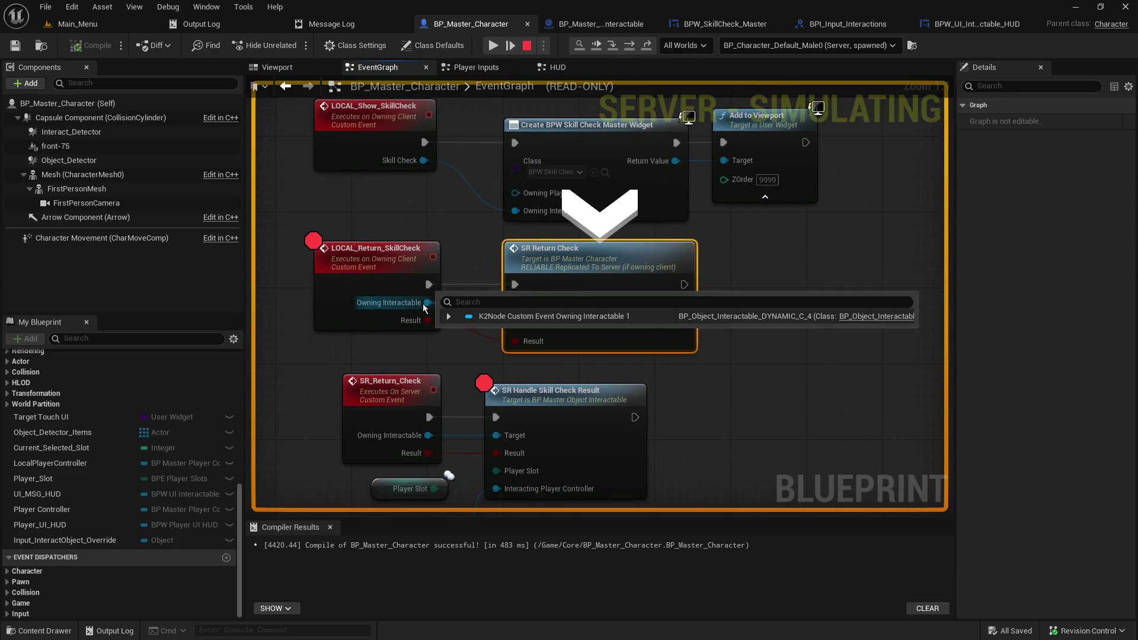
left_click(613, 46)
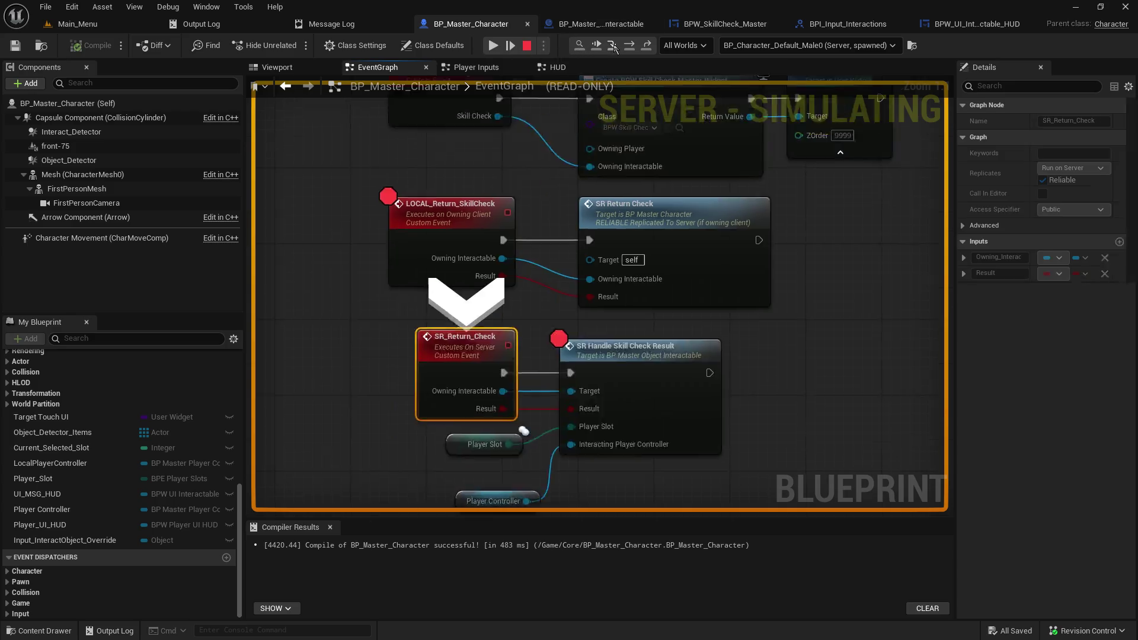
left_click(613, 46)
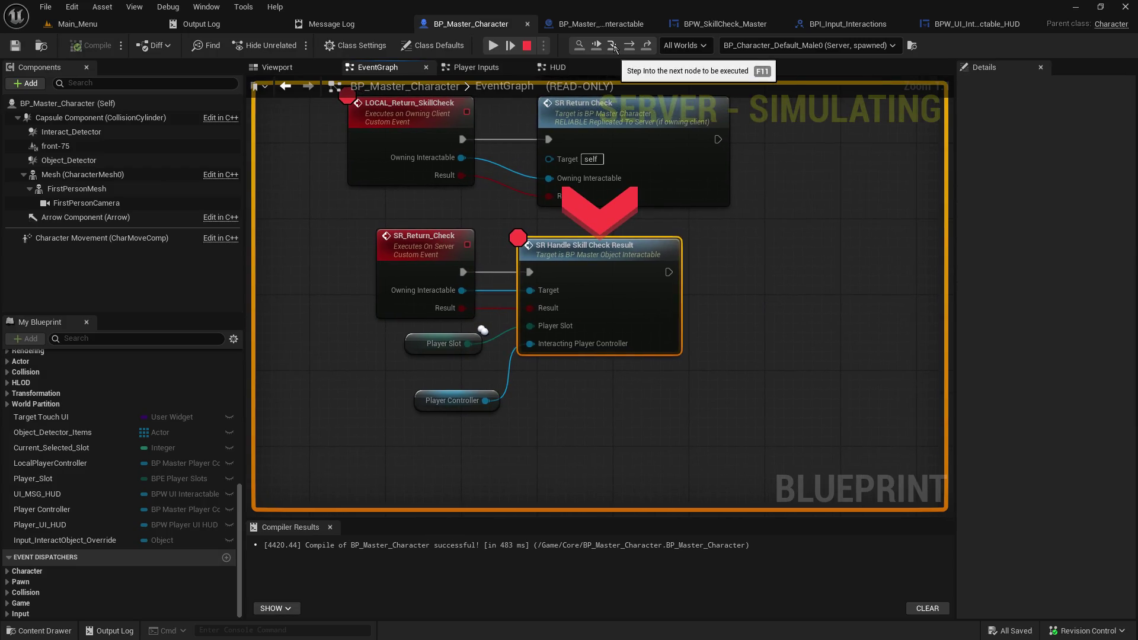
left_click(613, 47)
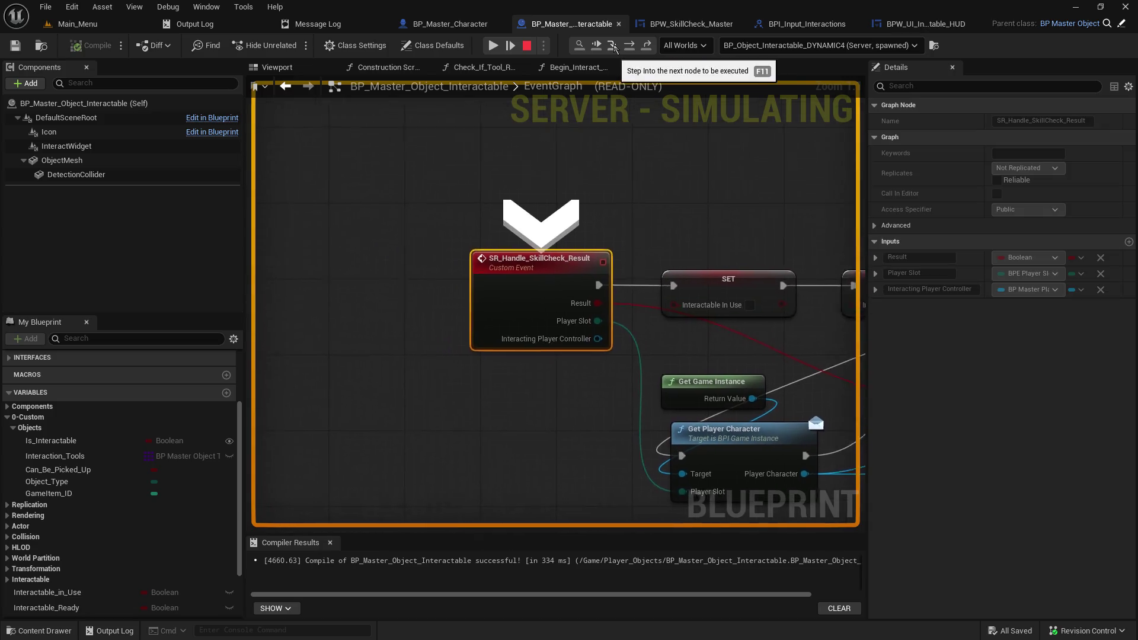
Step: Step past the SET nodes and Get Player Character, resume to the Branch, enter SR_Display_Message
left_click(612, 46)
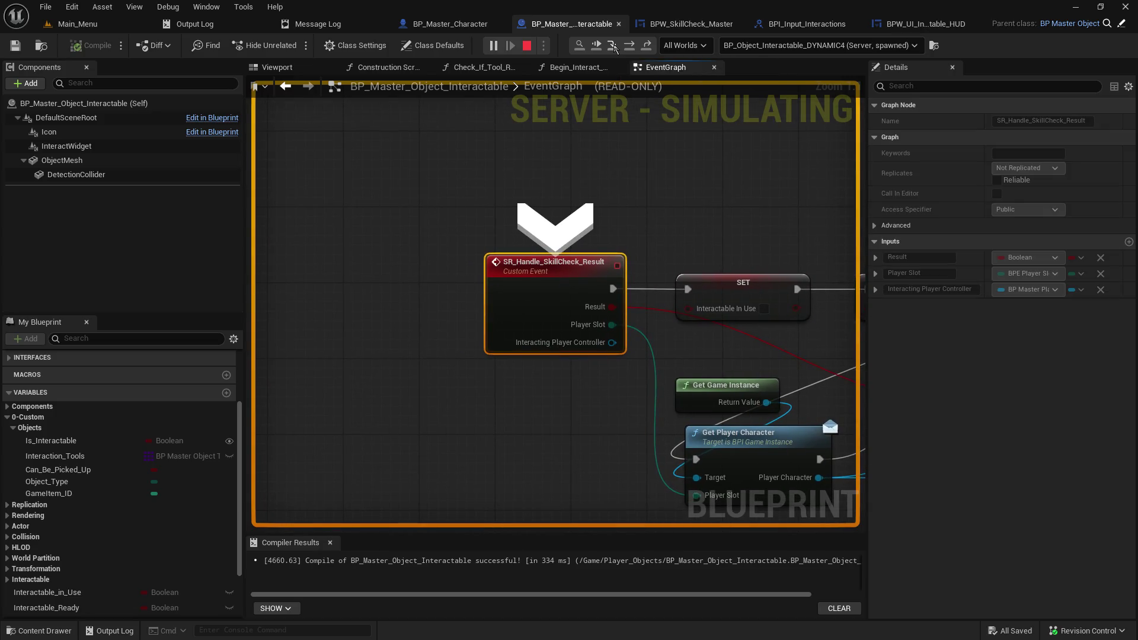
left_click(612, 45)
left_click(612, 46)
left_click(614, 46)
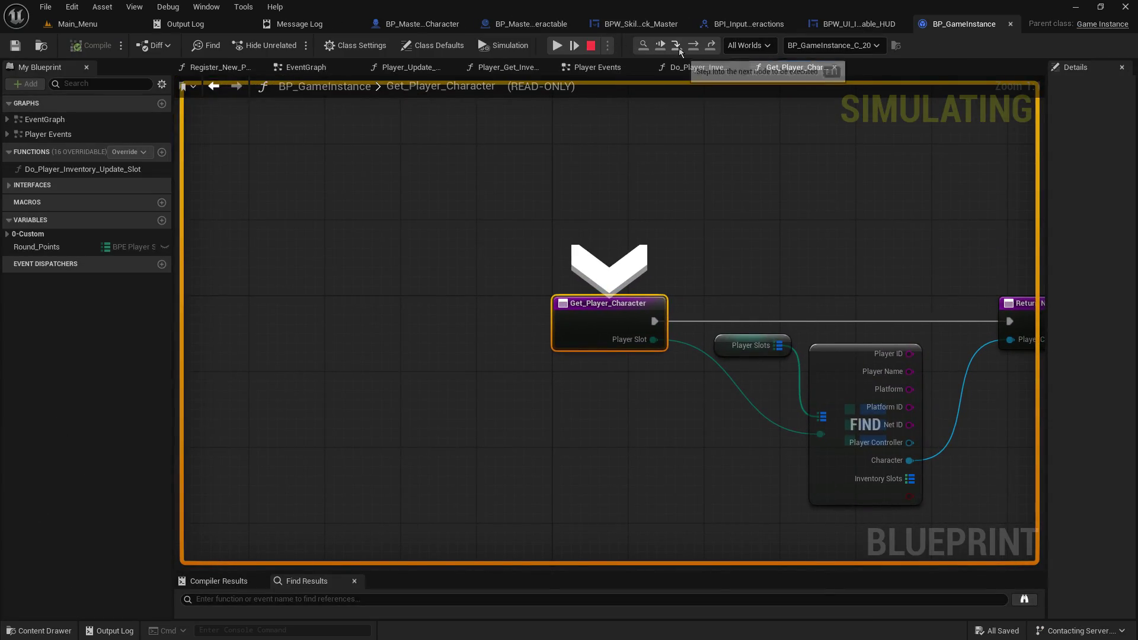
left_click(556, 50)
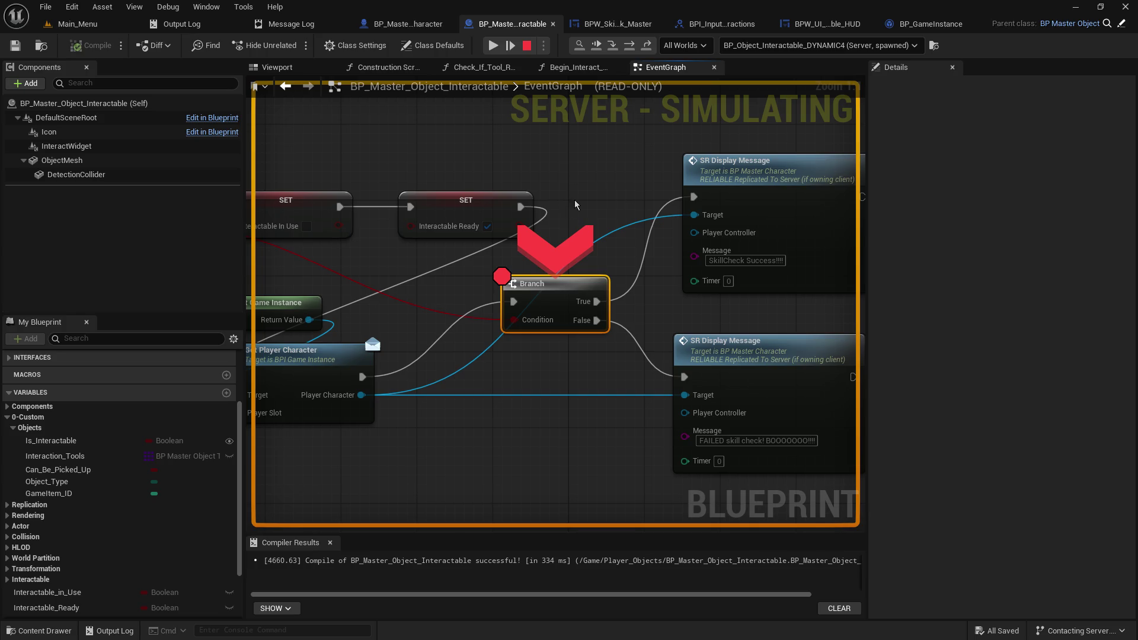
left_click(615, 44)
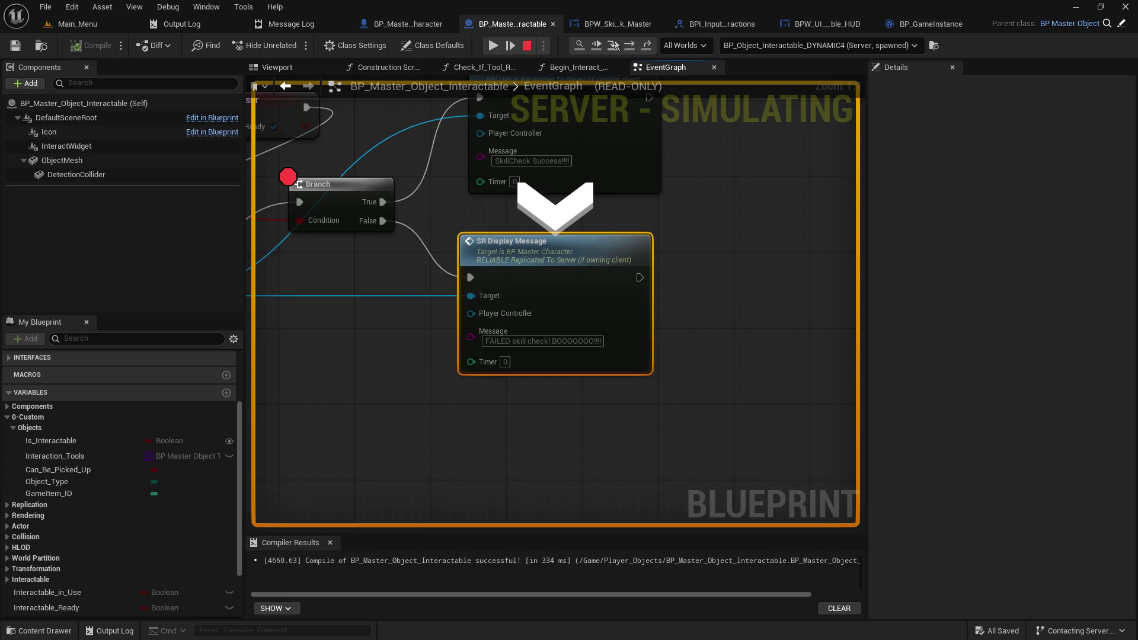
left_click(615, 45)
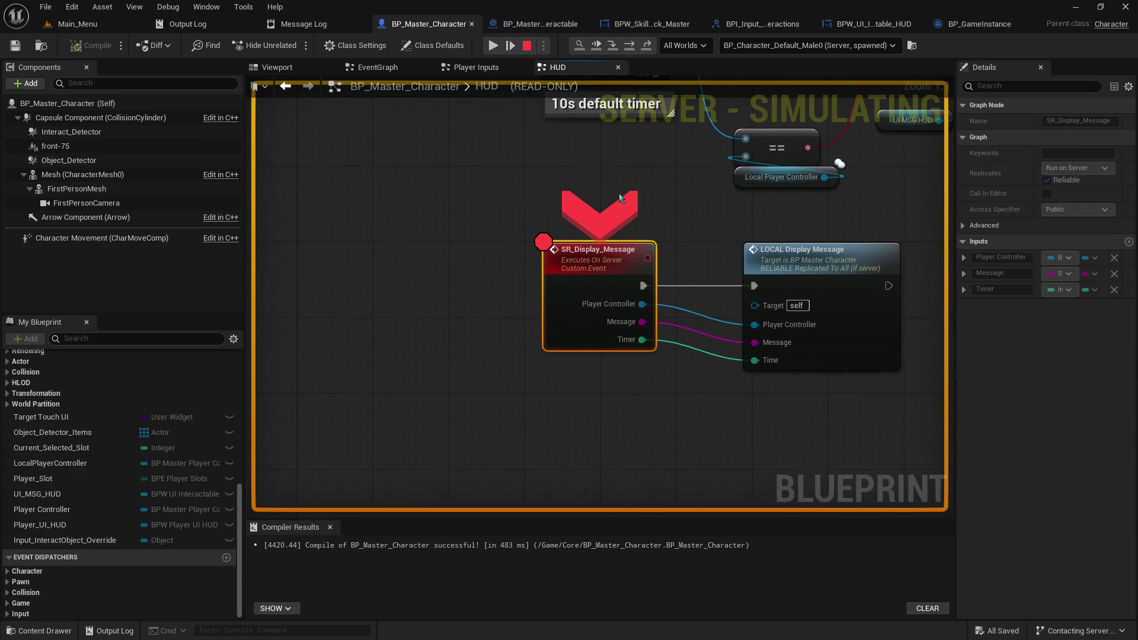
Step: Step to the next node and jump to the LOCAL_Display_Message event definition to inspect it
mouse_move(761, 326)
left_click(612, 46)
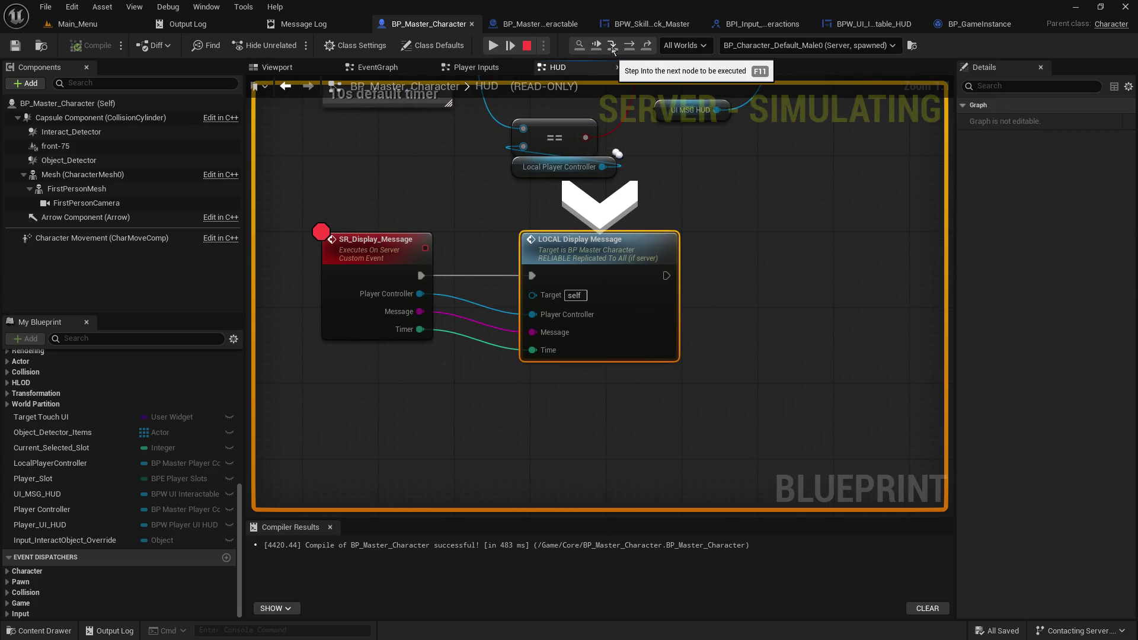
double_click(620, 243)
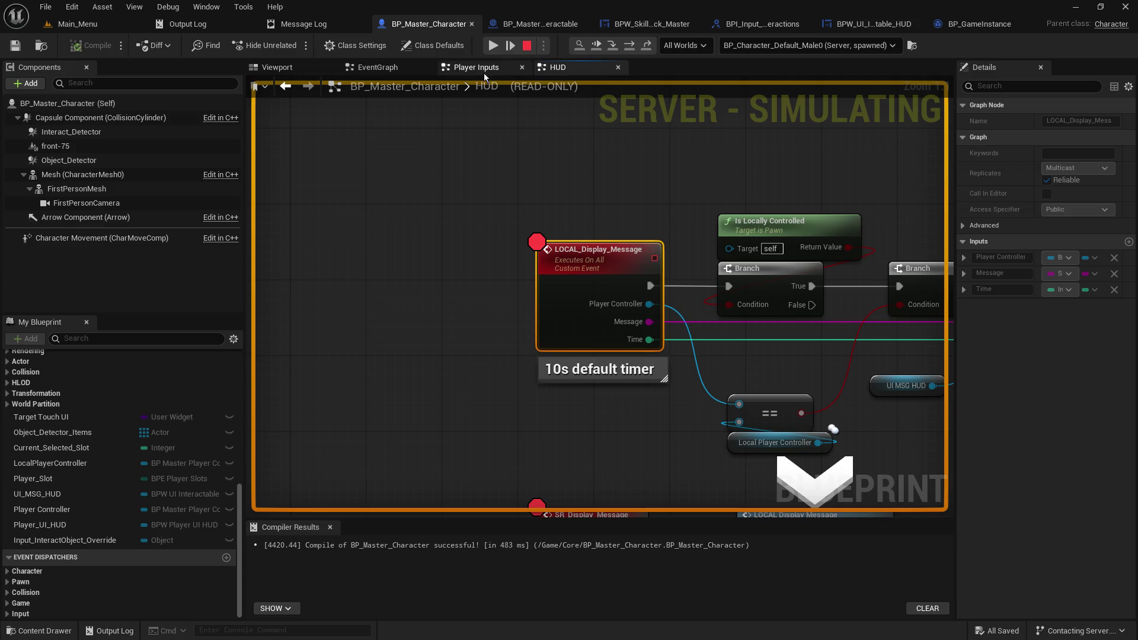
scroll(555, 330, "down", 4)
scroll(559, 332, "up", 4)
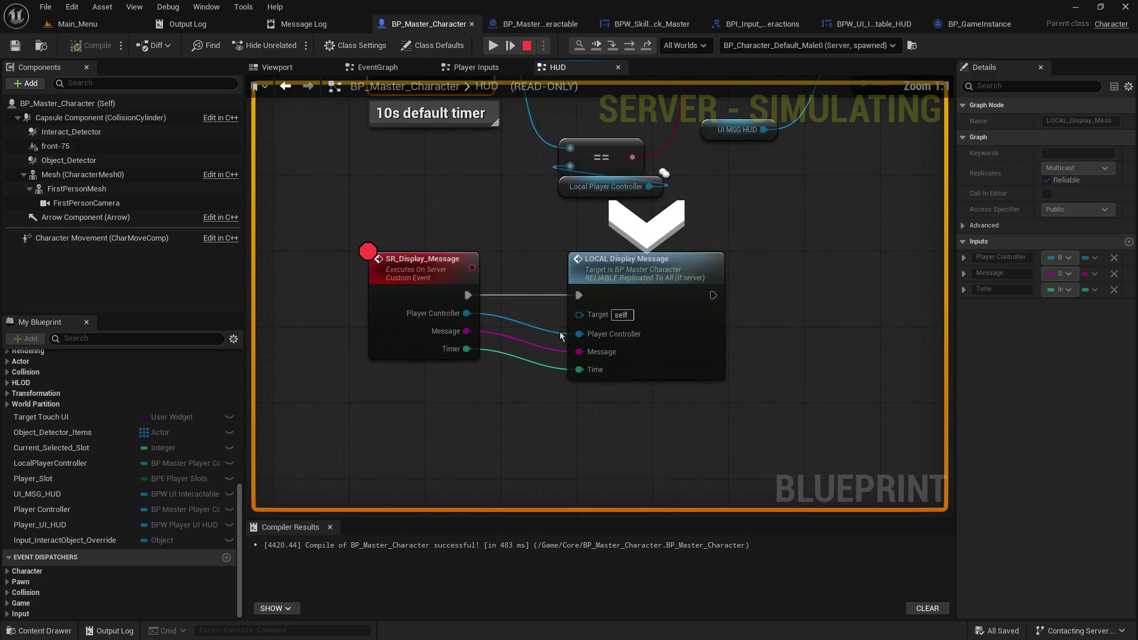
mouse_move(579, 332)
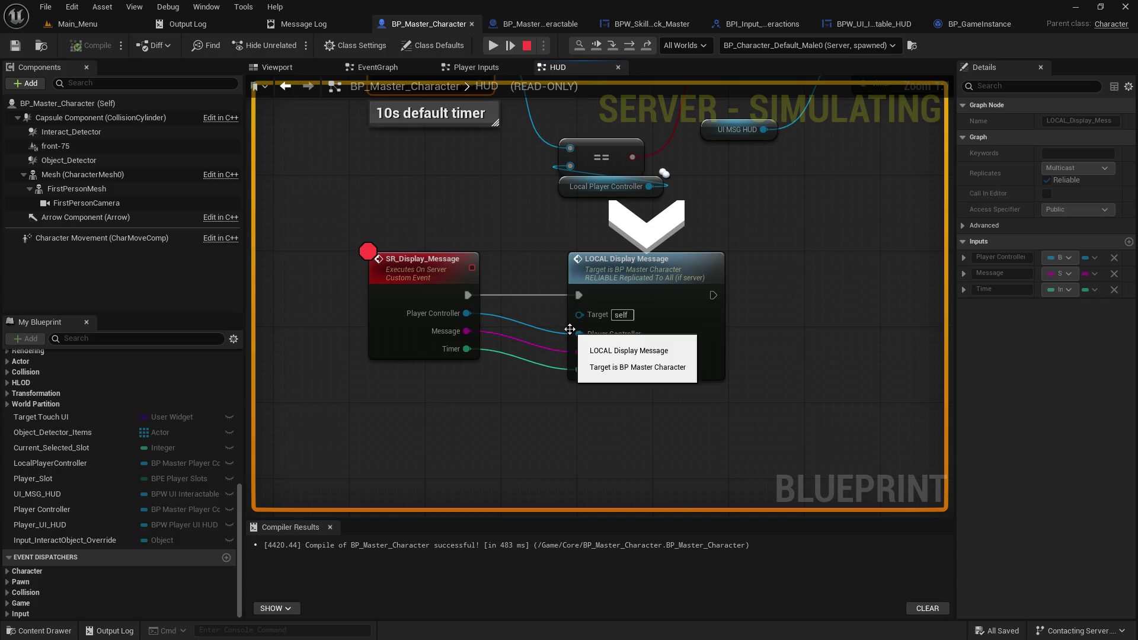
mouse_move(482, 307)
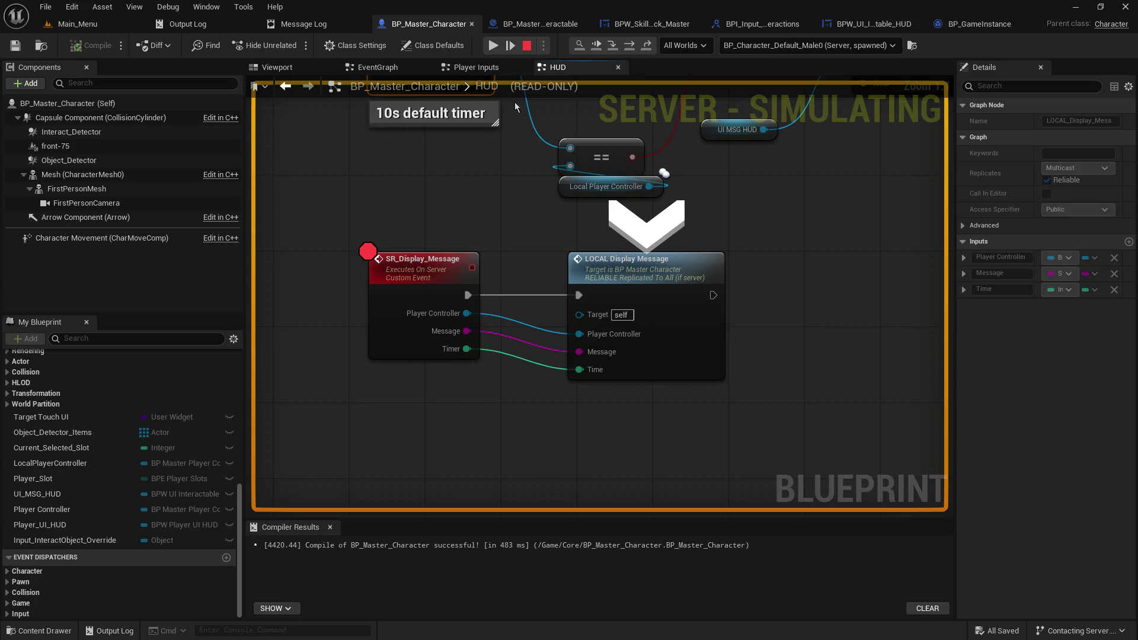
Step: Check the Player Inputs, HUD and character EventGraph tabs, then bring up BPW_SkillCheck_Master
left_click(495, 69)
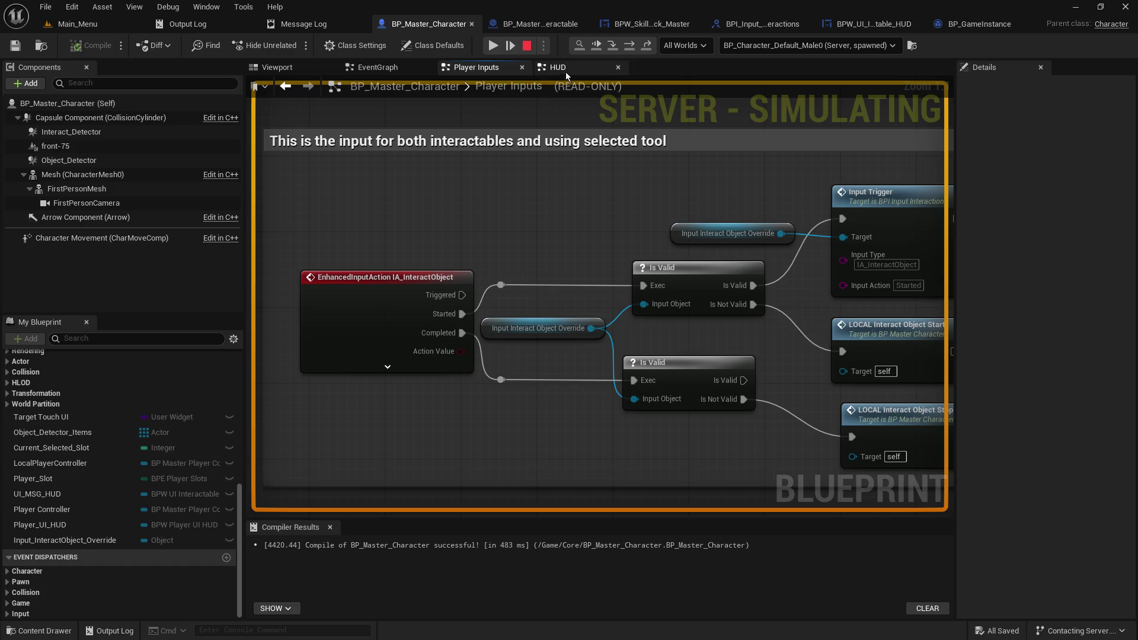
left_click(560, 73)
mouse_move(547, 193)
left_mouse_down()
mouse_move(561, 342)
mouse_move(595, 248)
left_mouse_up()
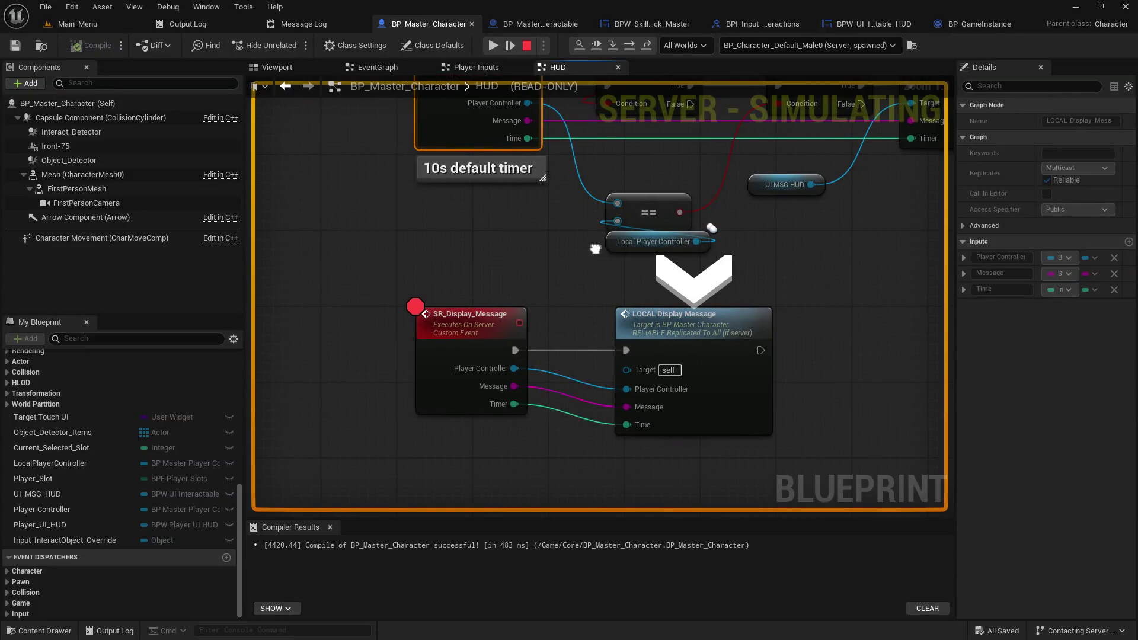
left_click(379, 68)
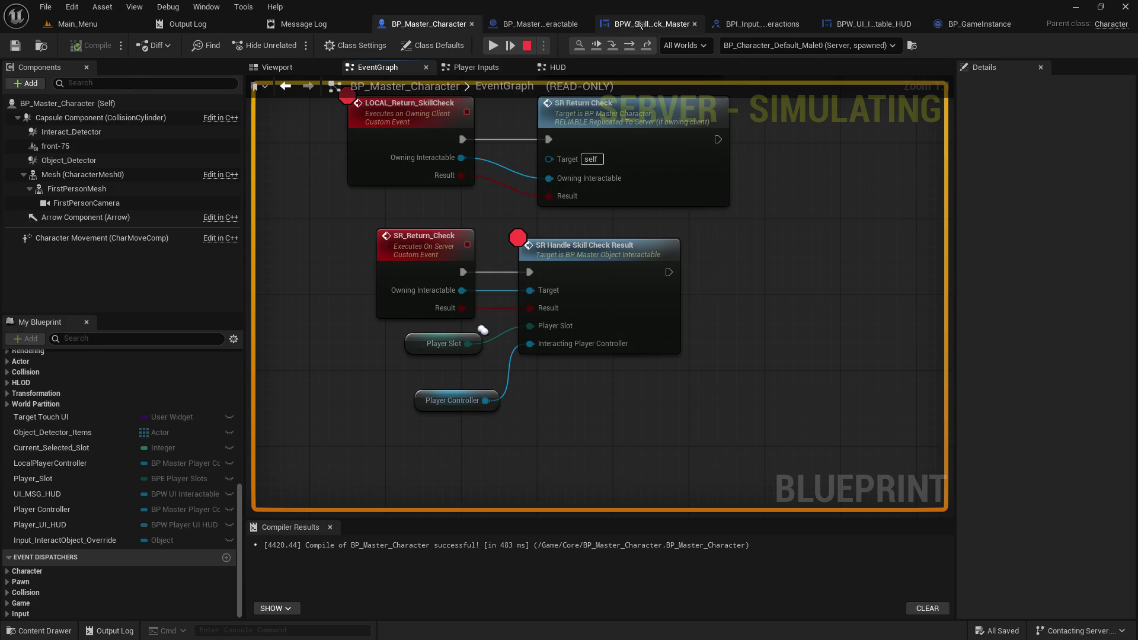
left_click(637, 23)
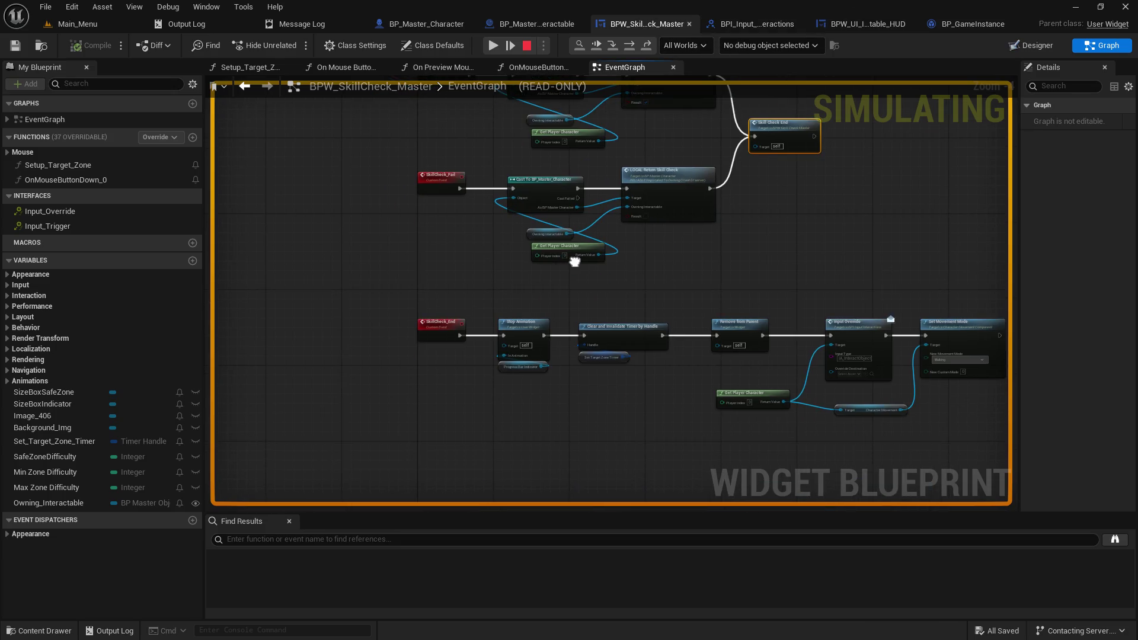
Step: Pan the interactable's graph to both SR Display Message calls and jump to the character's event
left_click(549, 26)
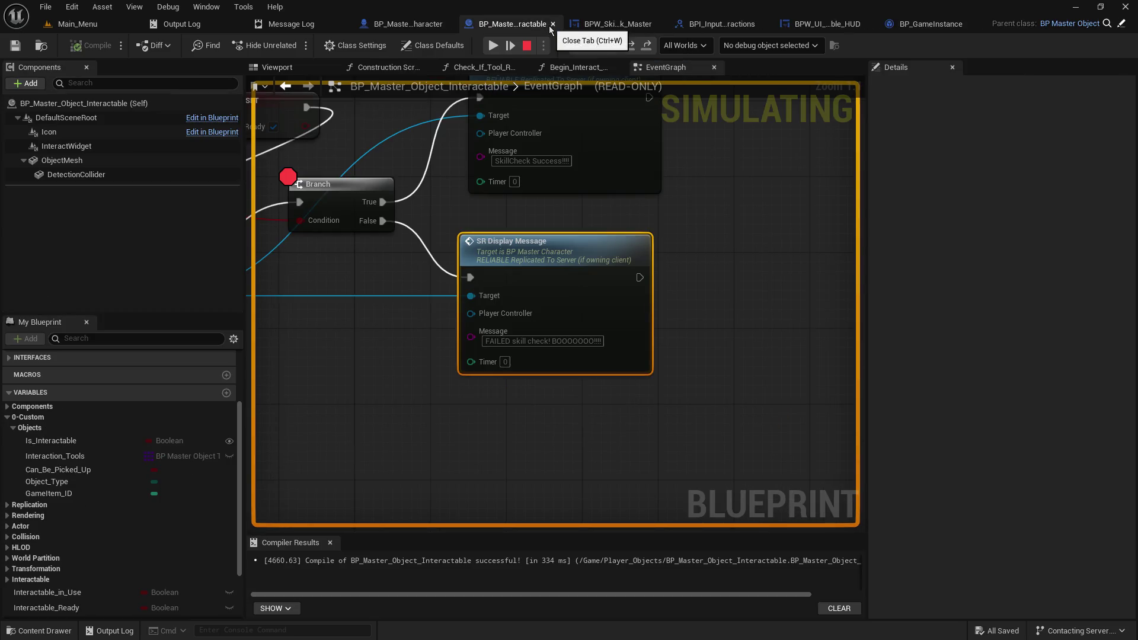
left_click(726, 27)
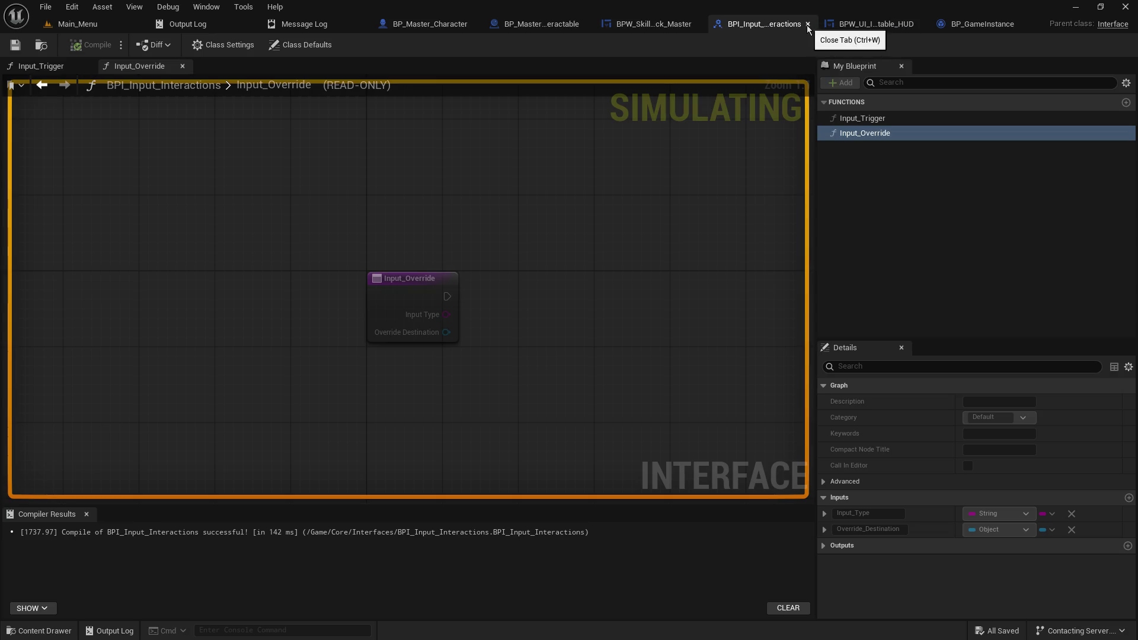
left_click(561, 25)
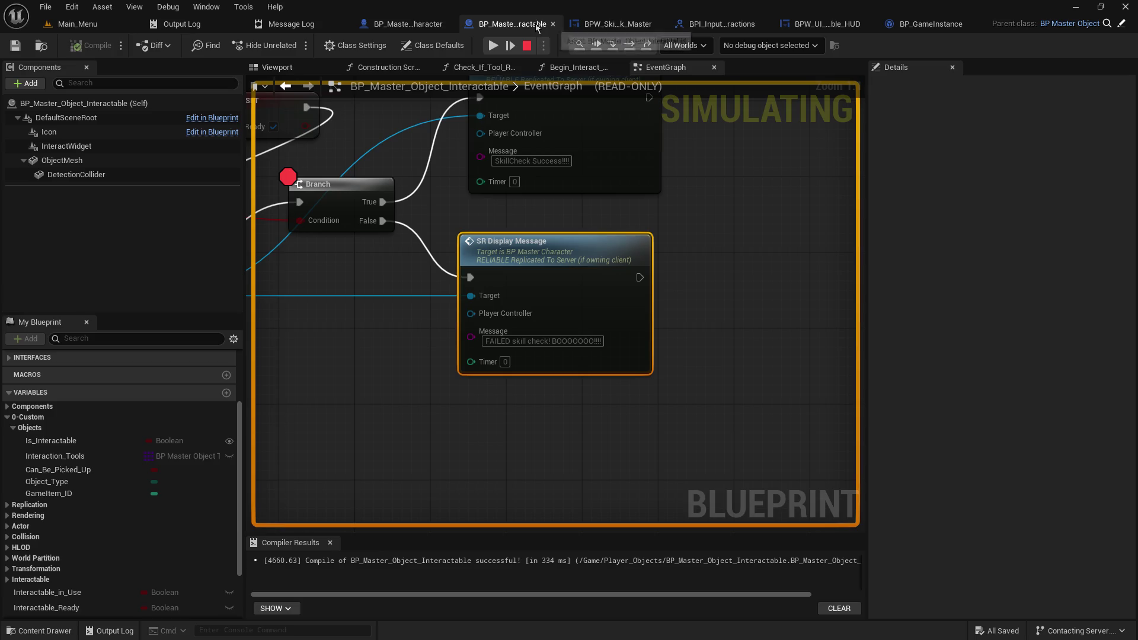
mouse_move(447, 224)
left_mouse_down()
mouse_move(882, 230)
mouse_move(873, 306)
left_mouse_up()
left_click_drag(762, 155, 707, 144)
mouse_move(670, 347)
left_mouse_down()
mouse_move(629, 329)
mouse_move(437, 315)
mouse_move(541, 287)
left_mouse_up()
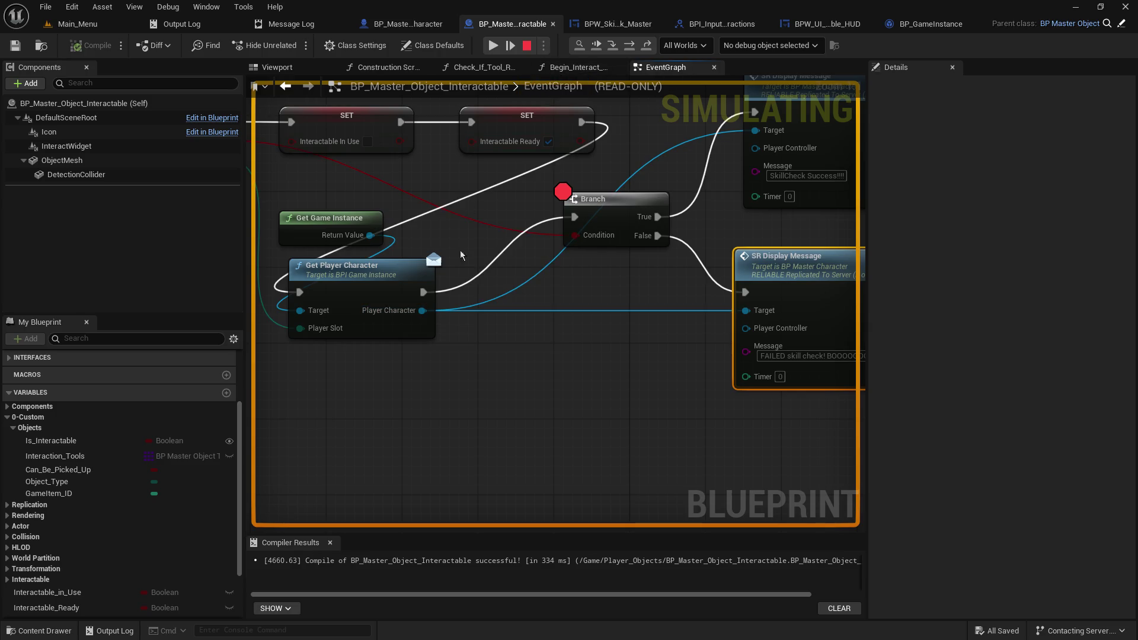
double_click(779, 259)
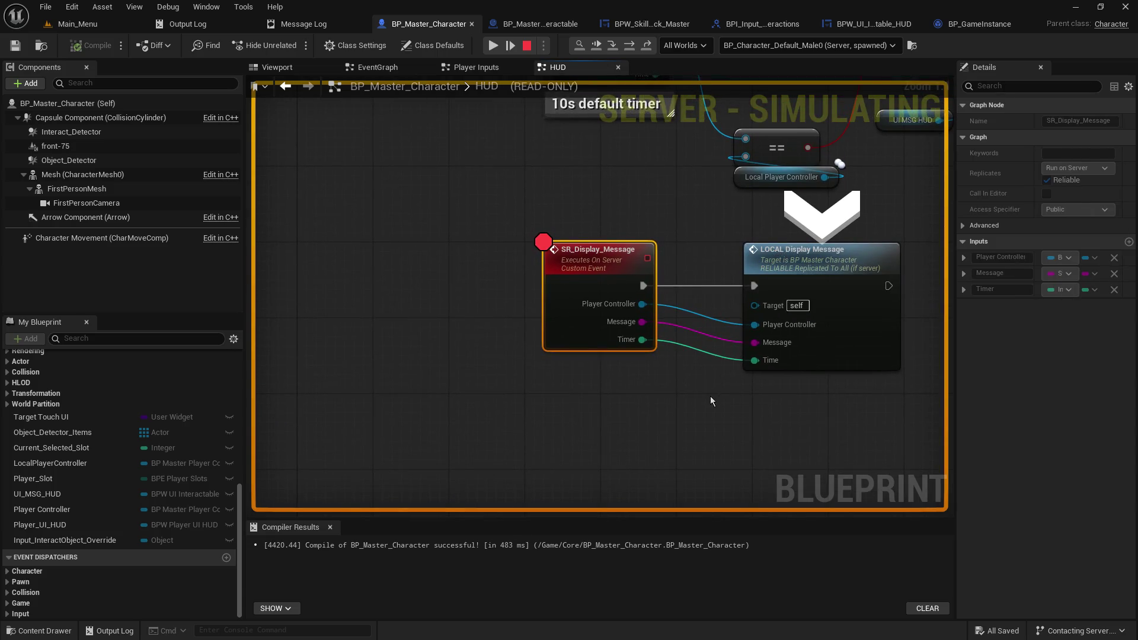
left_click_drag(710, 396, 560, 362)
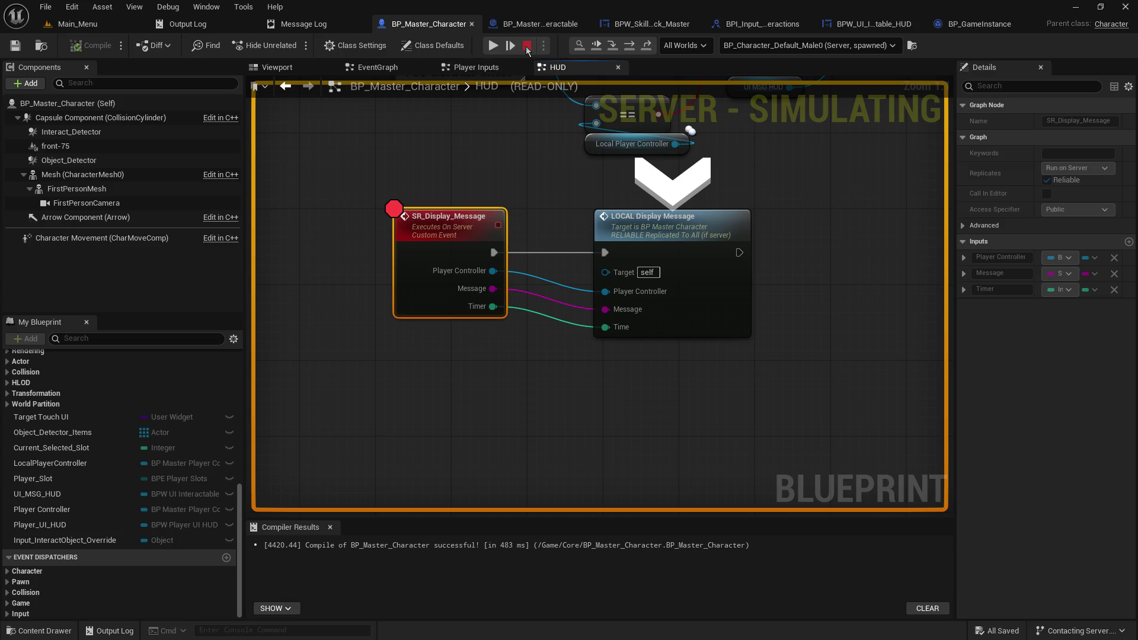
Step: Stop the simulation and break the event's Player Controller wire to LOCAL Display Message
left_click(528, 47)
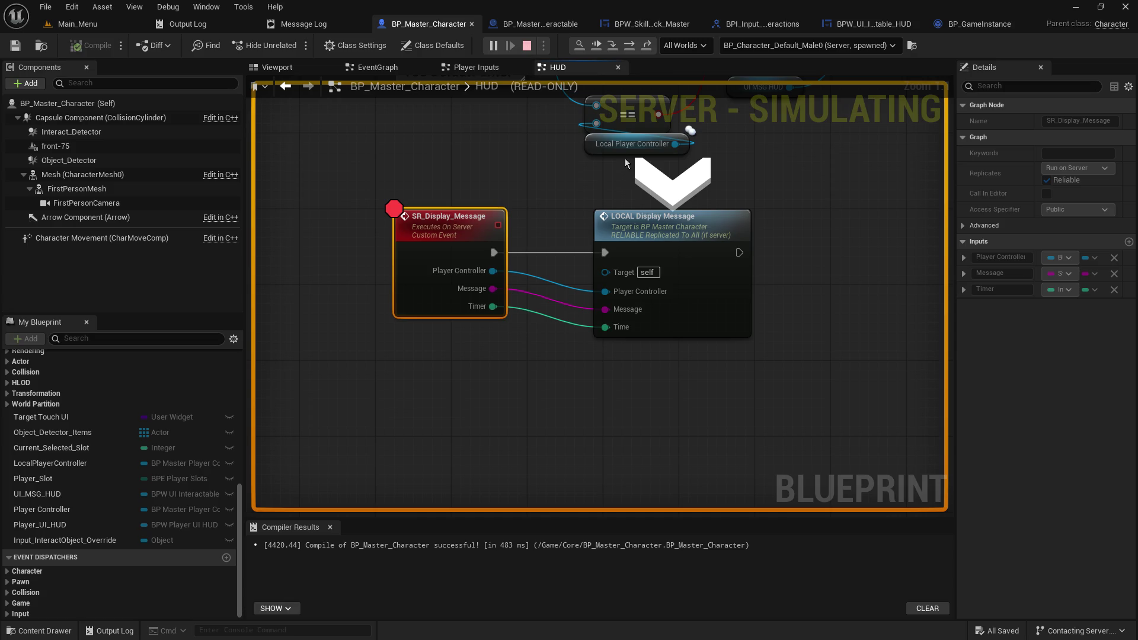
left_click(563, 224)
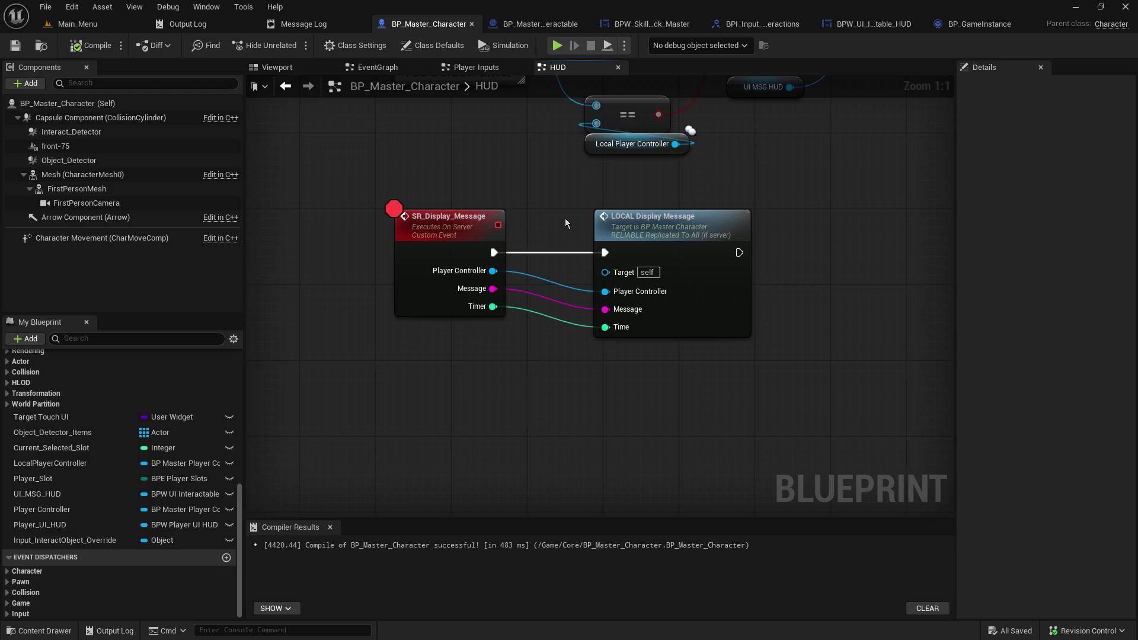
left_click(492, 270, "alt")
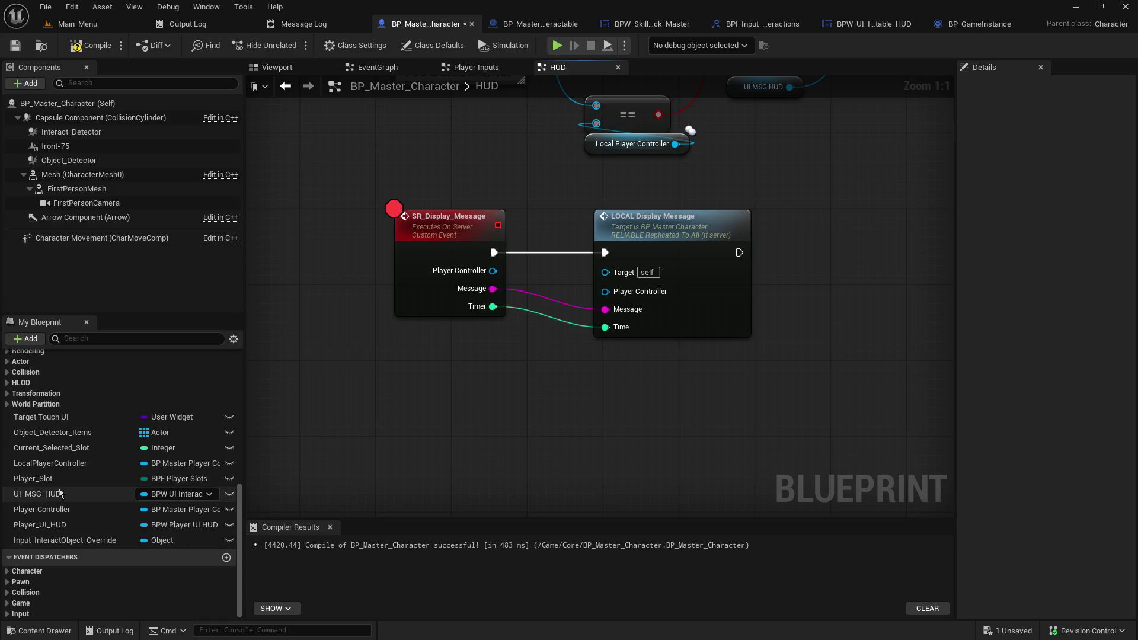
Step: Wire a Player Controller variable getter into LOCAL Display Message and save the character blueprint
mouse_move(60, 511)
left_mouse_down()
mouse_move(552, 360)
mouse_move(491, 373)
left_mouse_up()
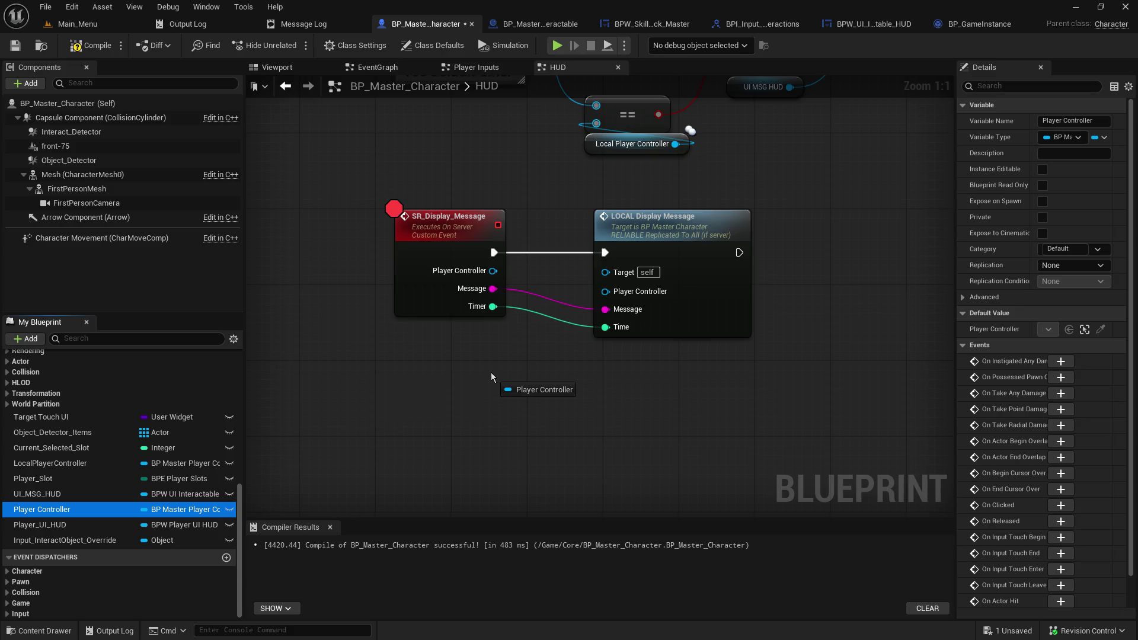
left_click_drag(491, 372, 491, 373)
left_click(559, 389)
mouse_move(558, 390)
left_mouse_down()
mouse_move(600, 280)
mouse_move(581, 265)
mouse_move(603, 278)
left_mouse_up()
left_click(544, 370)
mouse_move(560, 382)
left_mouse_down()
mouse_move(589, 279)
mouse_move(605, 291)
left_mouse_up()
key("ctrl+s")
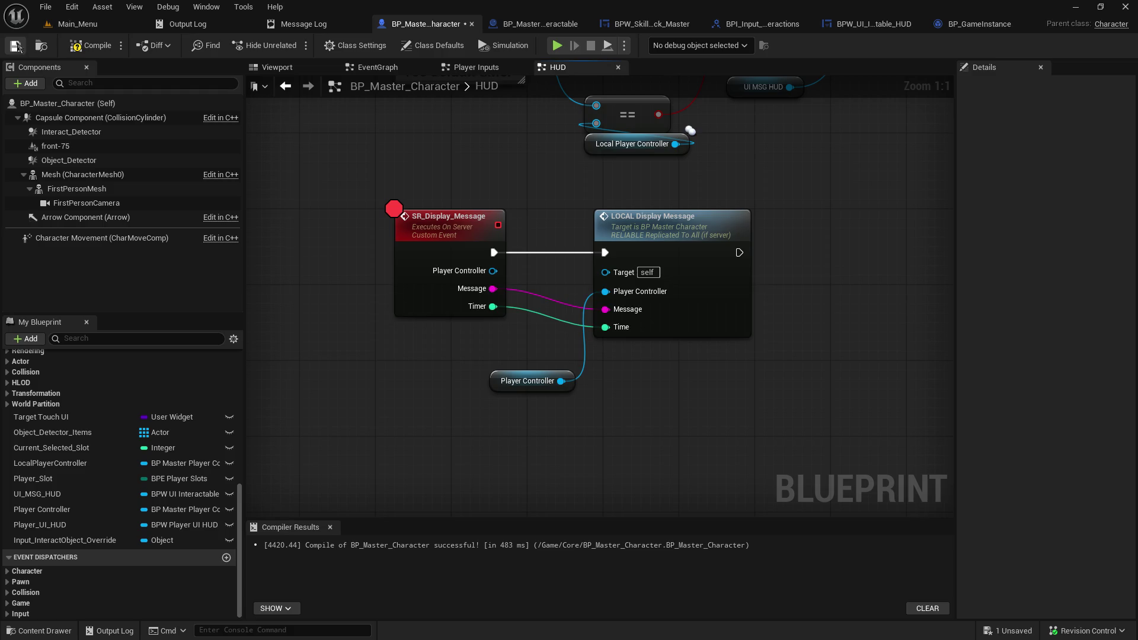
left_click(79, 25)
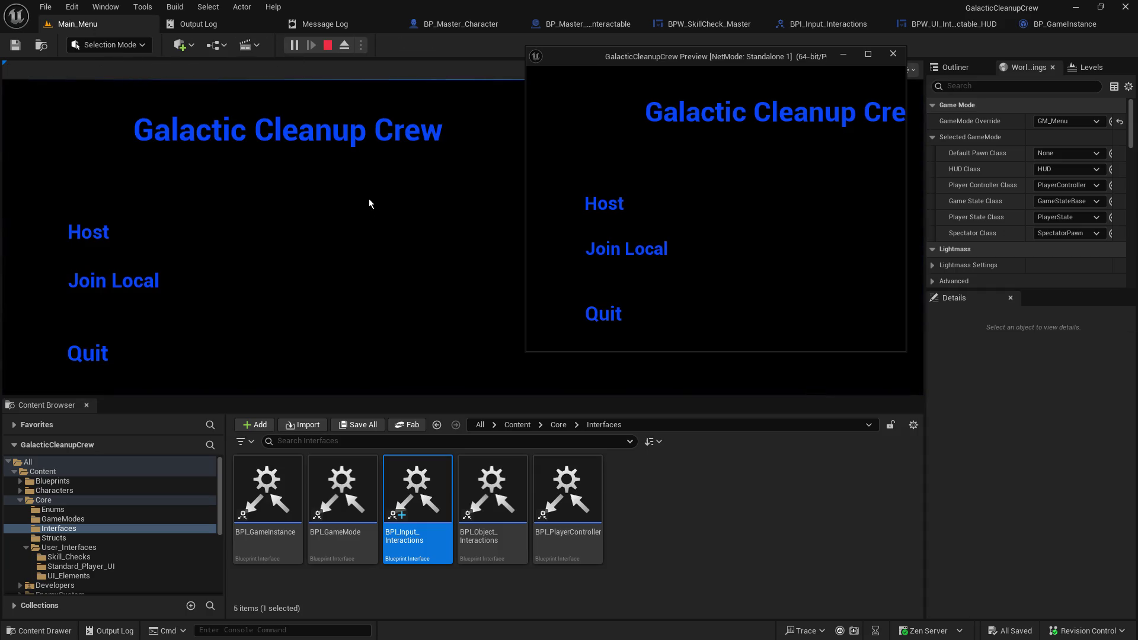
Step: Host a game, attempt a console's skill check, and step the debugger to LOCAL_Display_Message
left_click(105, 231)
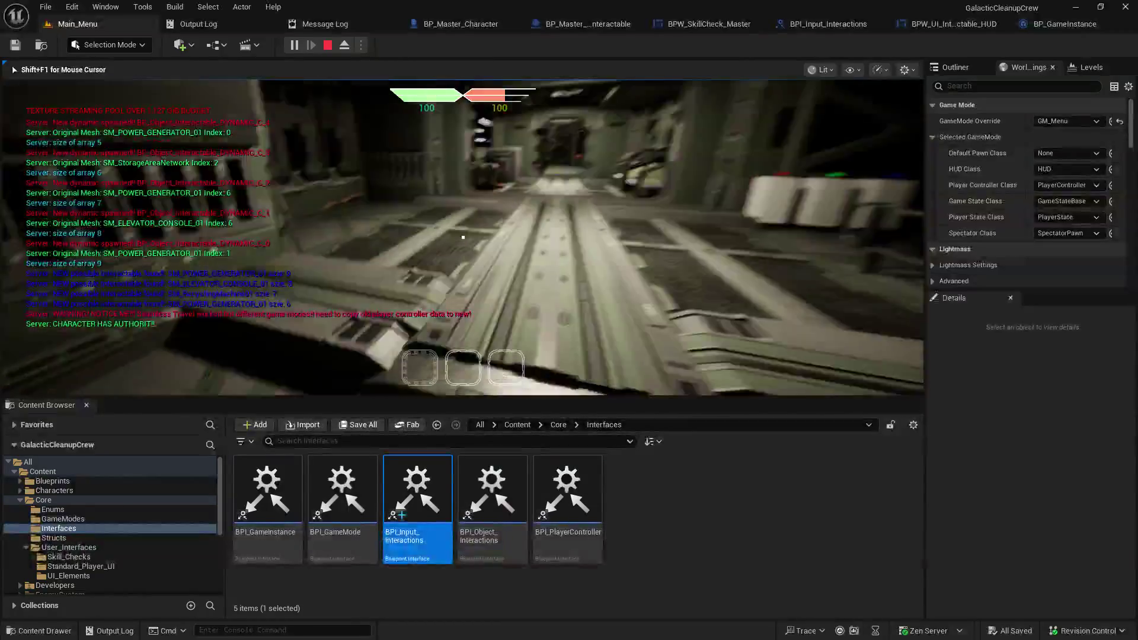
key("w")
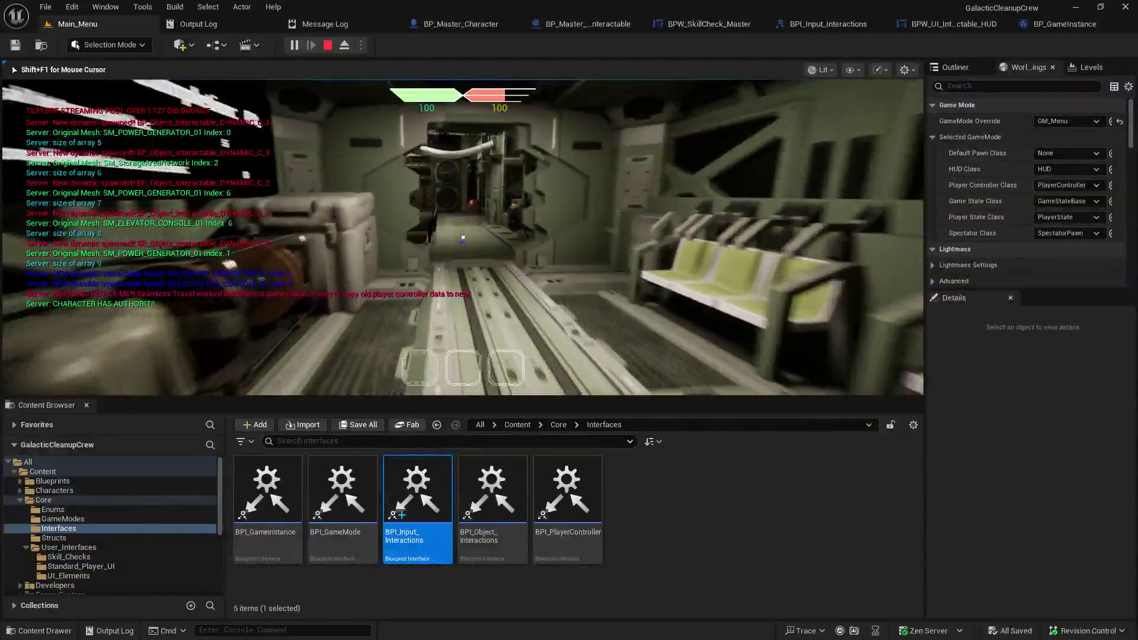
key("w")
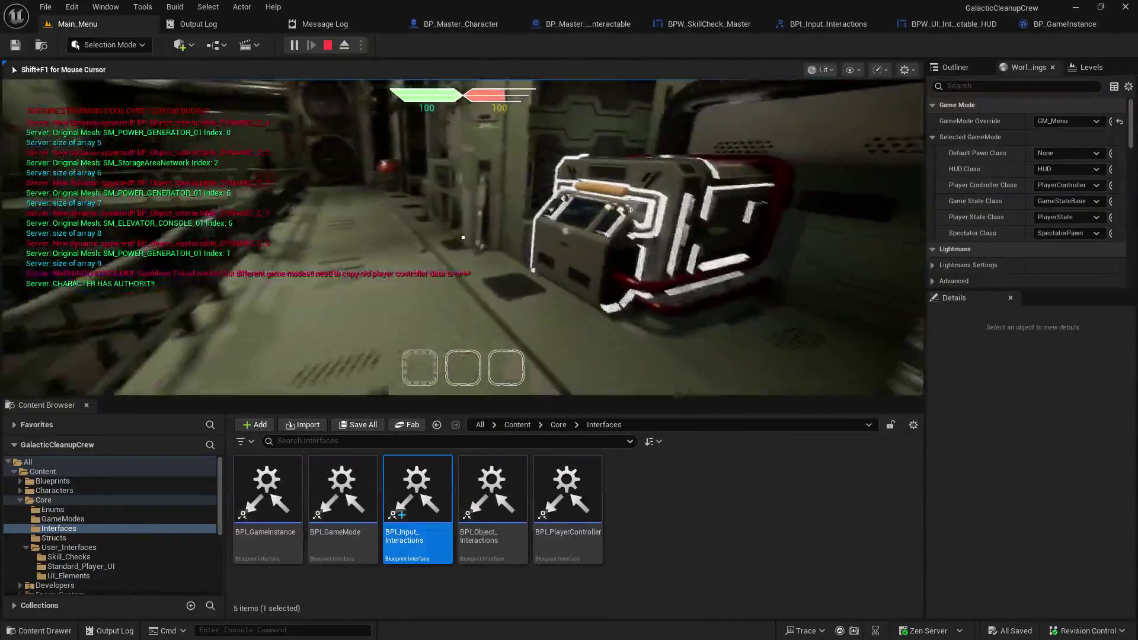
key("e")
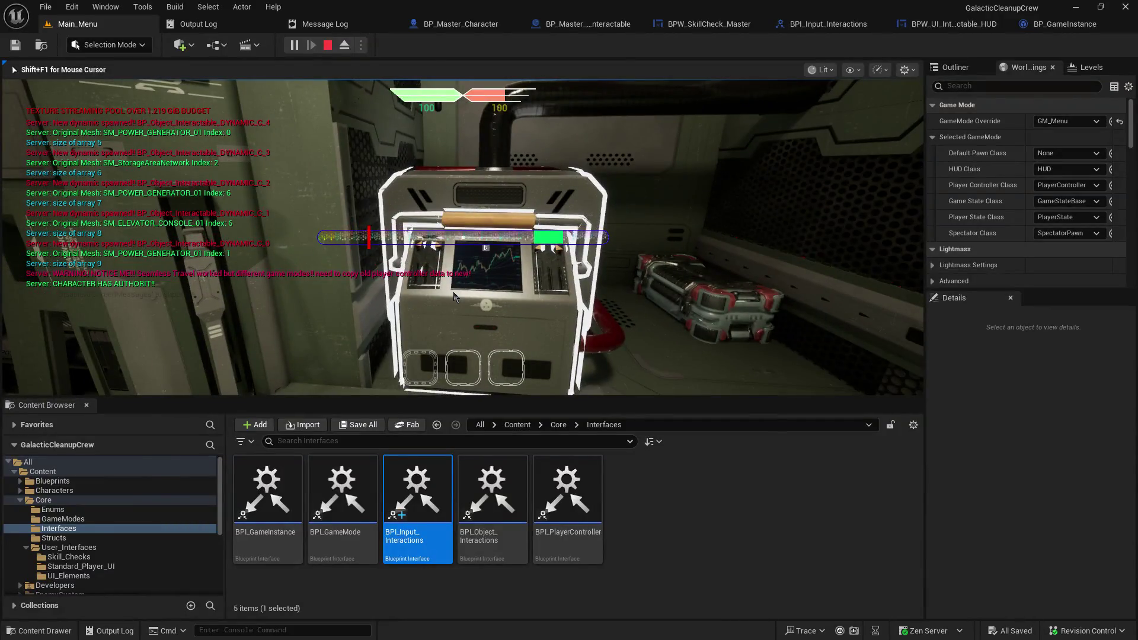
left_click(454, 296)
key("F10")
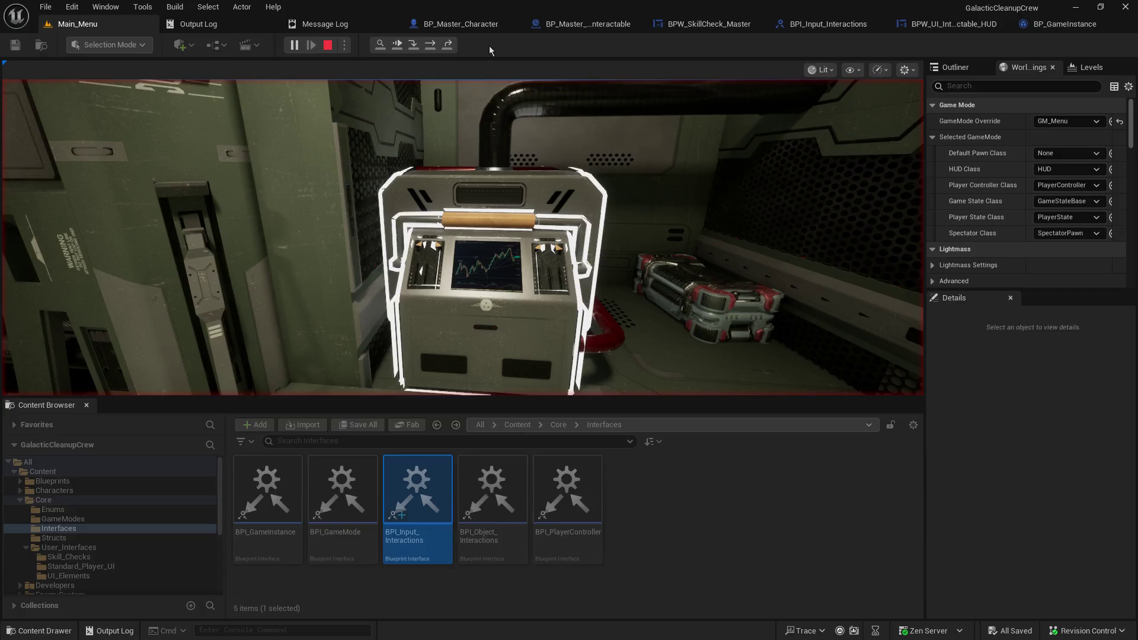
key("F10")
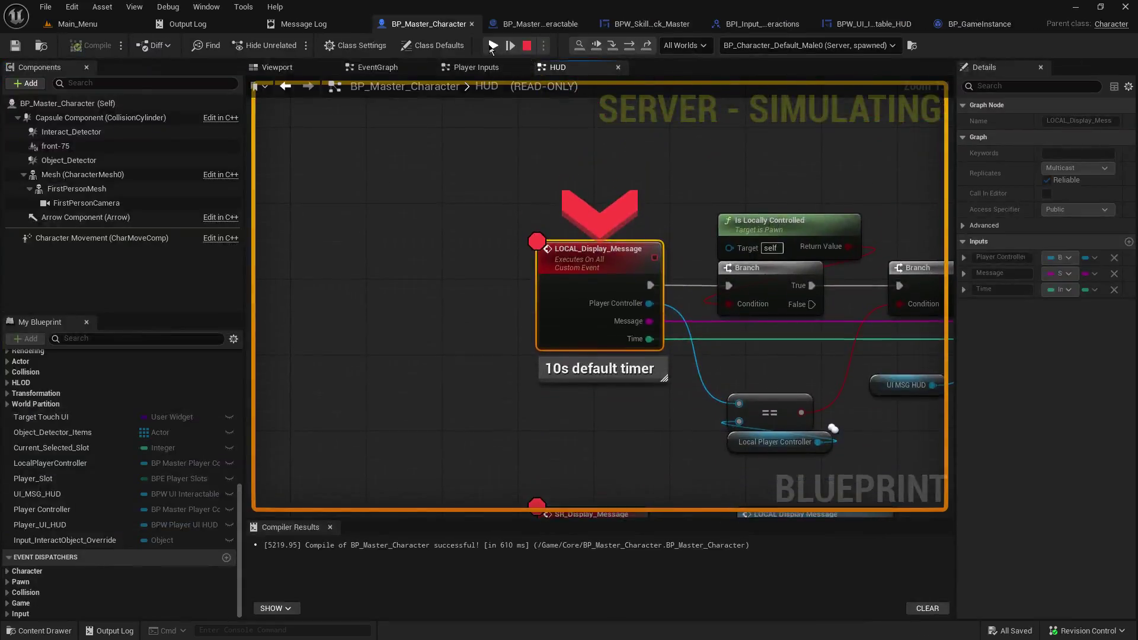
Step: Resume, feed a LocalPlayerController getter into LOCAL Display Message's Player Controller, and relaunch the play test
left_click(493, 45)
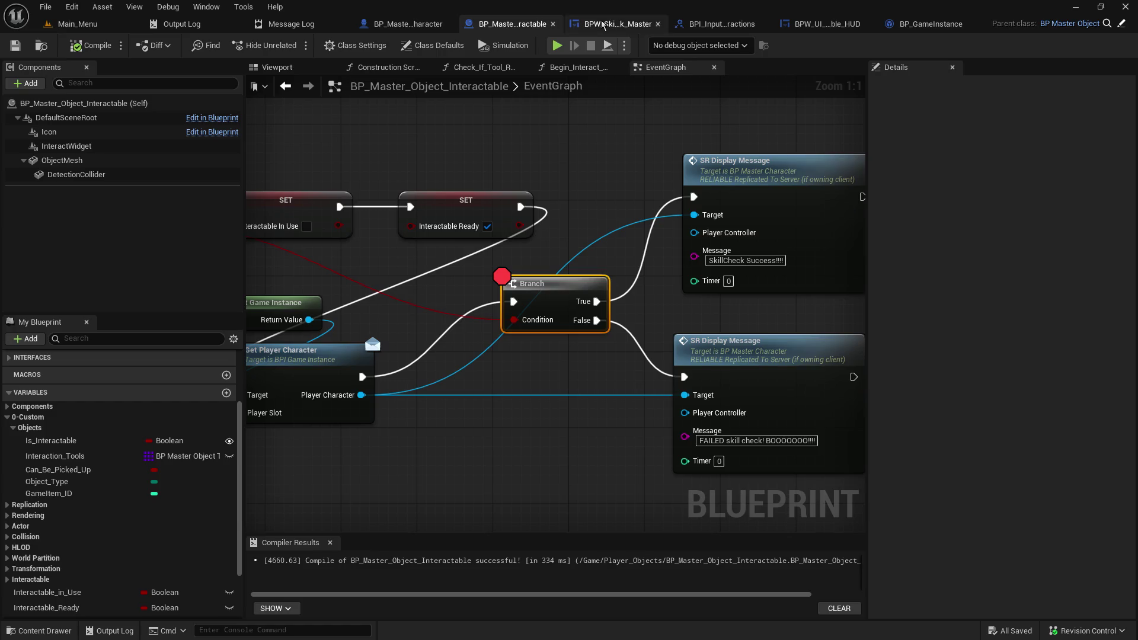
left_click(408, 23)
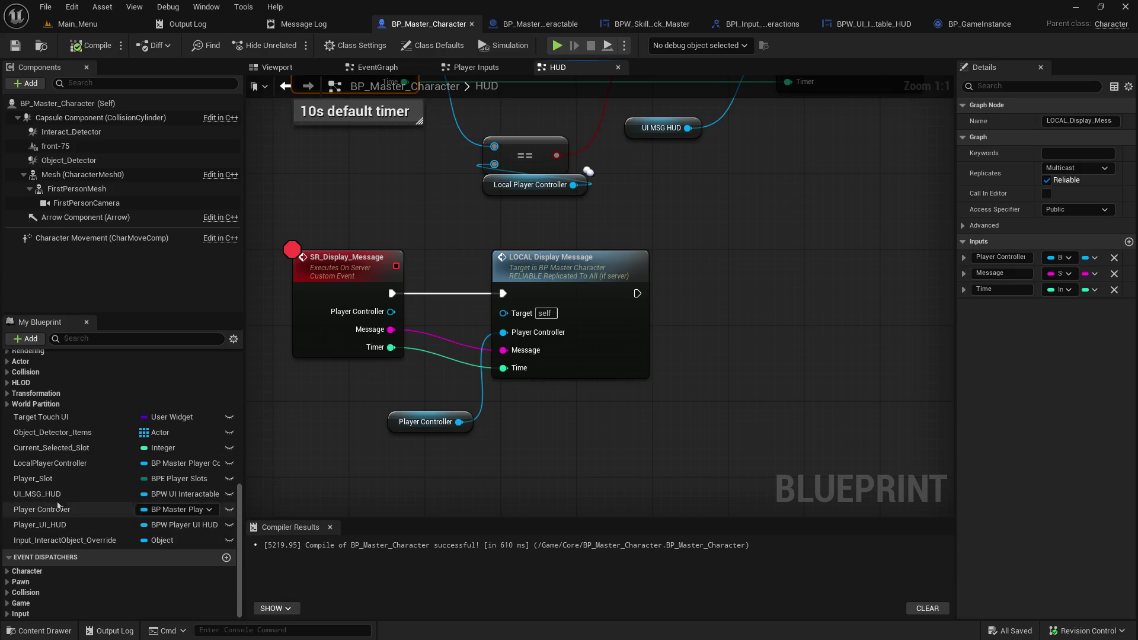
mouse_move(51, 462)
left_mouse_down()
mouse_move(276, 392)
mouse_move(346, 386)
left_mouse_up()
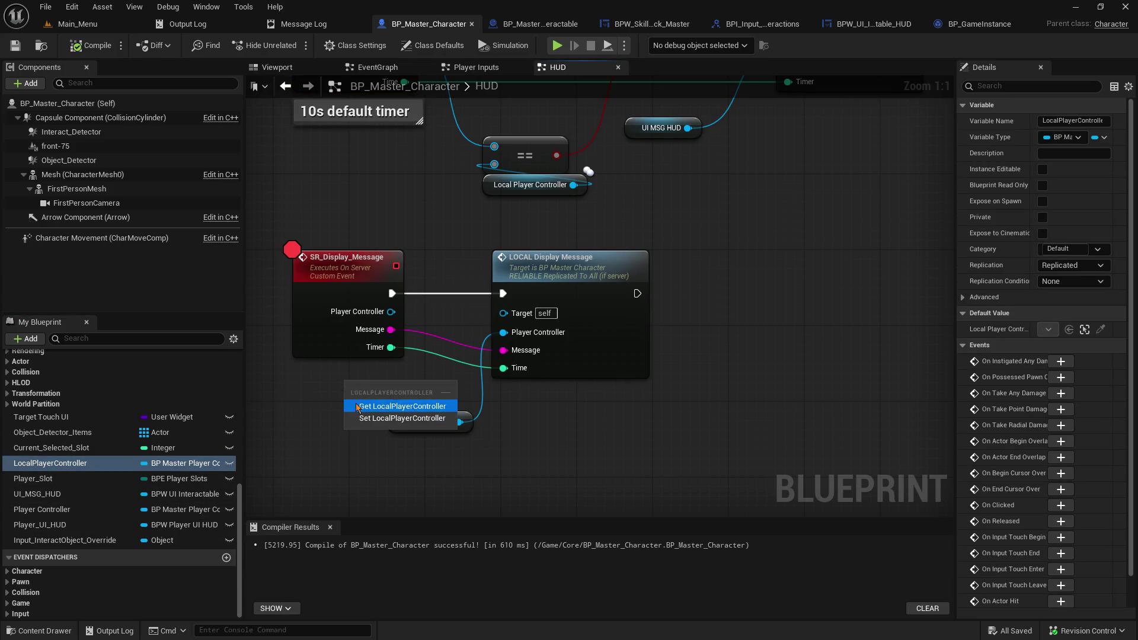
left_click(402, 406)
mouse_move(432, 384)
left_mouse_down()
mouse_move(442, 392)
mouse_move(514, 341)
left_mouse_up()
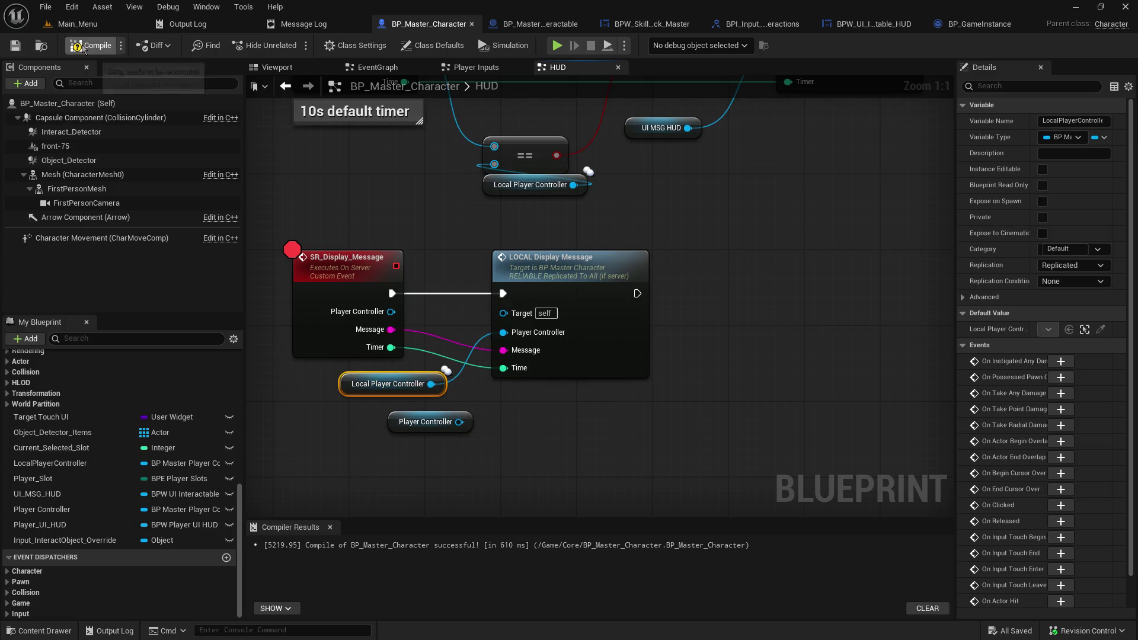
left_click(89, 25)
left_click(291, 47)
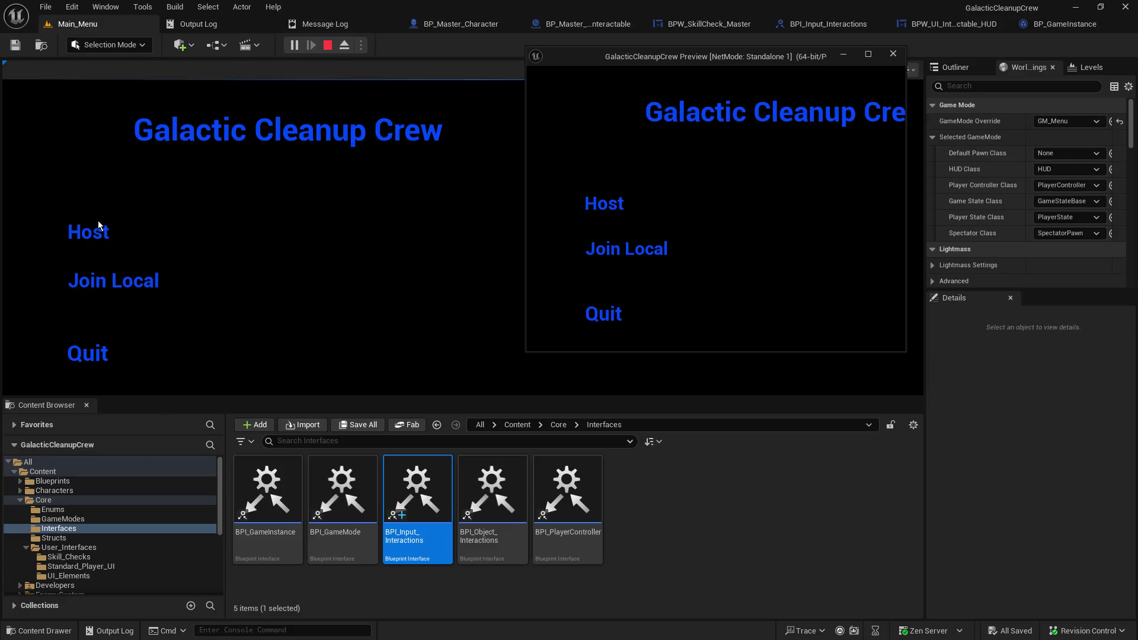
Step: Host a new game, walk to the console and start its skill check until LOCAL_Return_SkillCheck breaks
left_click(85, 237)
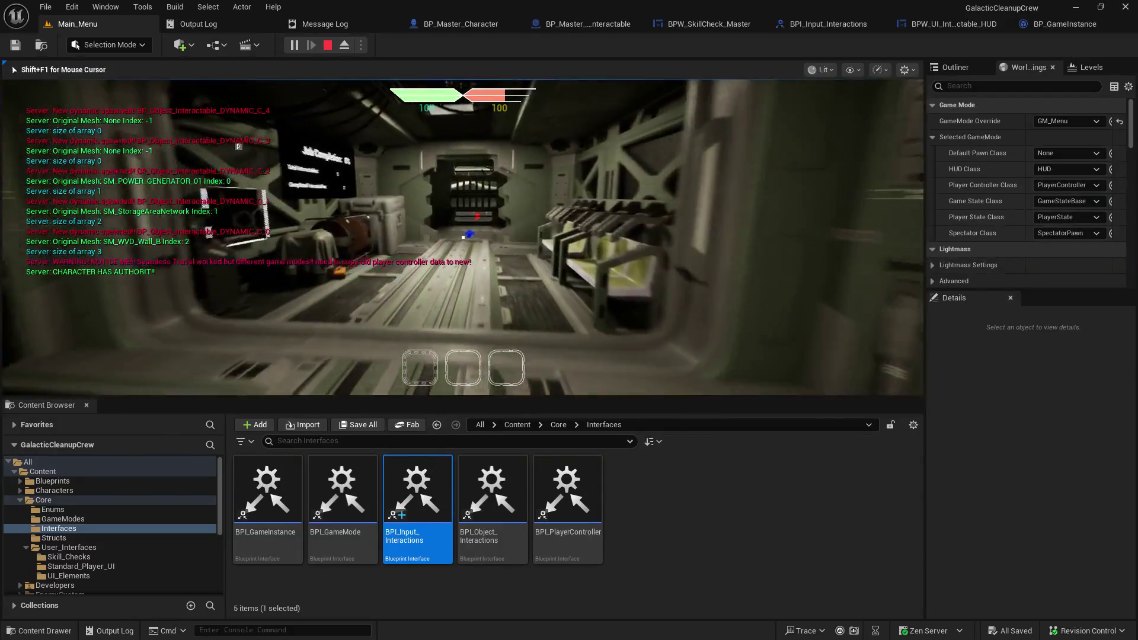
key("w")
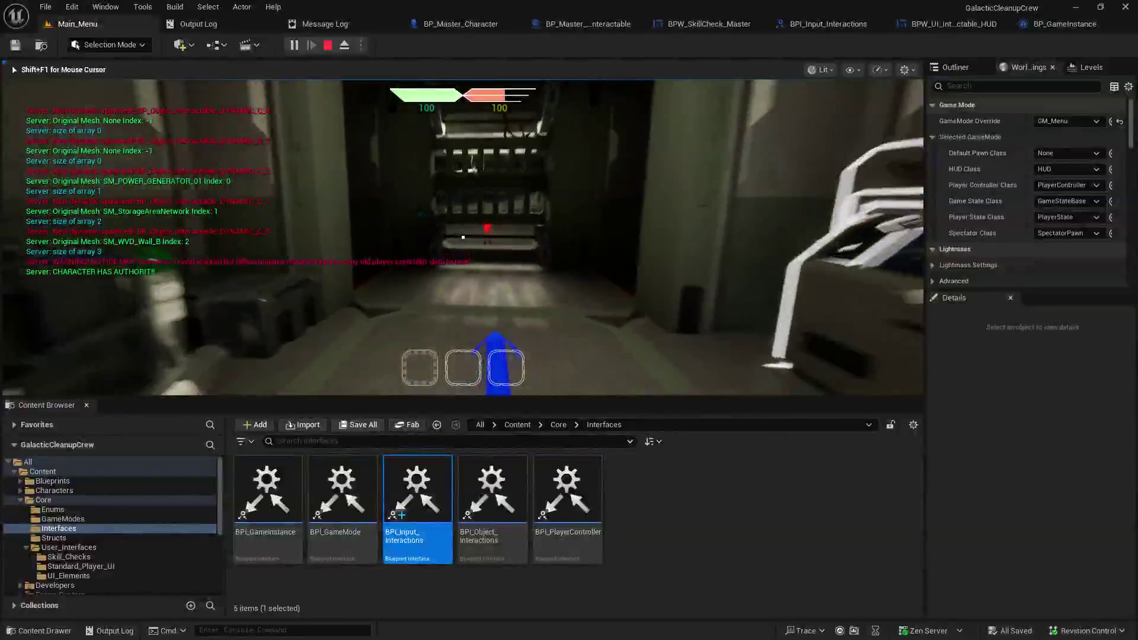
mouse_move(463, 237)
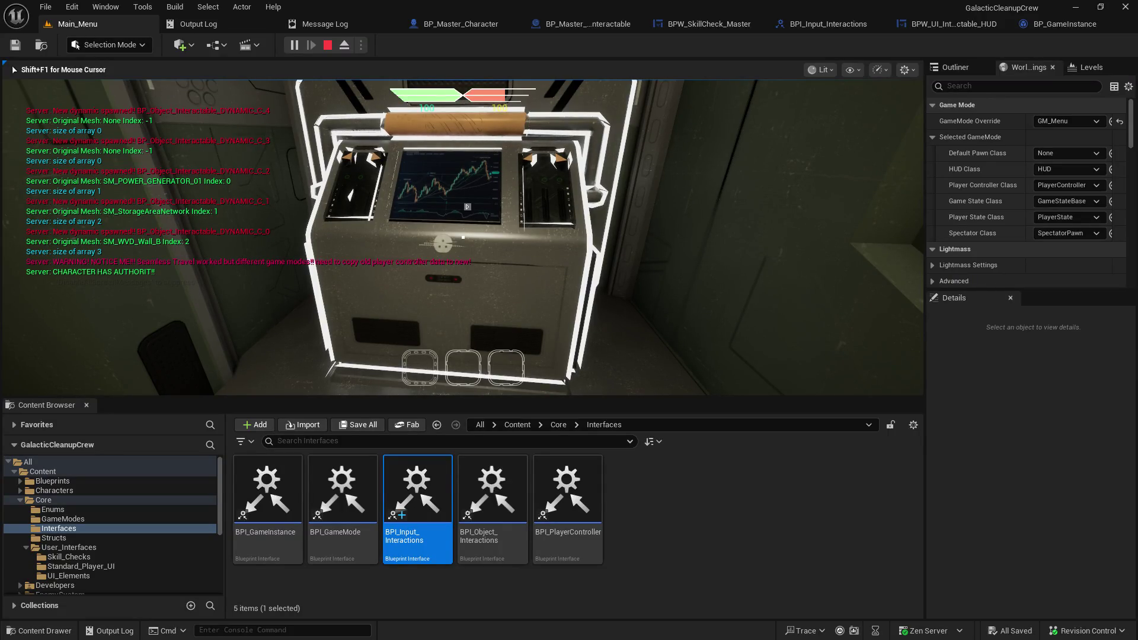
key("e")
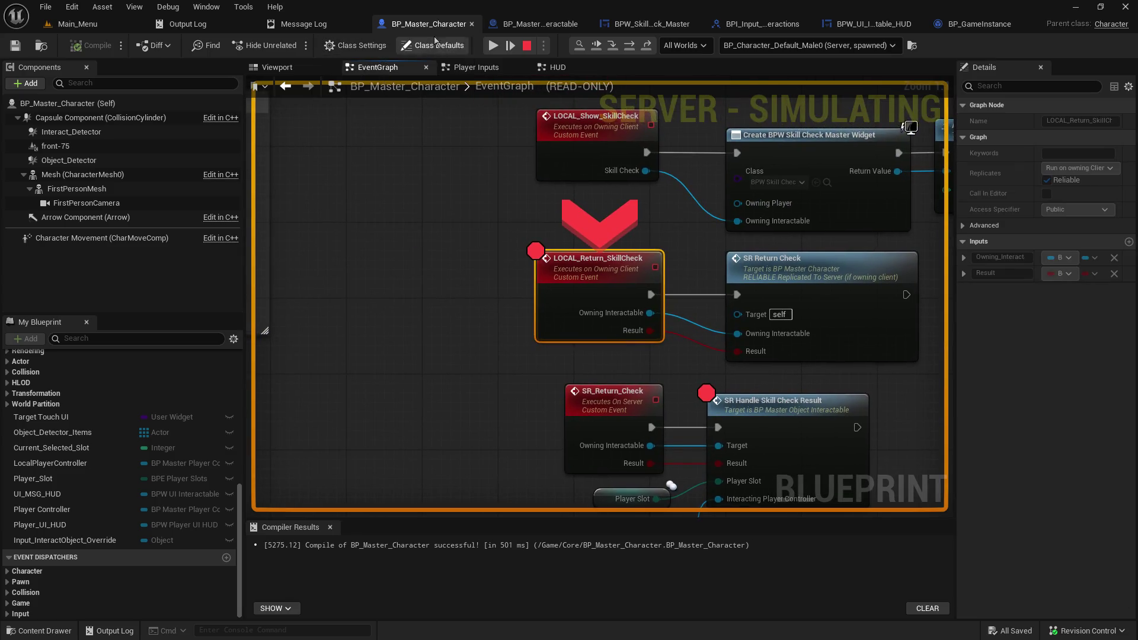
Step: Step through SR Handle Skill Check Result and SR_Display_Message breakpoints, then resume the game
left_click(496, 49)
left_click(496, 50)
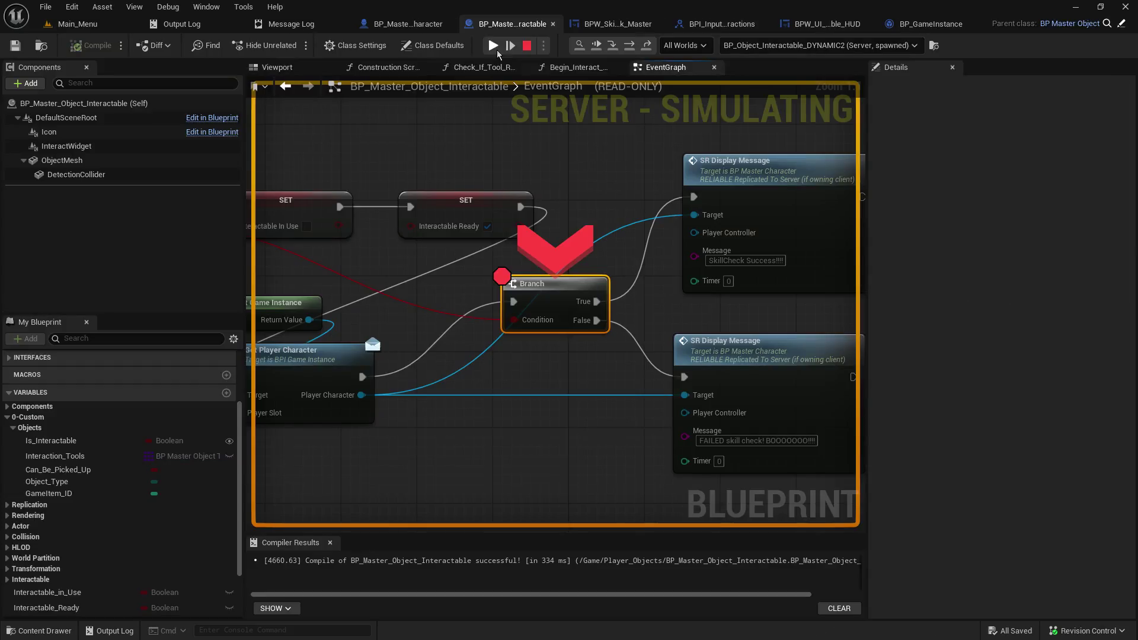
left_click(497, 50)
left_click(497, 50)
left_click(496, 49)
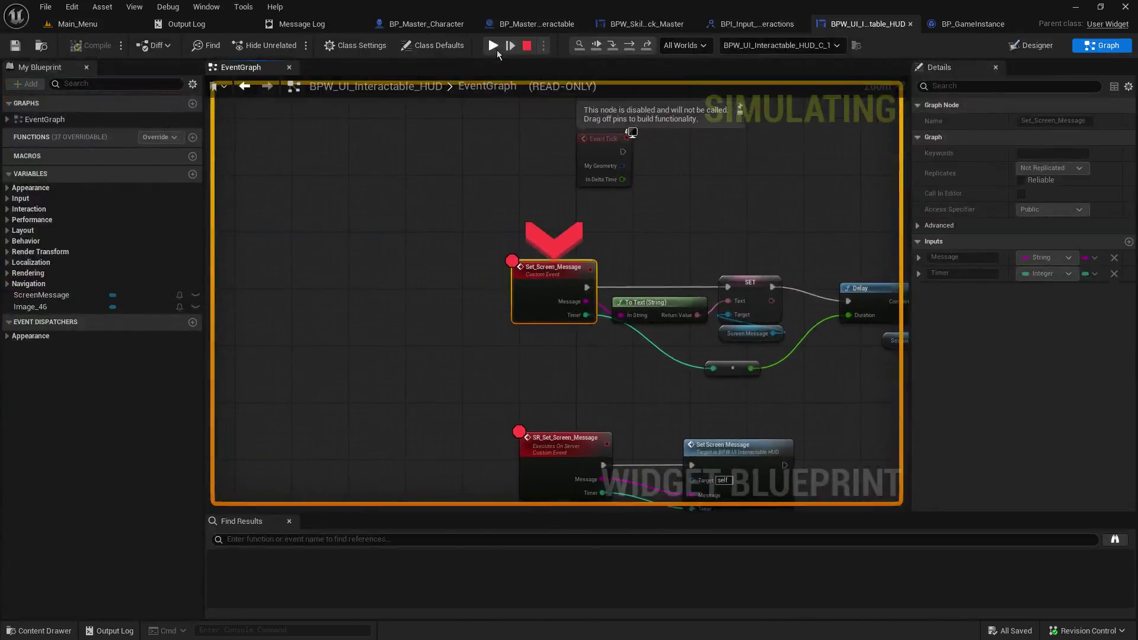
left_click(497, 50)
left_click(497, 118)
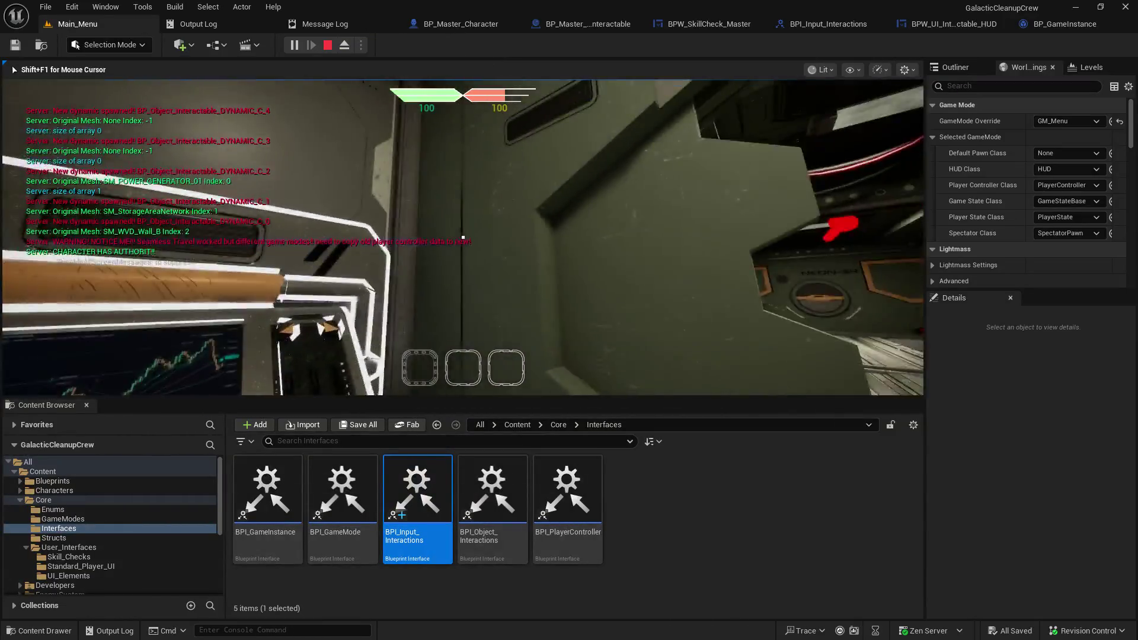
Step: Walk back and forth through the doorway, then end the play-in-editor session
key("s")
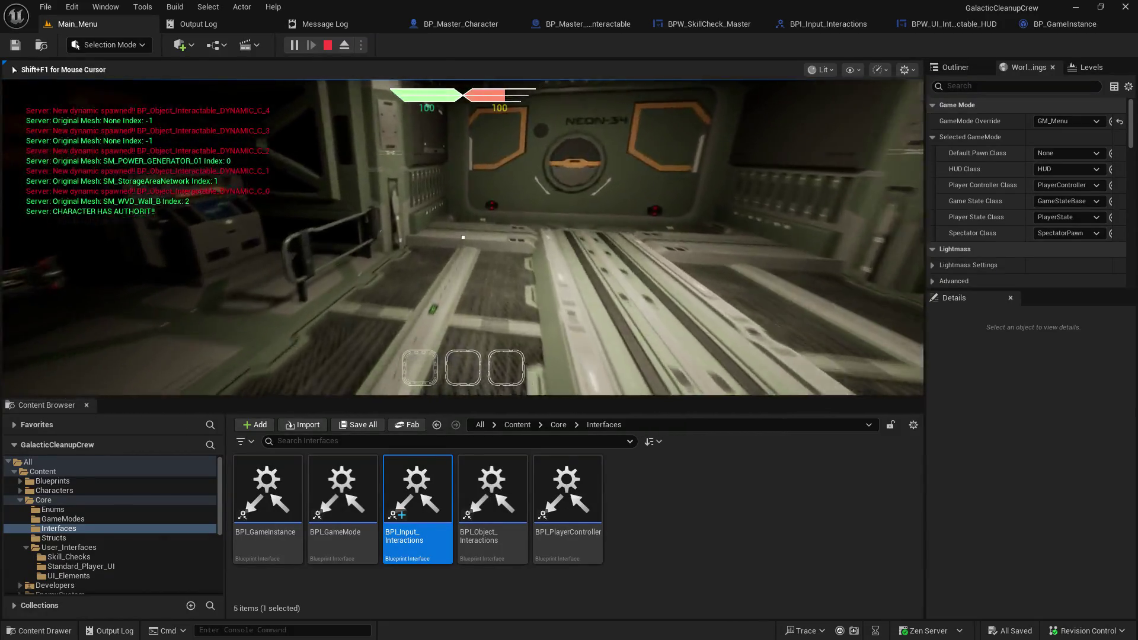
key("w")
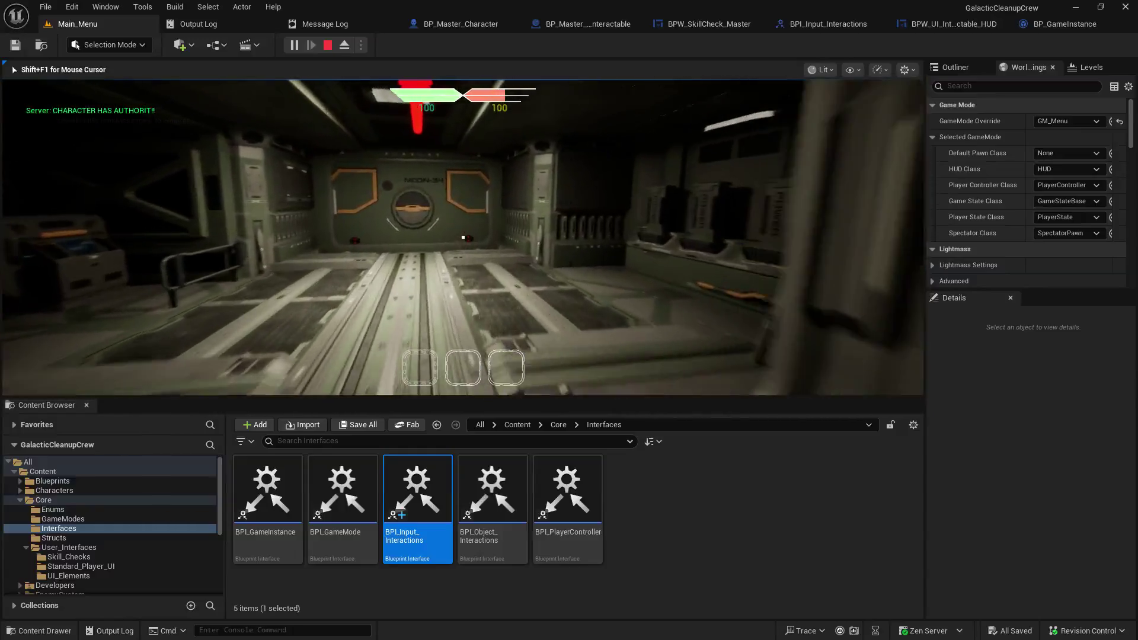
key("Escape")
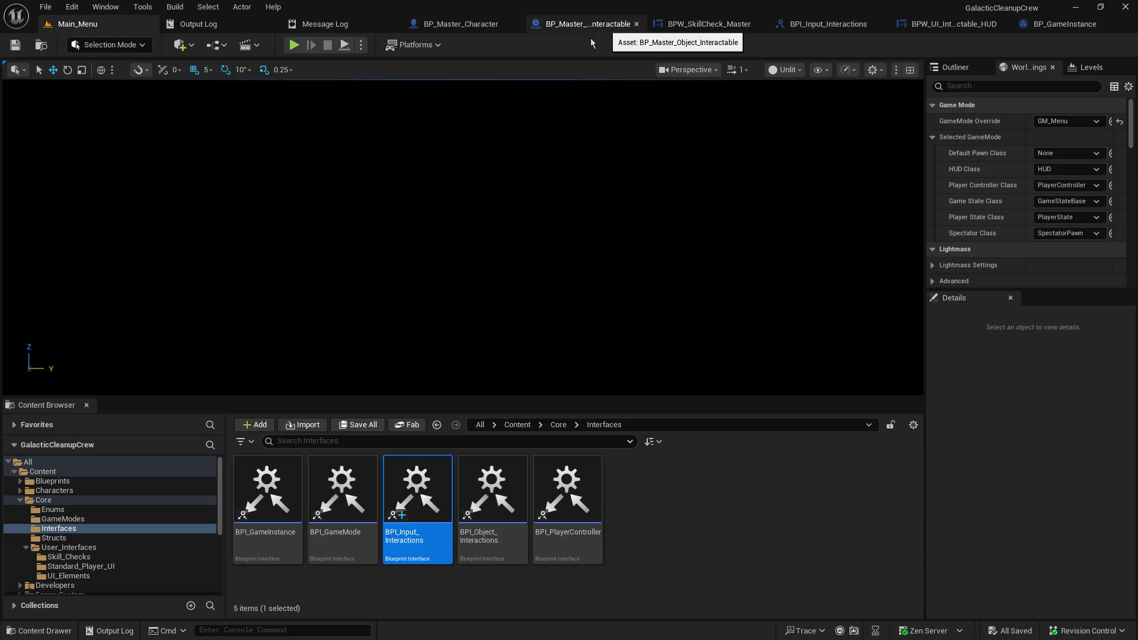
Step: Open BP_Object_Interactable_DYNAMIC from the Player_Objects > Interactables folder
scroll(141, 533, "down", 1)
scroll(141, 529, "down", 6)
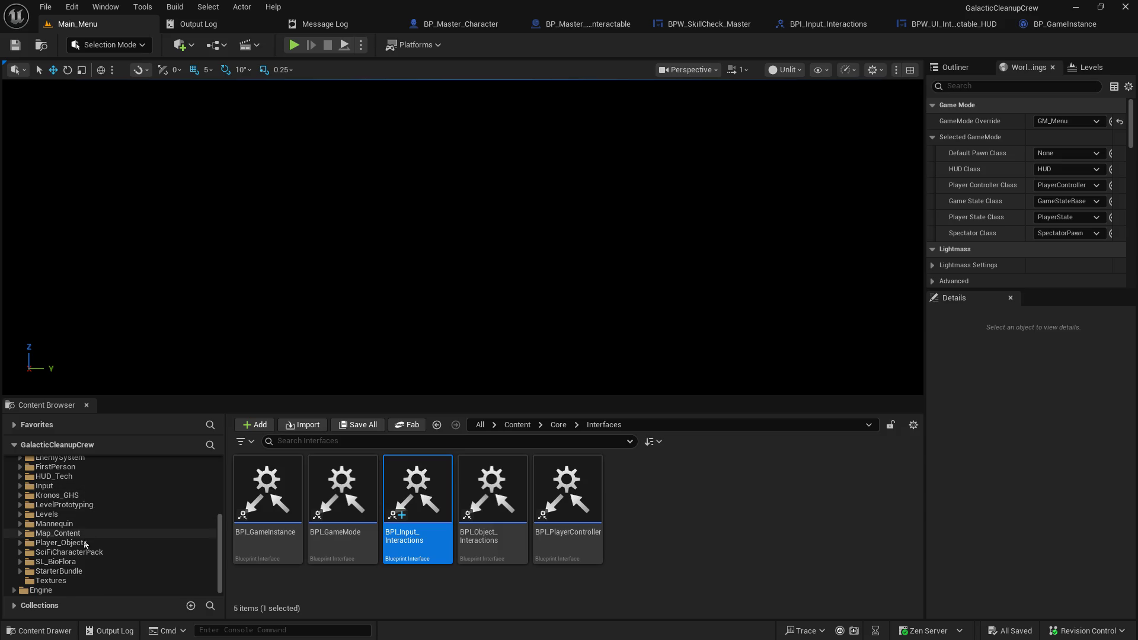
left_click(83, 543)
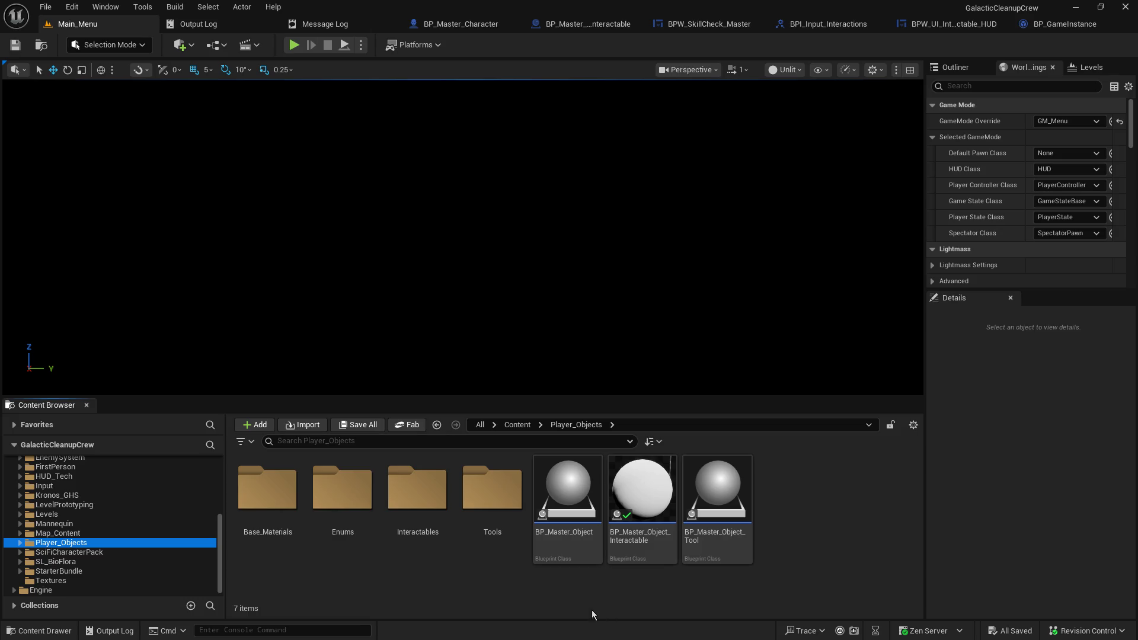
double_click(422, 490)
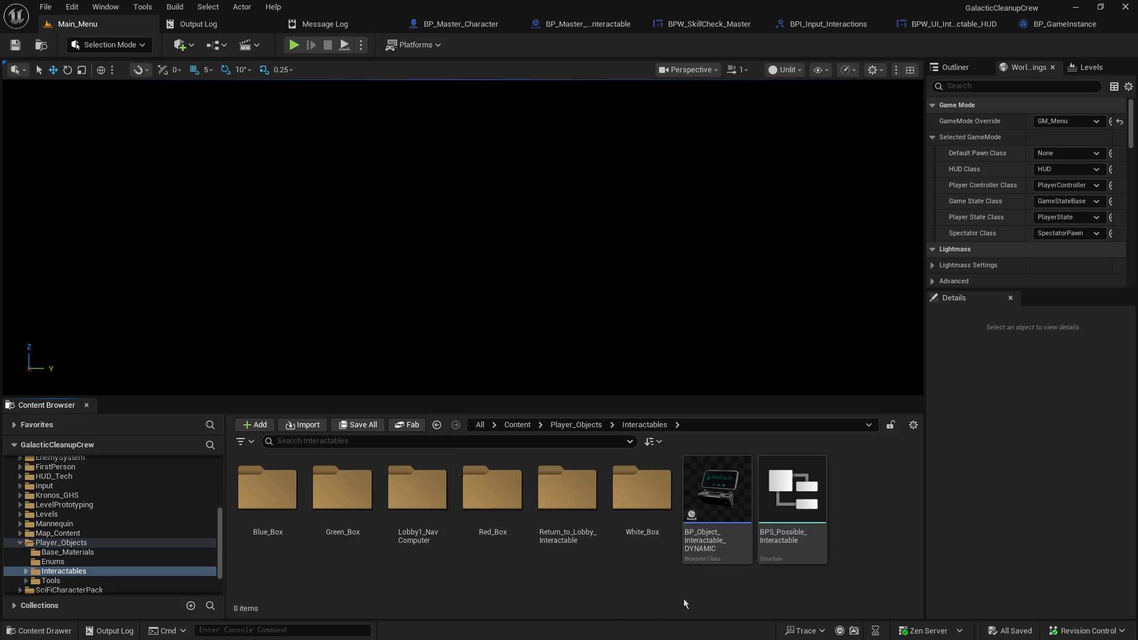
left_click(717, 469)
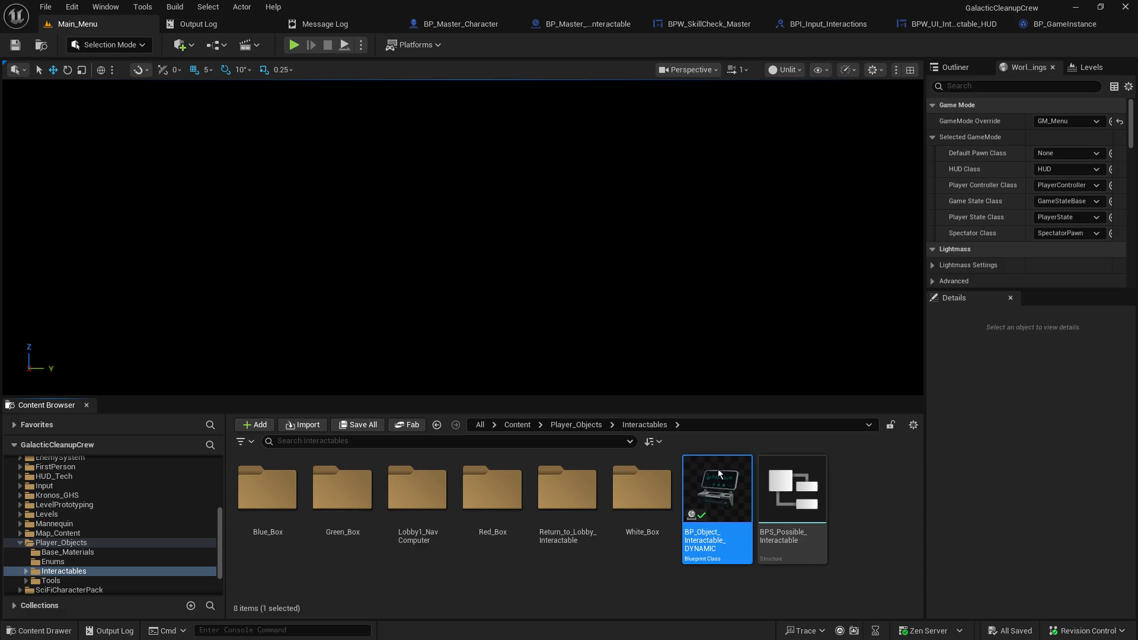
double_click(717, 469)
Step: Review the Interactable and 0-Custom > Objects variables, then switch to the BPW_SkillCheck_Master graph
scroll(158, 534, "down", 2)
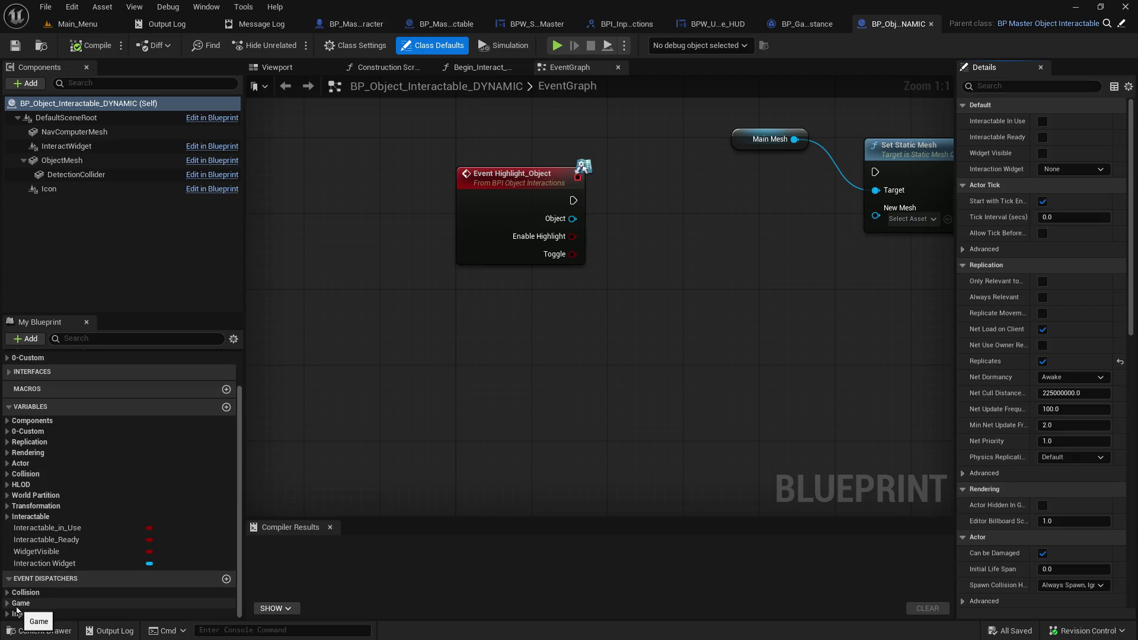
left_click(8, 517)
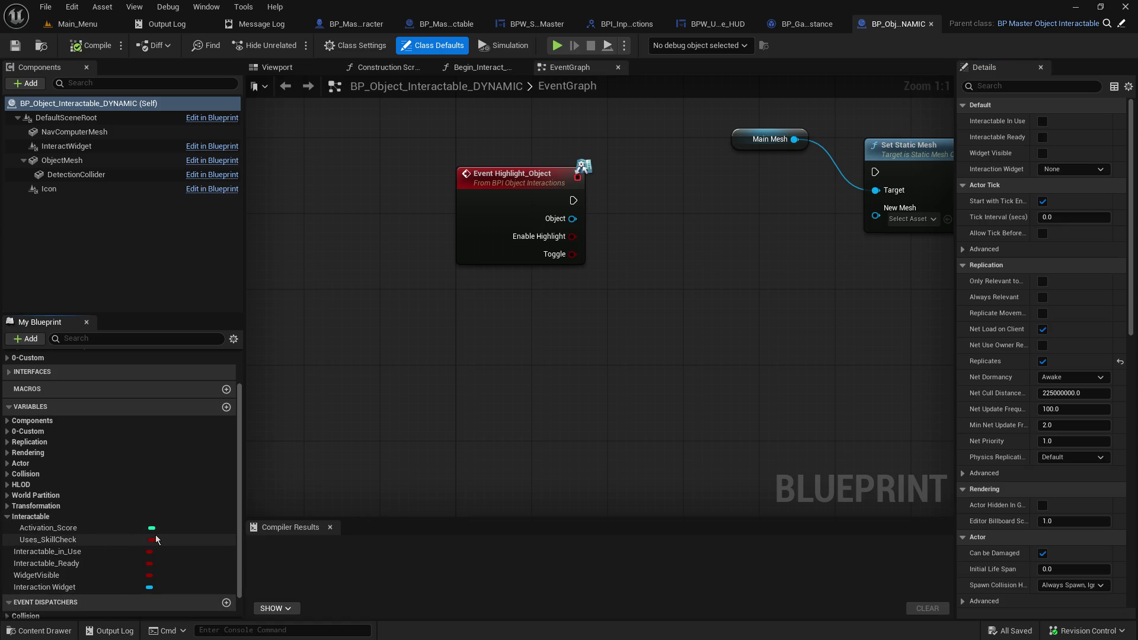
left_click(90, 586)
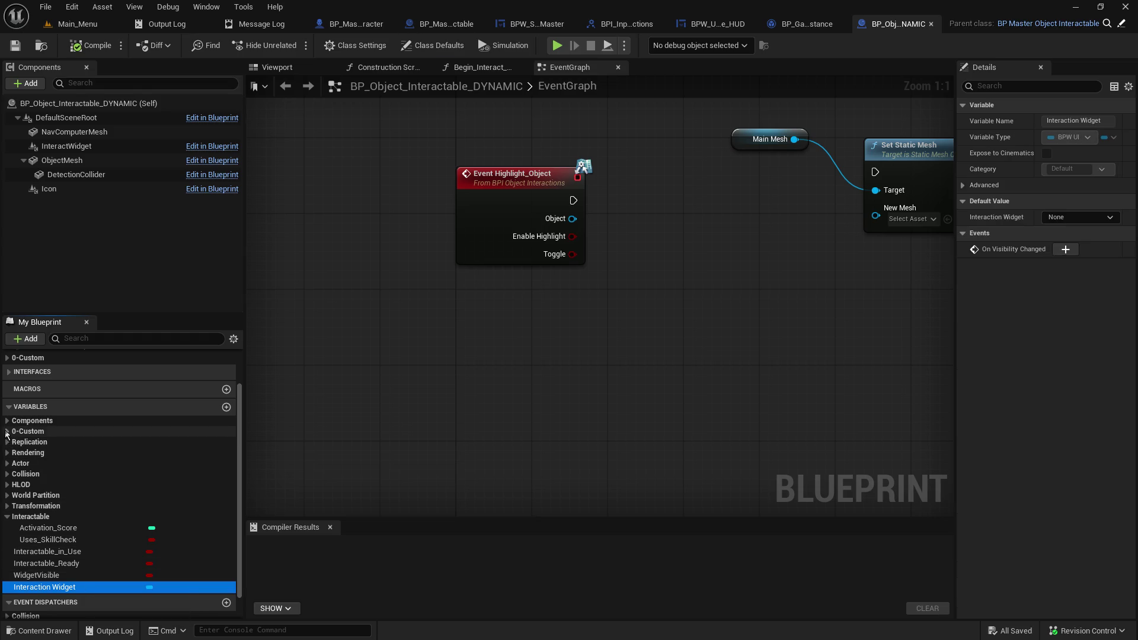
left_click(8, 432)
left_click(13, 443)
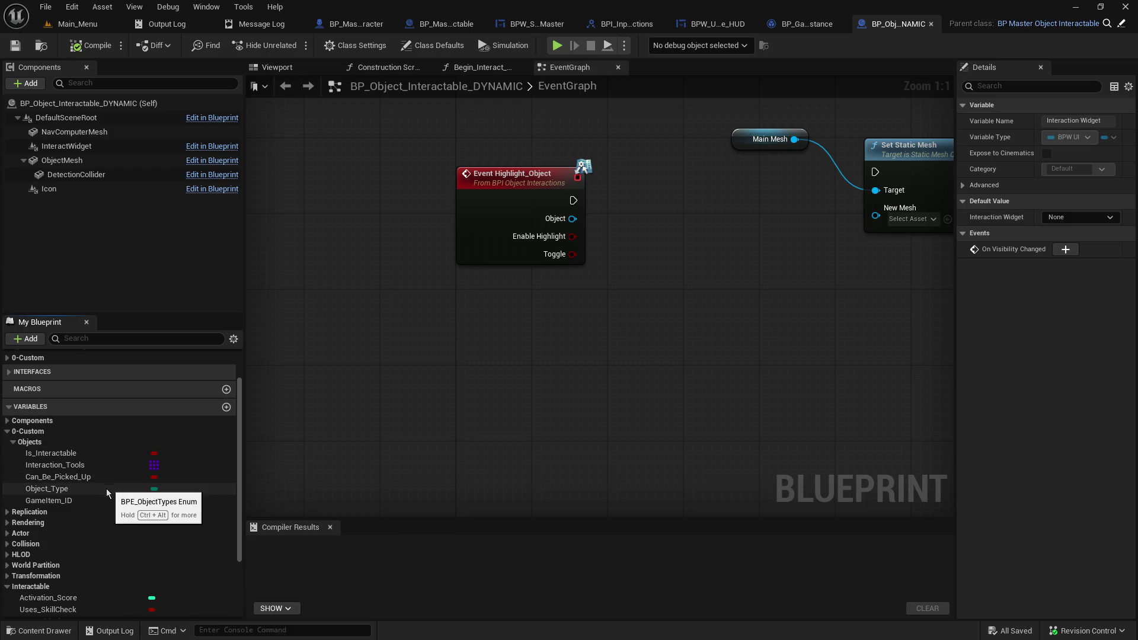
scroll(123, 552, "down", 1)
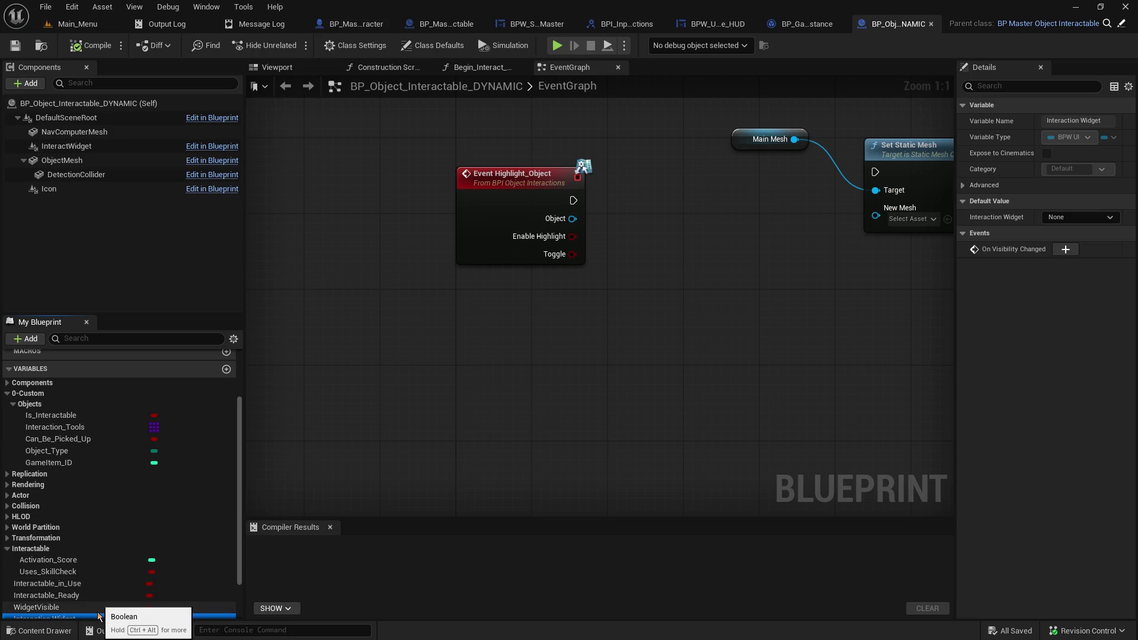
scroll(100, 607, "down", 1)
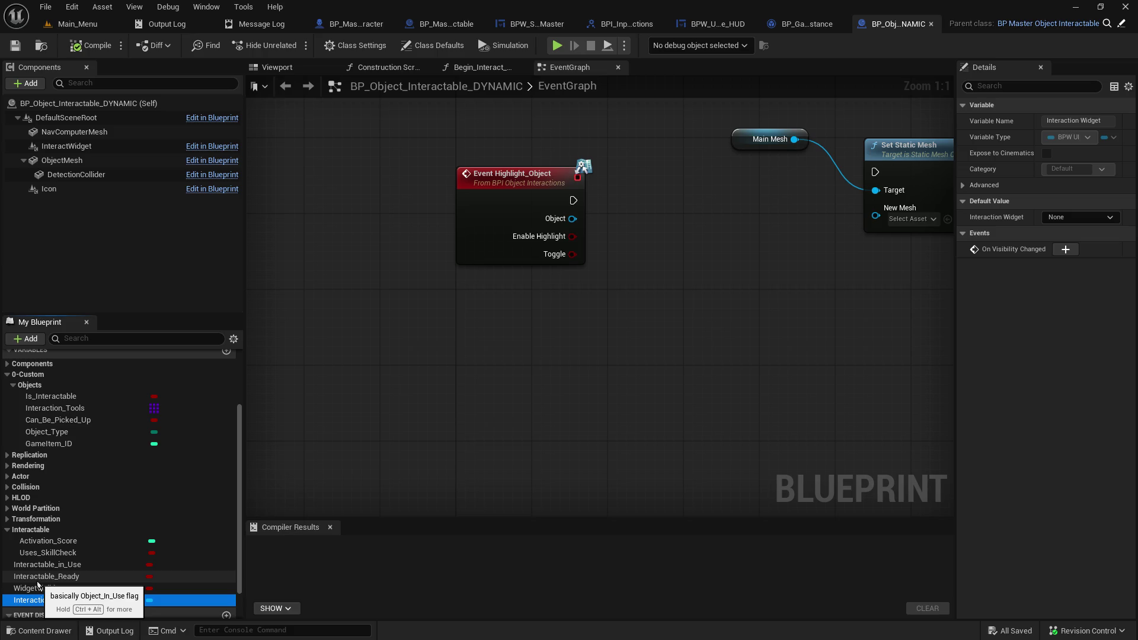
scroll(37, 585, "up", 1)
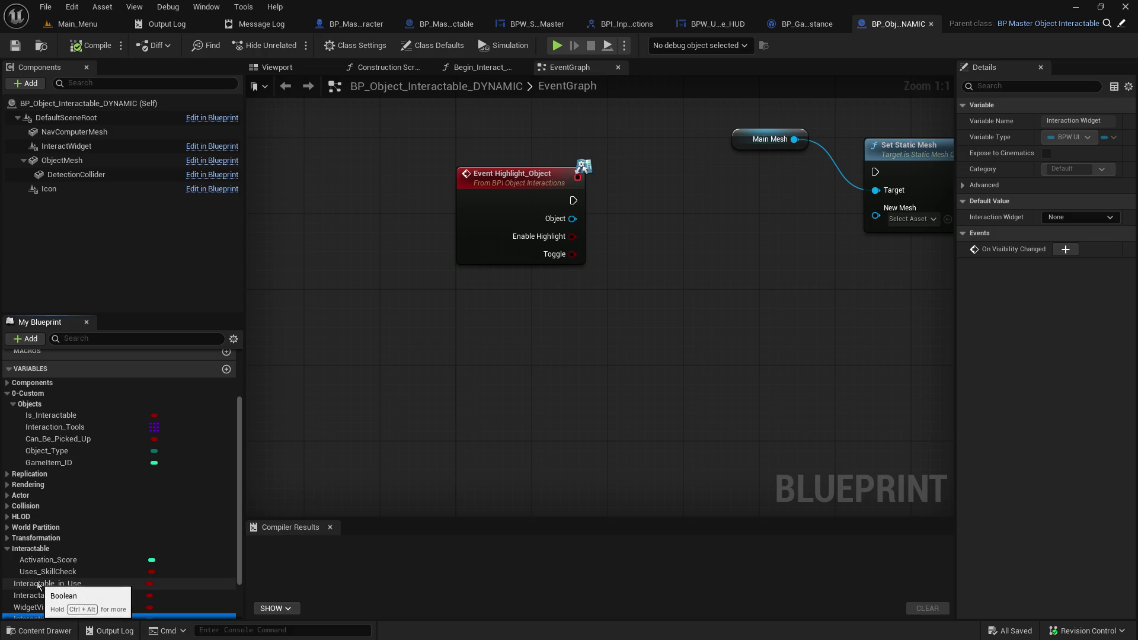
scroll(38, 585, "down", 1)
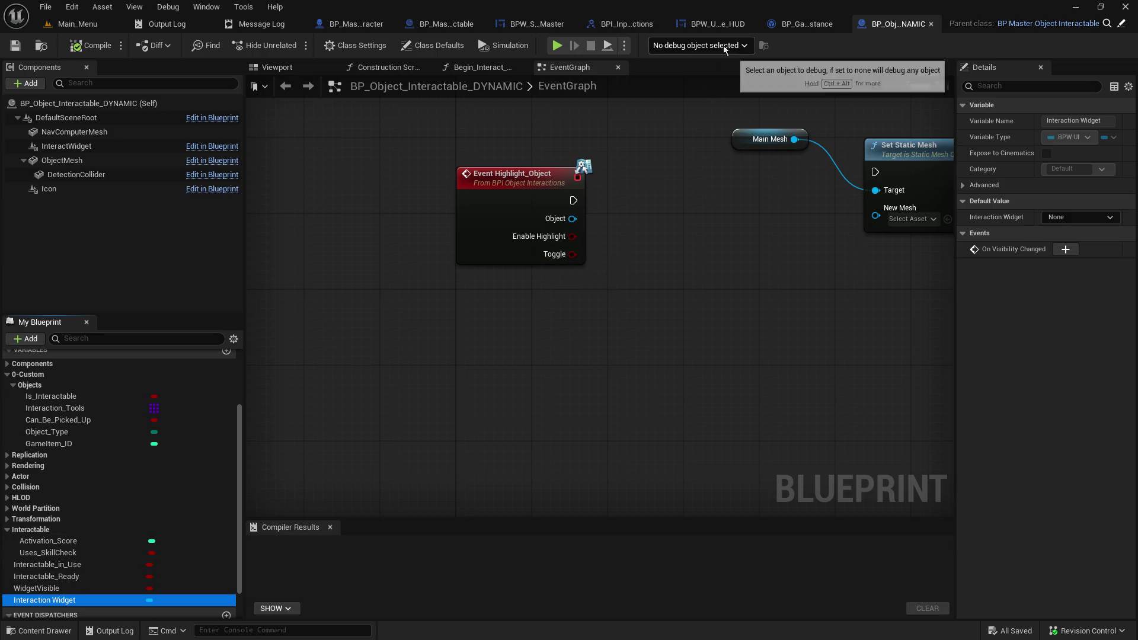
left_click(538, 27)
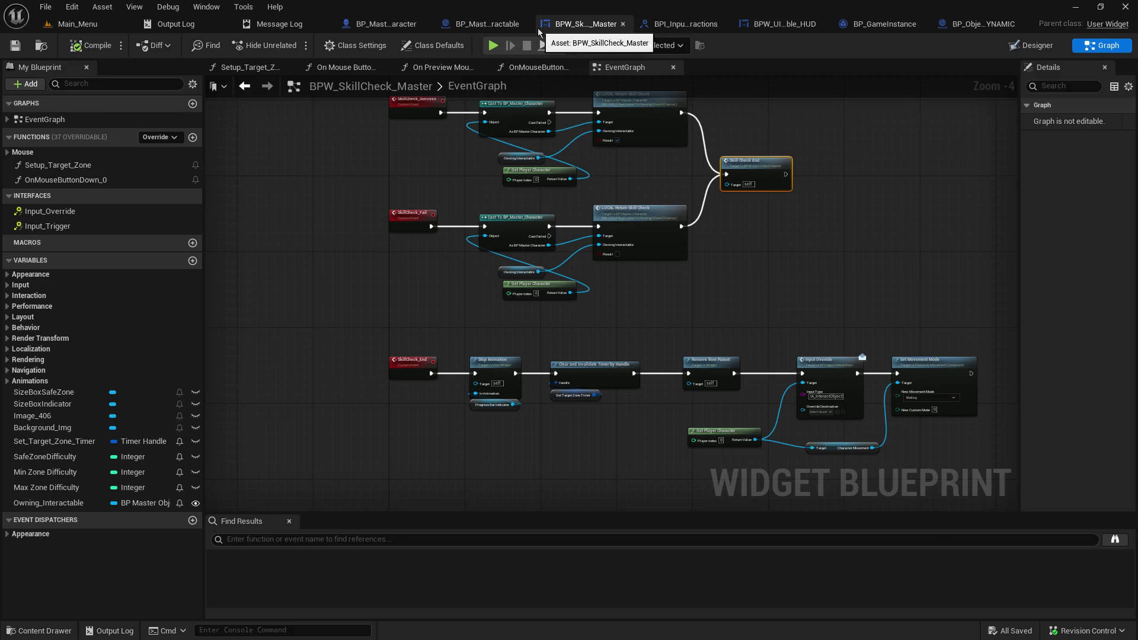
Step: In BP_Master_Object_Interactable, duplicate the Is_Interactable boolean and name the copy Is_Reusable
left_click(483, 25)
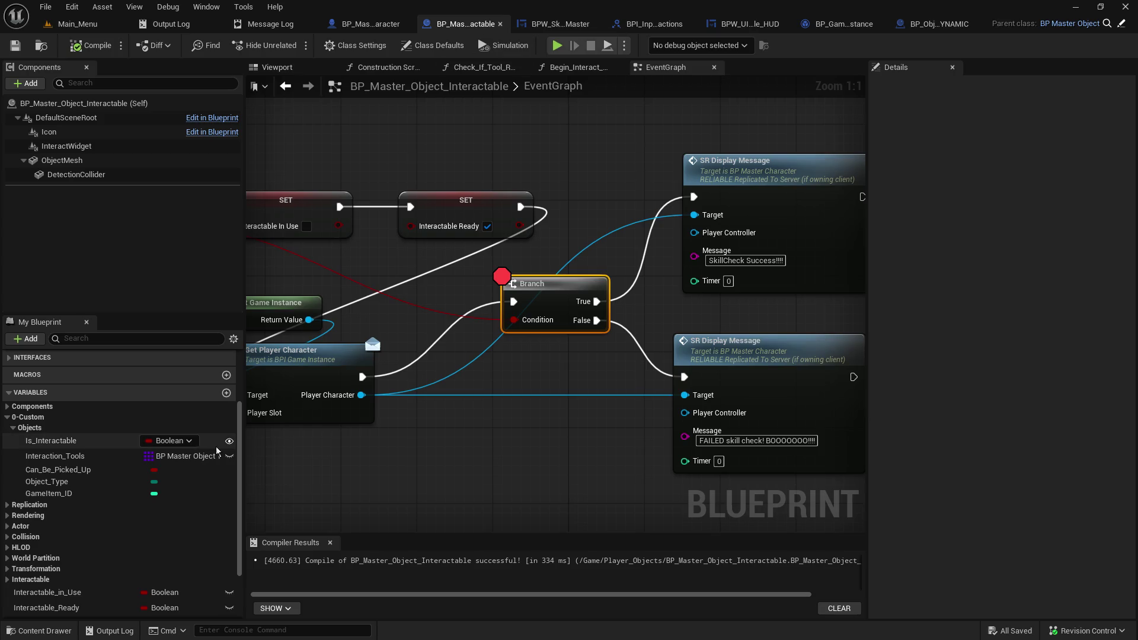
right_click(88, 440)
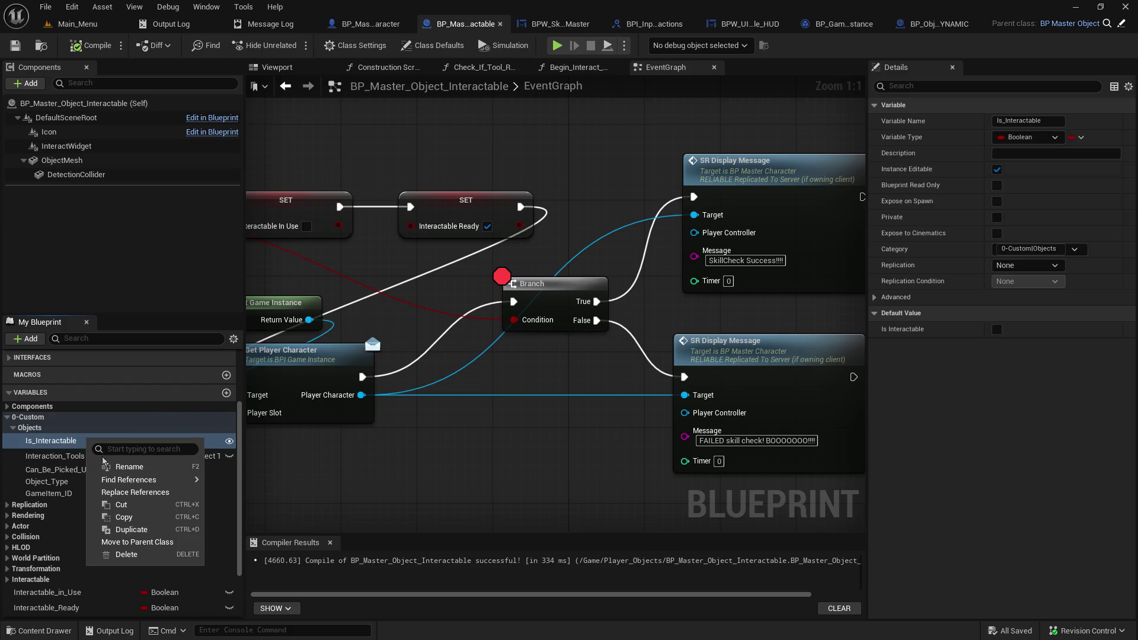
left_click(118, 529)
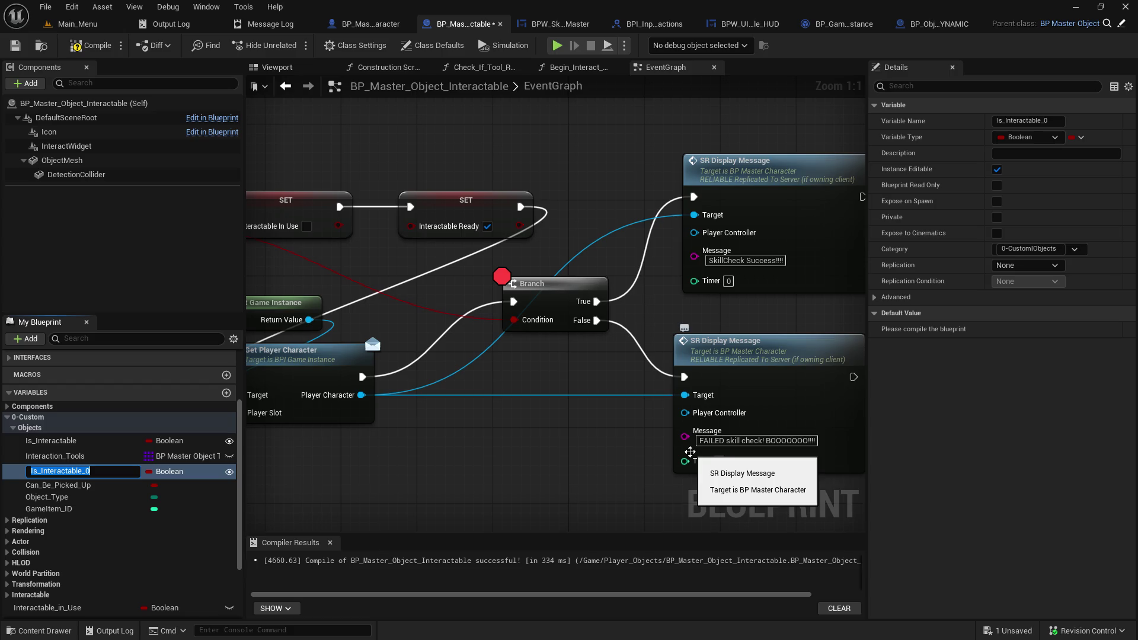
type("Is_Reusable")
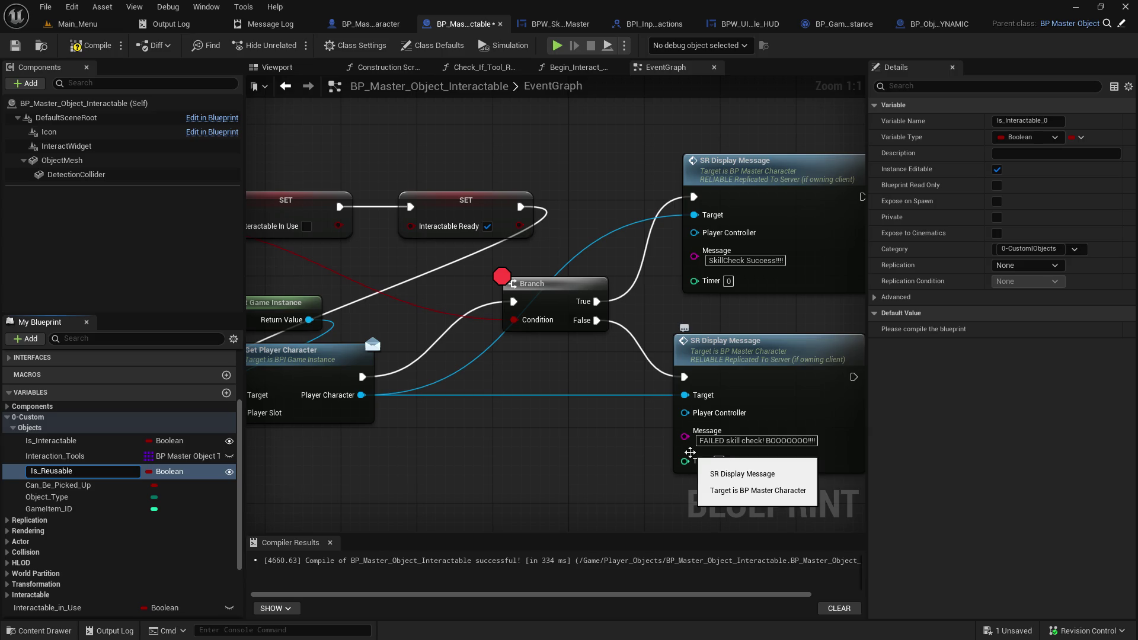
key("Return")
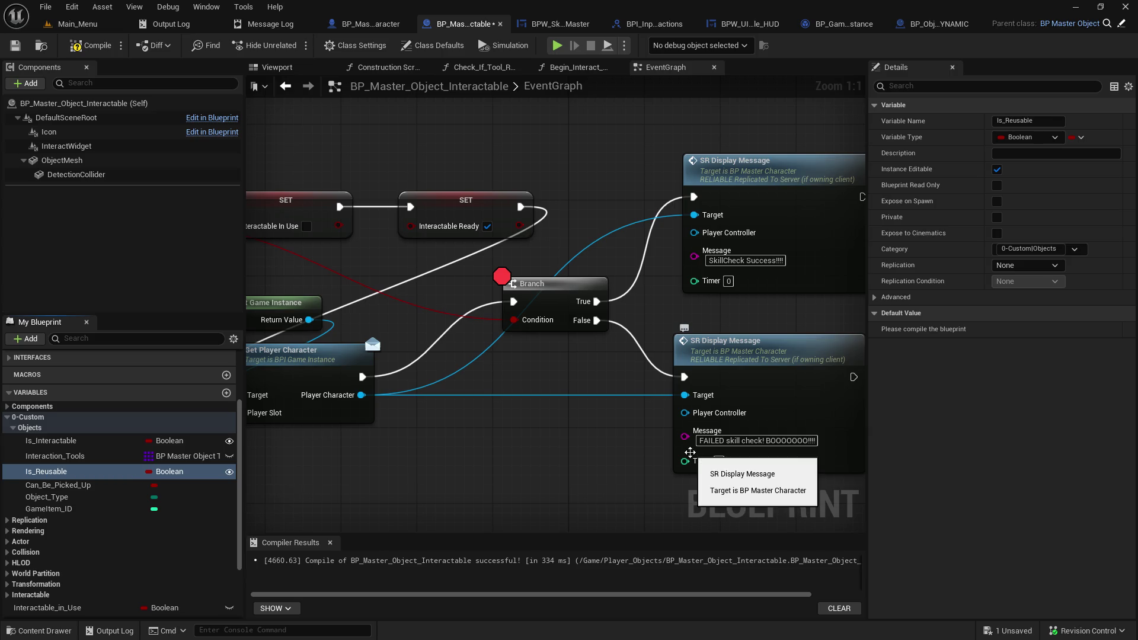